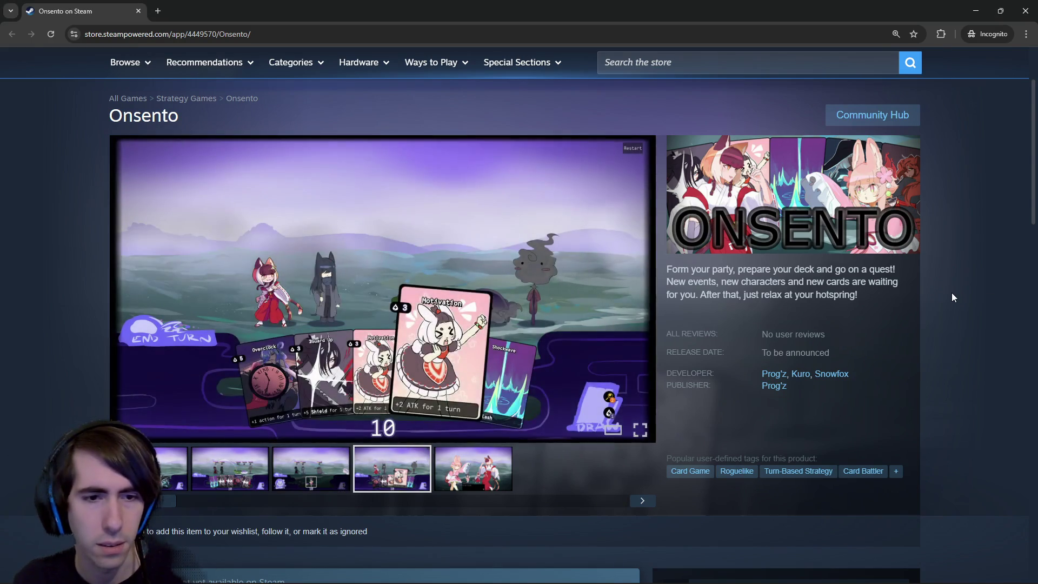
Reload the page and start the GP Engine project's Green Portal Engine trailer.
{"action": "key", "text": "F5"}
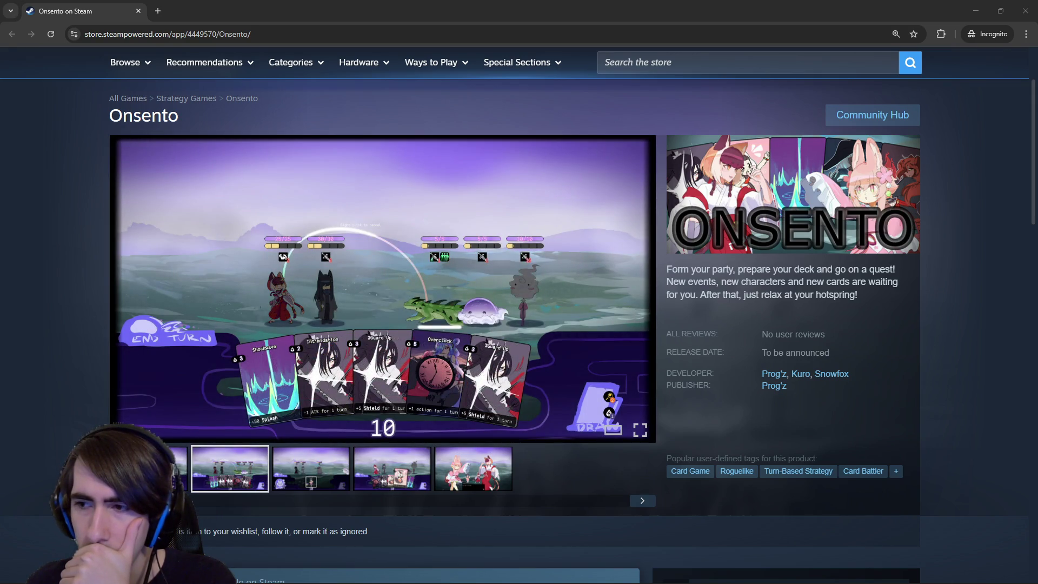
{"action": "left_click", "coordinate": [52, 34]}
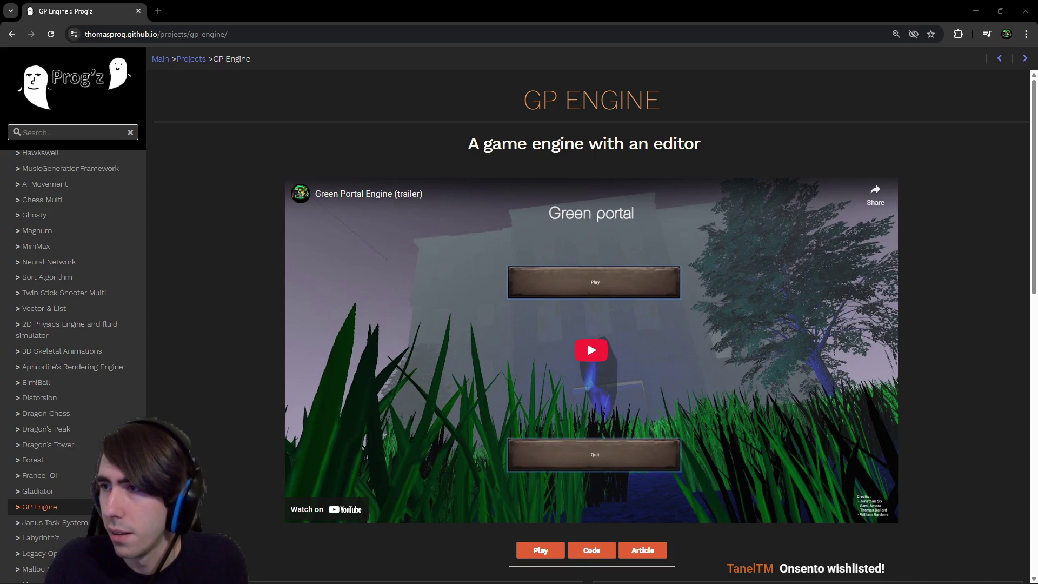
{"action": "left_click", "coordinate": [589, 347]}
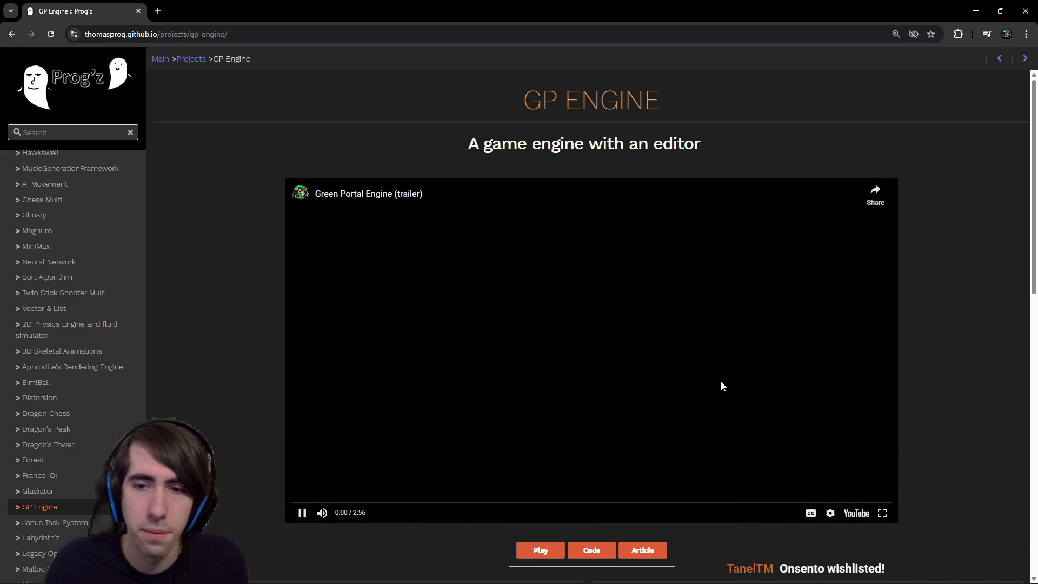
Go fullscreen and seek the trailer through the PhysX, particle, hot reload and code-editing scenes.
{"action": "double_click", "coordinate": [722, 380]}
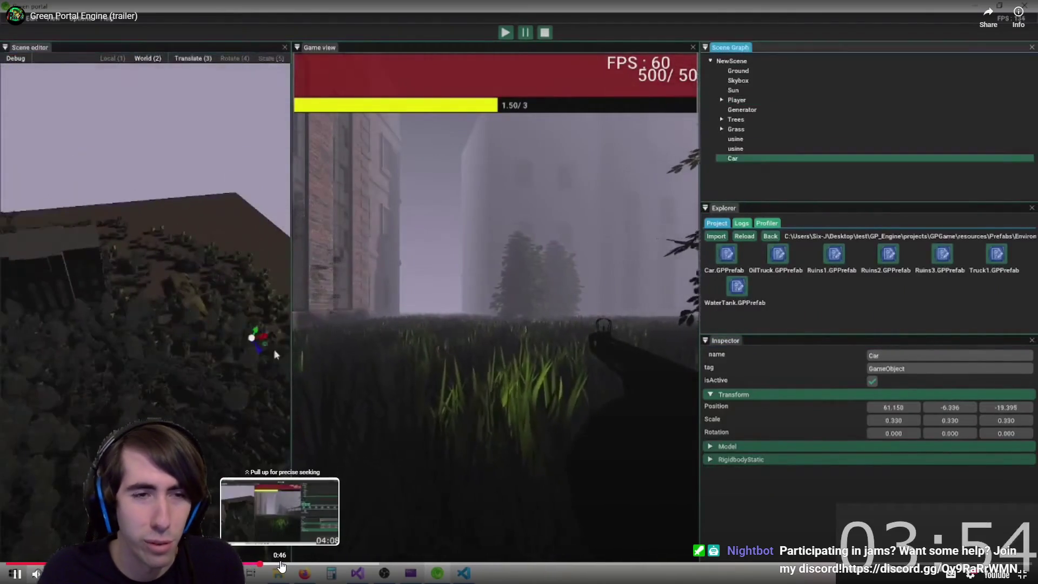
{"action": "left_click", "coordinate": [281, 565]}
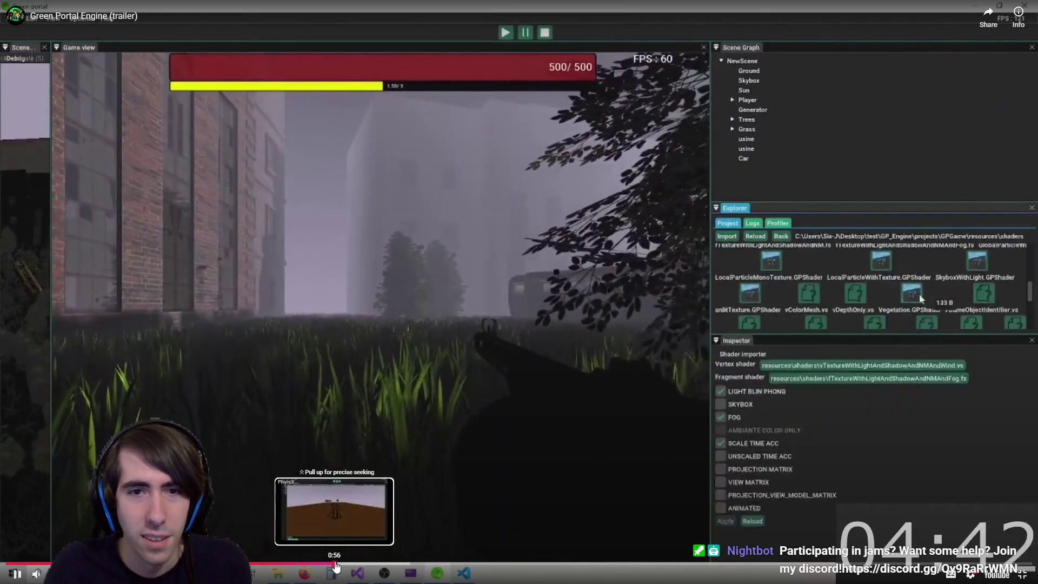
{"action": "left_click", "coordinate": [338, 564]}
{"action": "left_click", "coordinate": [346, 566]}
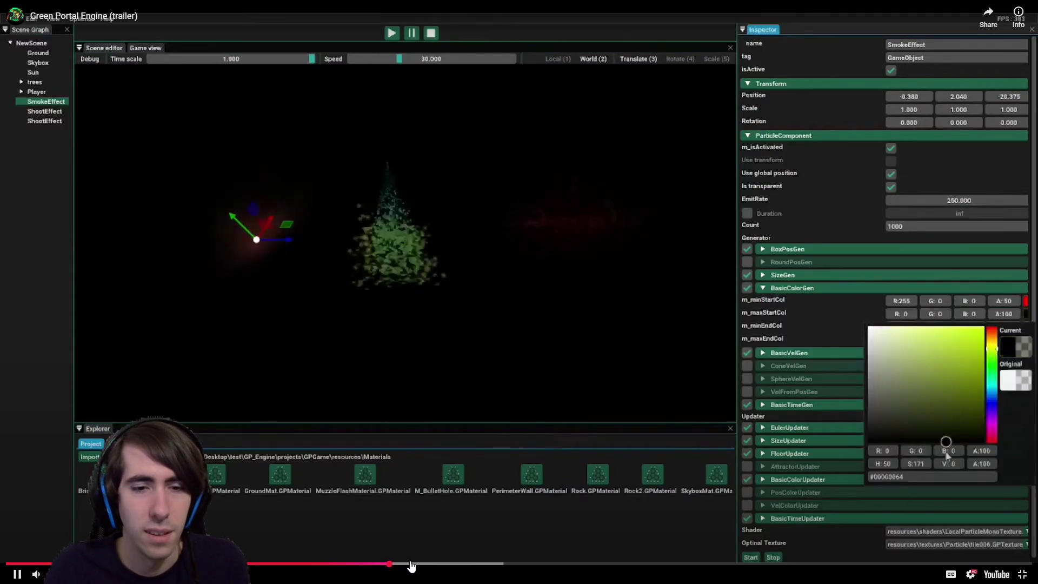
{"action": "left_click", "coordinate": [426, 564]}
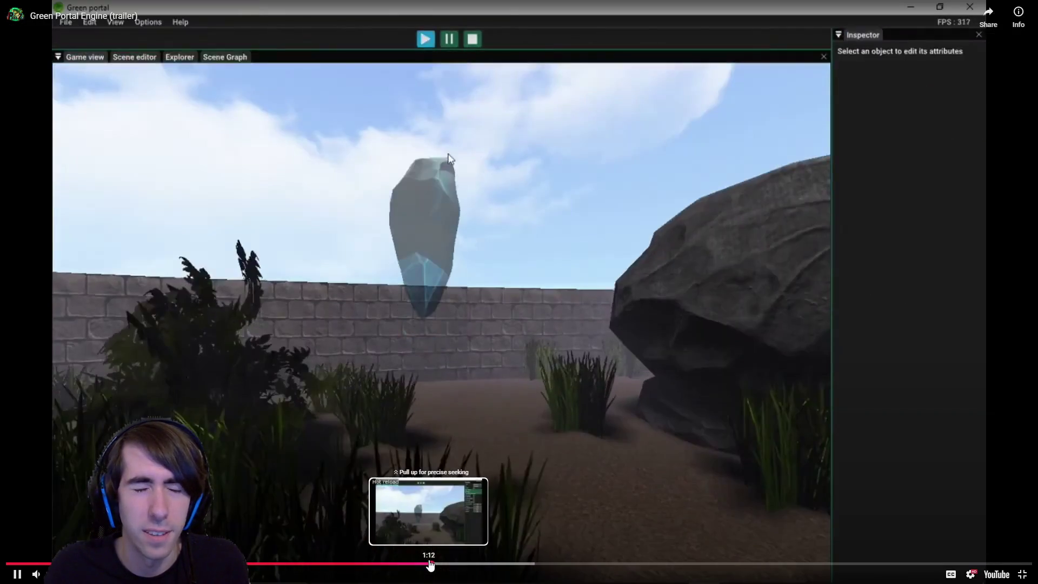
{"action": "left_click_drag", "start_coordinate": [430, 565], "coordinate": [480, 565]}
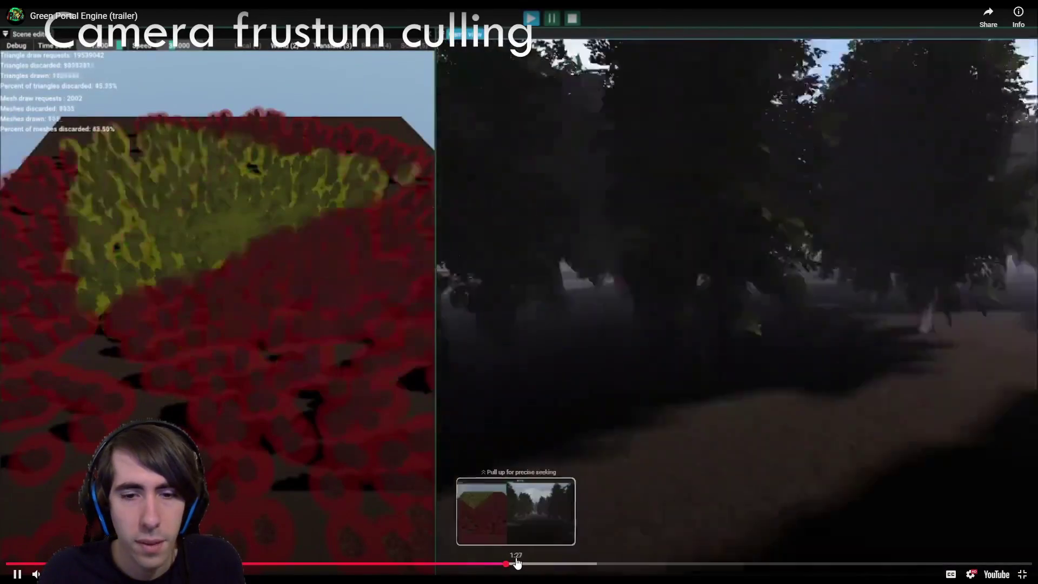
{"action": "left_click", "coordinate": [536, 564]}
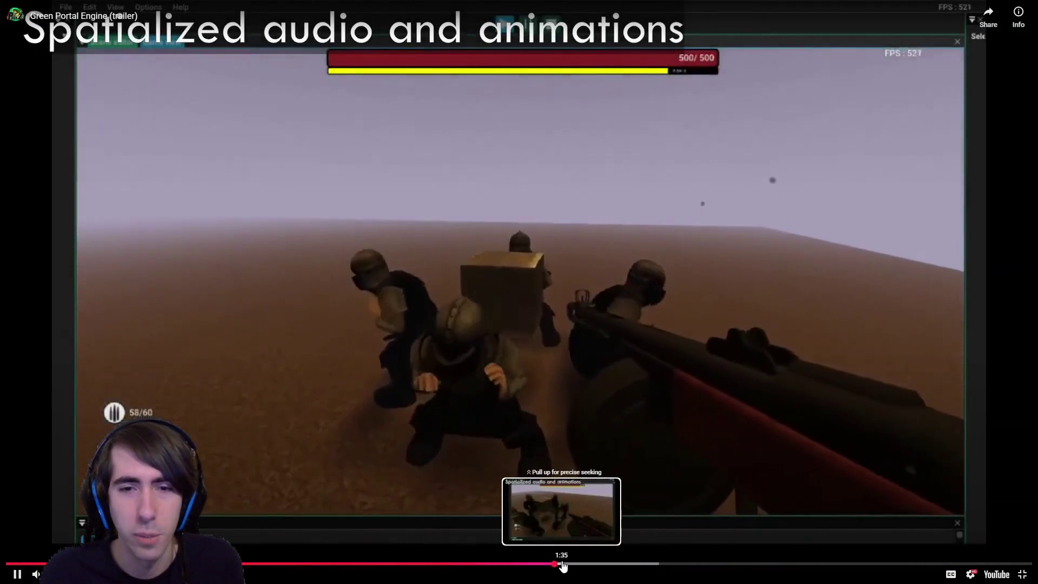
Skip past the 'But you're not alone !' and 'Find the last crystal' scenes to about 2:41, then exit fullscreen.
{"action": "mouse_move", "coordinate": [562, 570]}
{"action": "left_mouse_down"}
{"action": "mouse_move", "coordinate": [640, 566]}
{"action": "mouse_move", "coordinate": [644, 521]}
{"action": "left_mouse_up"}
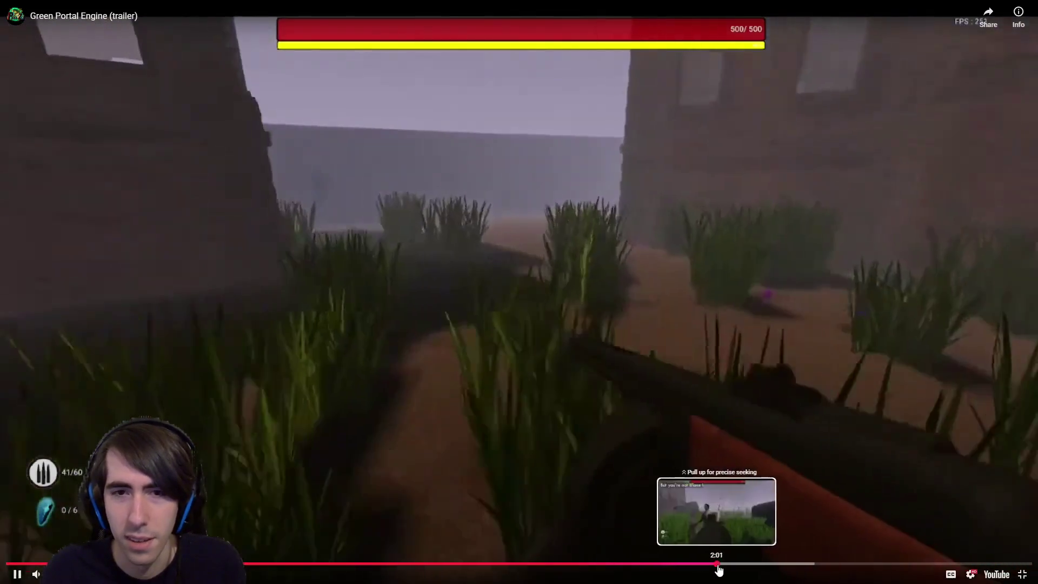
{"action": "left_click", "coordinate": [724, 563]}
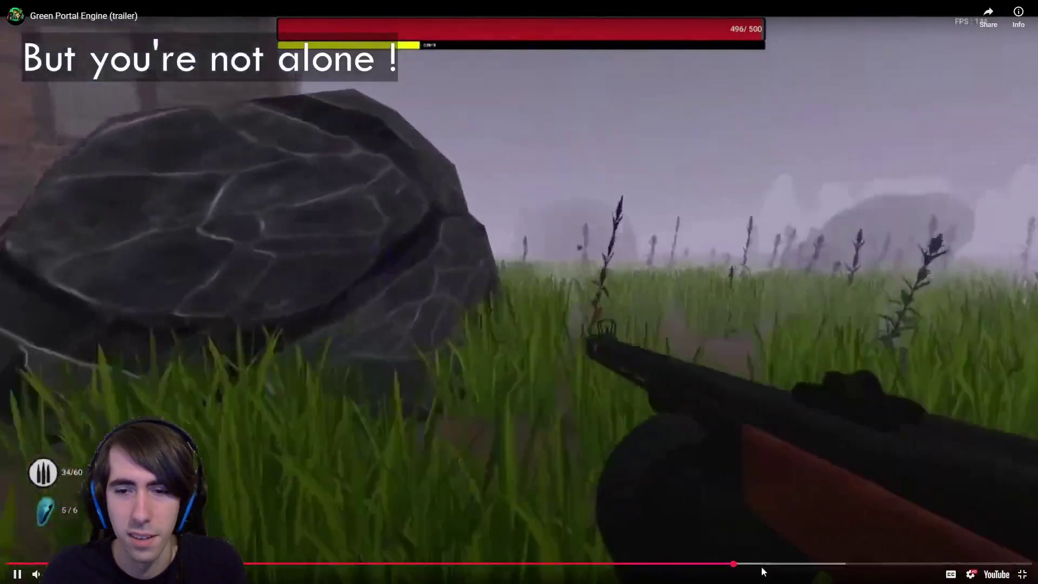
{"action": "left_click", "coordinate": [762, 566]}
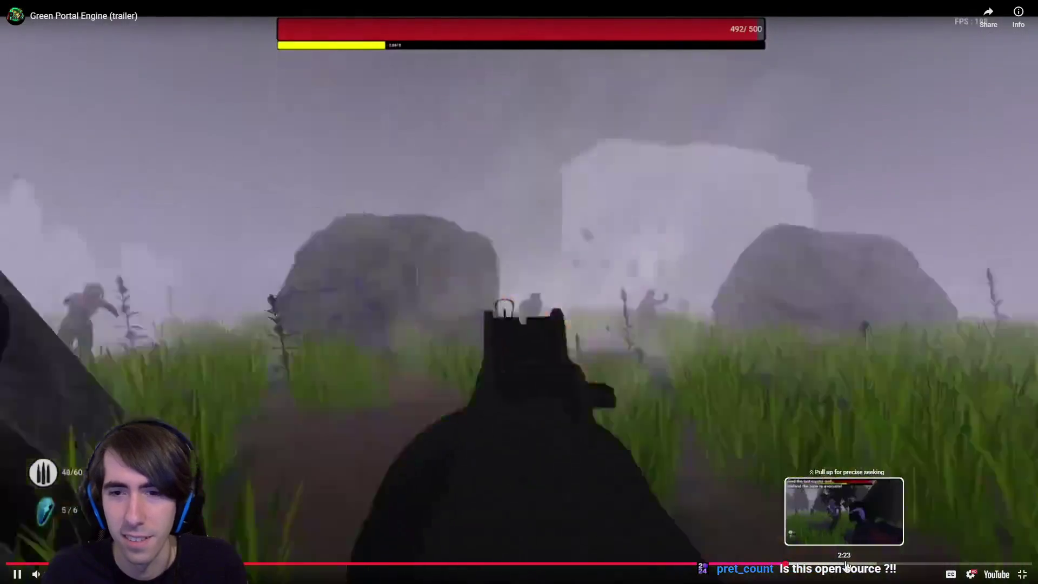
{"action": "left_click", "coordinate": [847, 565]}
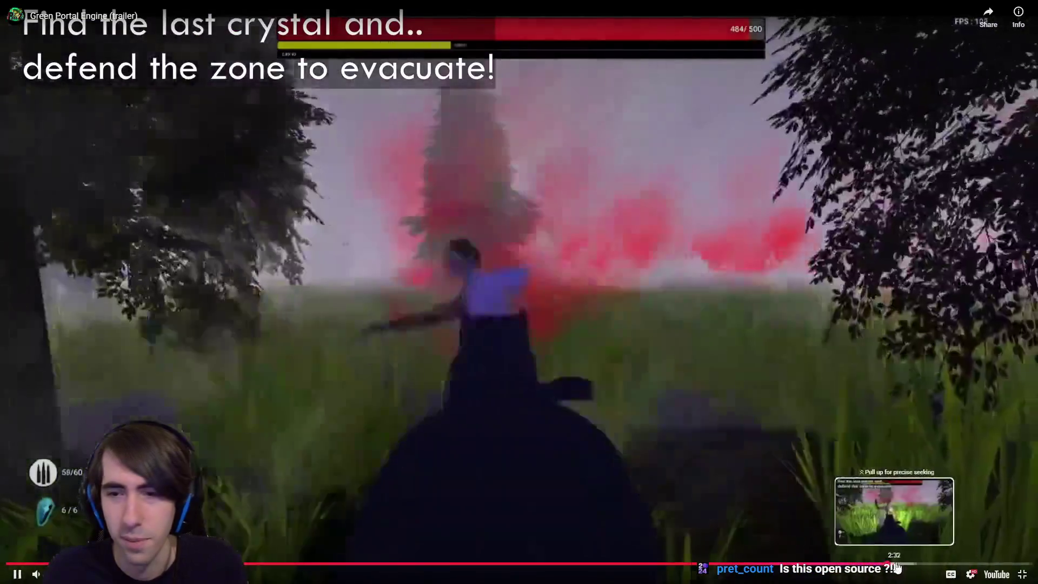
{"action": "left_click", "coordinate": [938, 567]}
{"action": "double_click", "coordinate": [432, 268]}
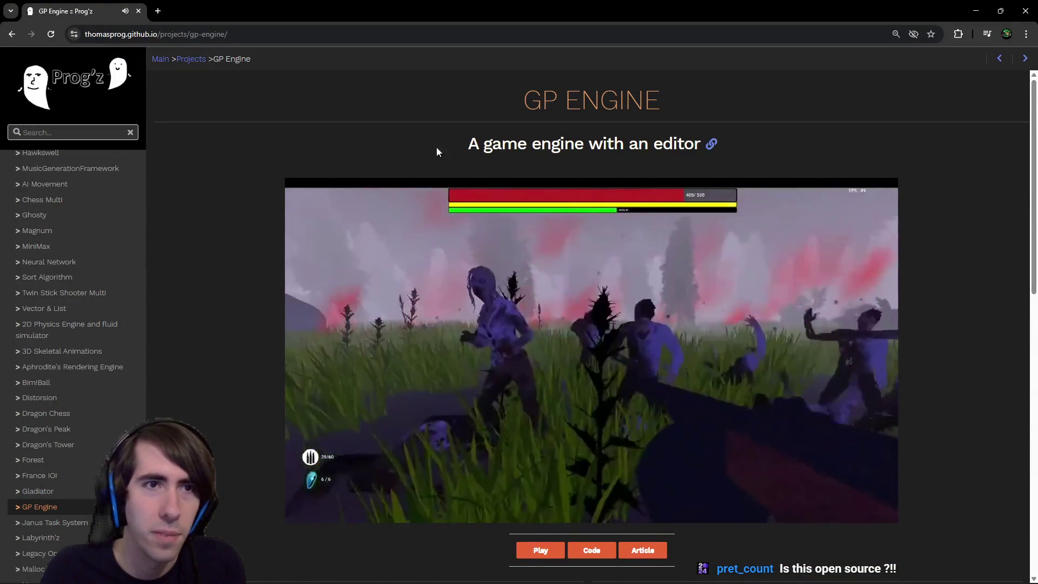
Scroll over the GP Engine project page and reload back to the Onsento store page.
{"action": "scroll", "coordinate": [391, 144], "scroll_direction": "down", "scroll_amount": 10}
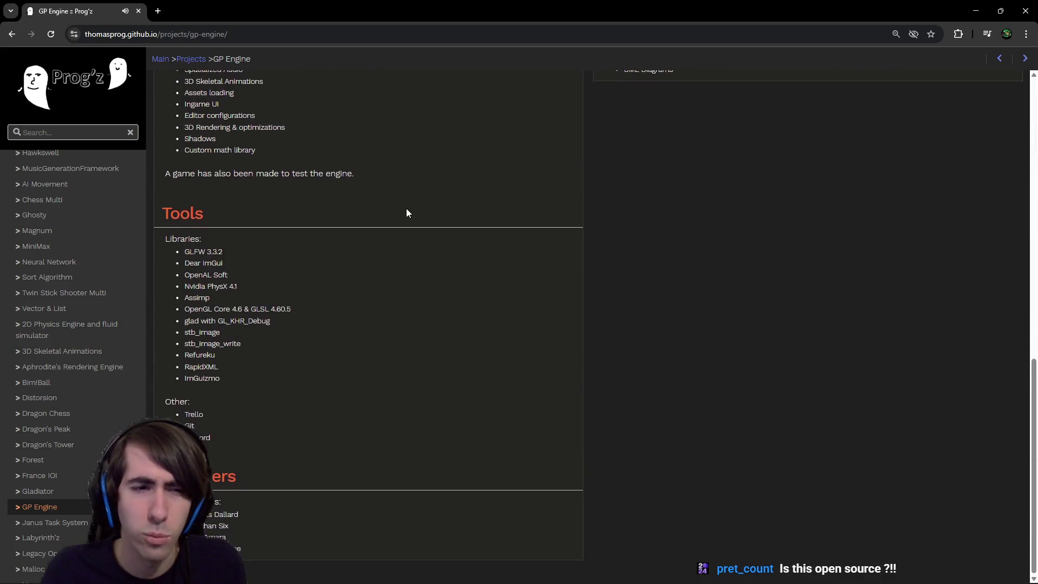
{"action": "scroll", "coordinate": [406, 211], "scroll_direction": "up", "scroll_amount": 10}
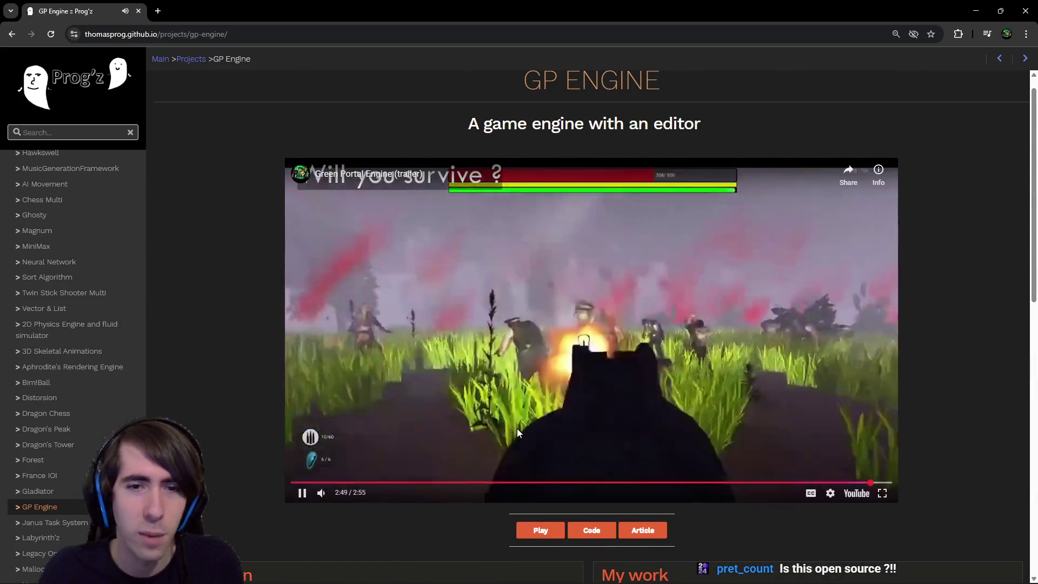
{"action": "scroll", "coordinate": [430, 427], "scroll_direction": "down", "scroll_amount": 5}
{"action": "scroll", "coordinate": [430, 411], "scroll_direction": "up", "scroll_amount": 4}
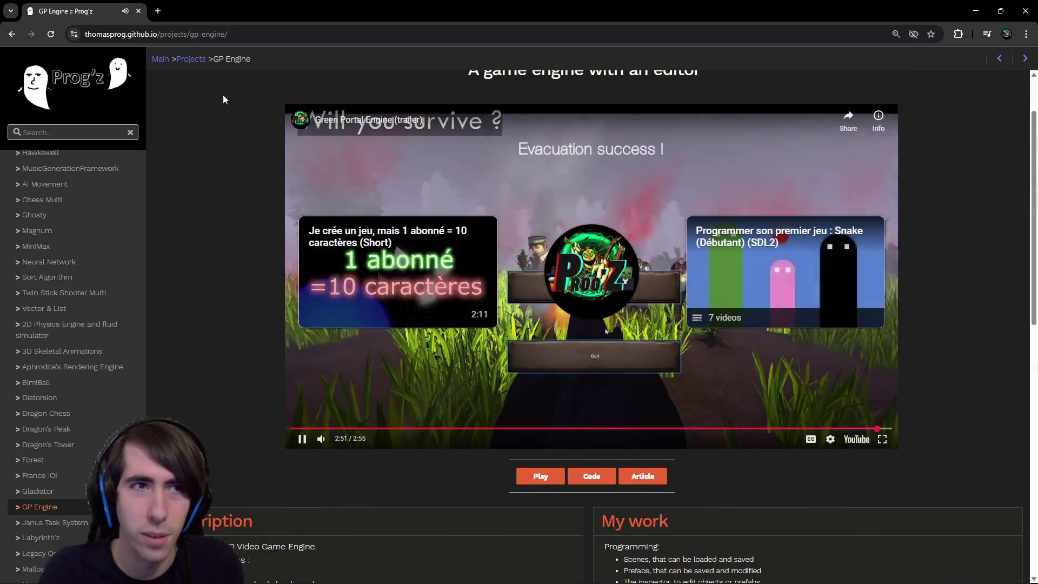
{"action": "left_click", "coordinate": [52, 36]}
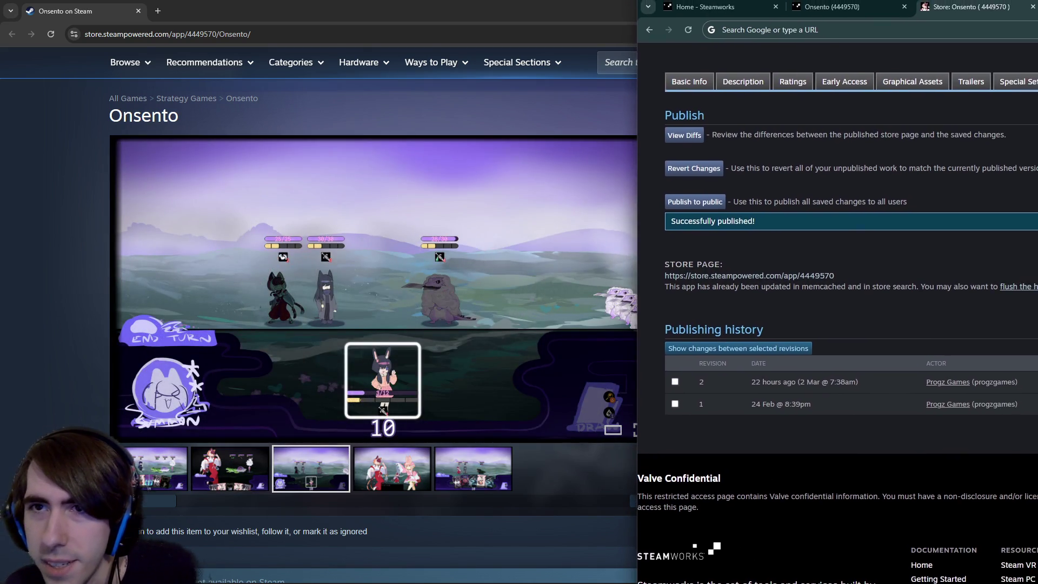
Move the Steamworks publishing window aside and switch to the NewTutorial design document.
{"action": "left_click_drag", "start_coordinate": [1037, 50], "coordinate": [1021, 45]}
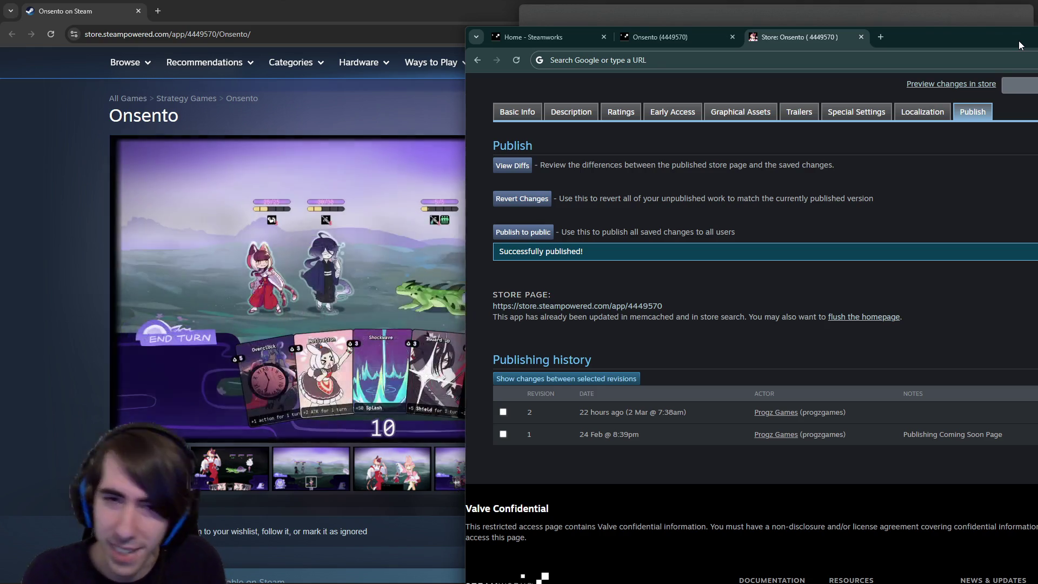
{"action": "key", "text": "alt+Tab"}
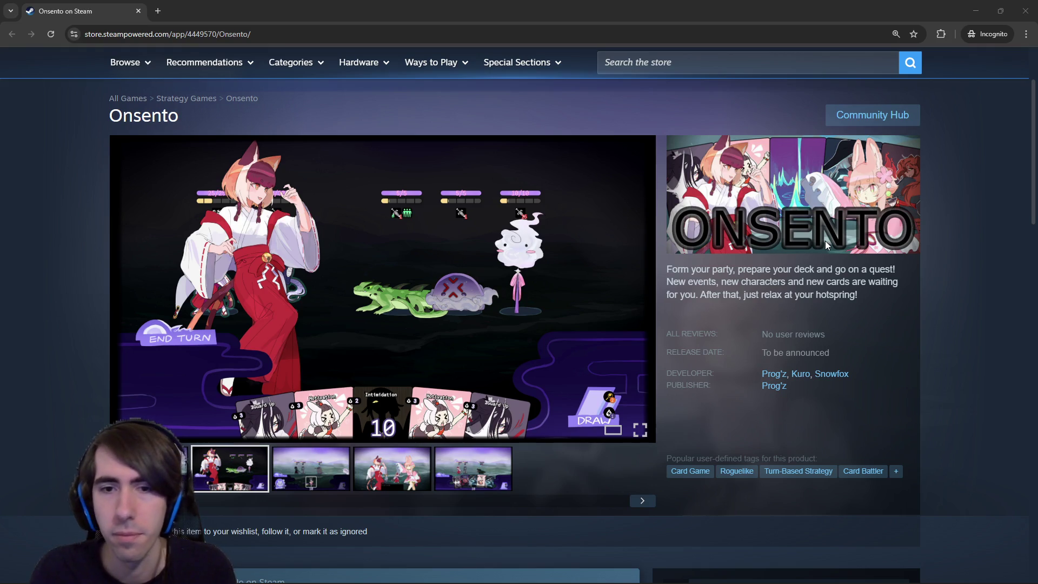
{"action": "key", "text": "alt+Tab"}
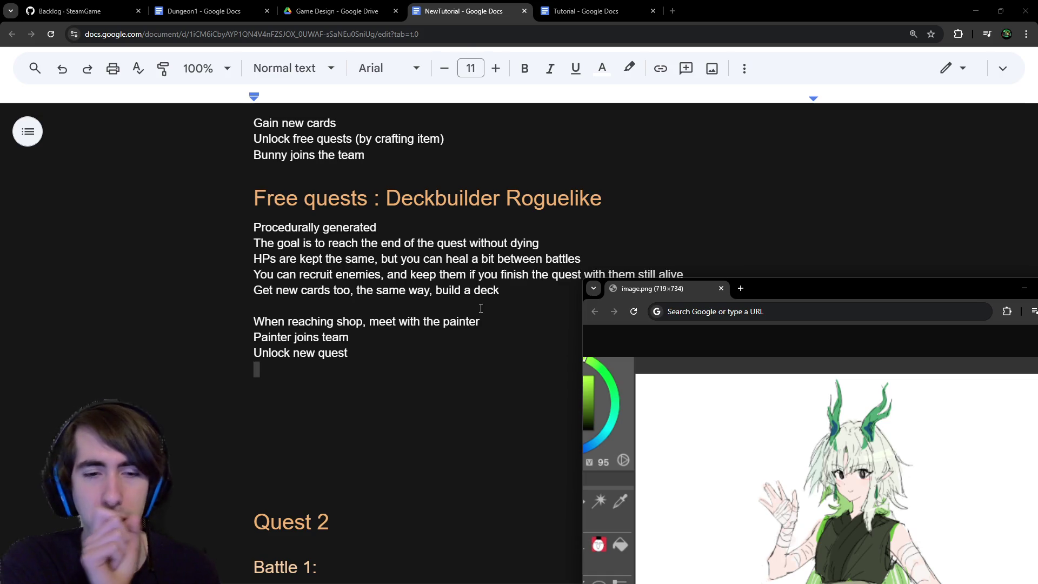
Scroll up to the Mini Boss section of NewTutorial and select its text.
{"action": "scroll", "coordinate": [480, 307], "scroll_direction": "up", "scroll_amount": 6}
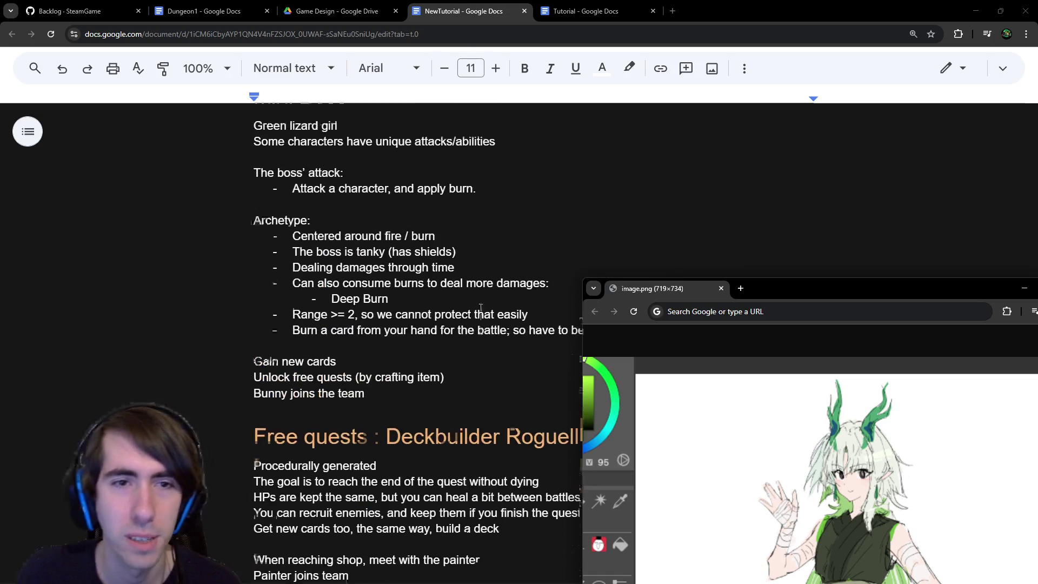
{"action": "mouse_move", "coordinate": [365, 480]}
{"action": "left_mouse_down"}
{"action": "mouse_move", "coordinate": [255, 245]}
{"action": "mouse_move", "coordinate": [321, 252]}
{"action": "left_mouse_up"}
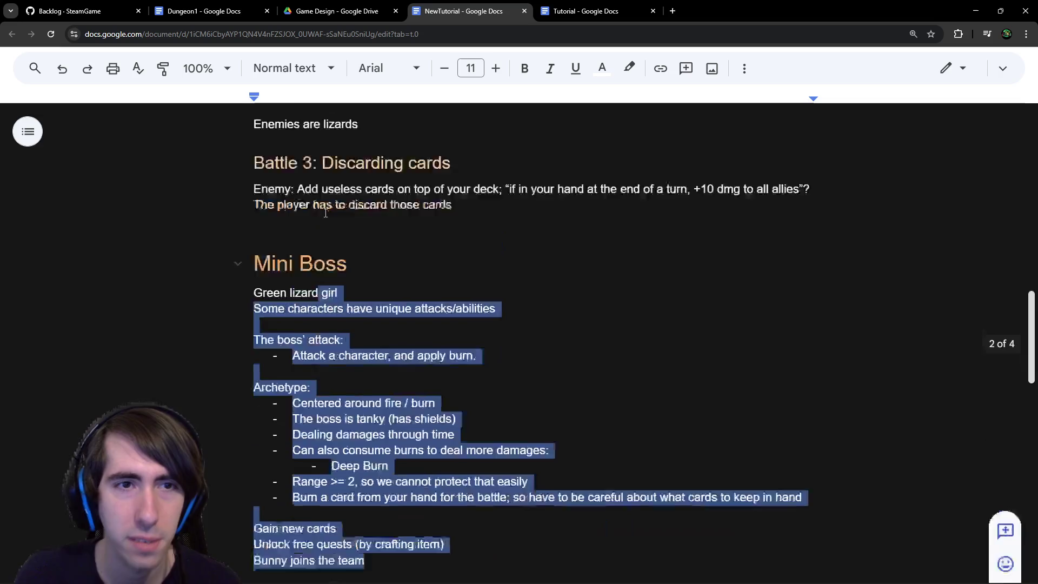
{"action": "scroll", "coordinate": [320, 252], "scroll_direction": "up", "scroll_amount": 2}
{"action": "scroll", "coordinate": [320, 252], "scroll_direction": "down", "scroll_amount": 3}
Bring up the image.png window covering the document and minimize it.
{"action": "key", "text": "alt+Tab"}
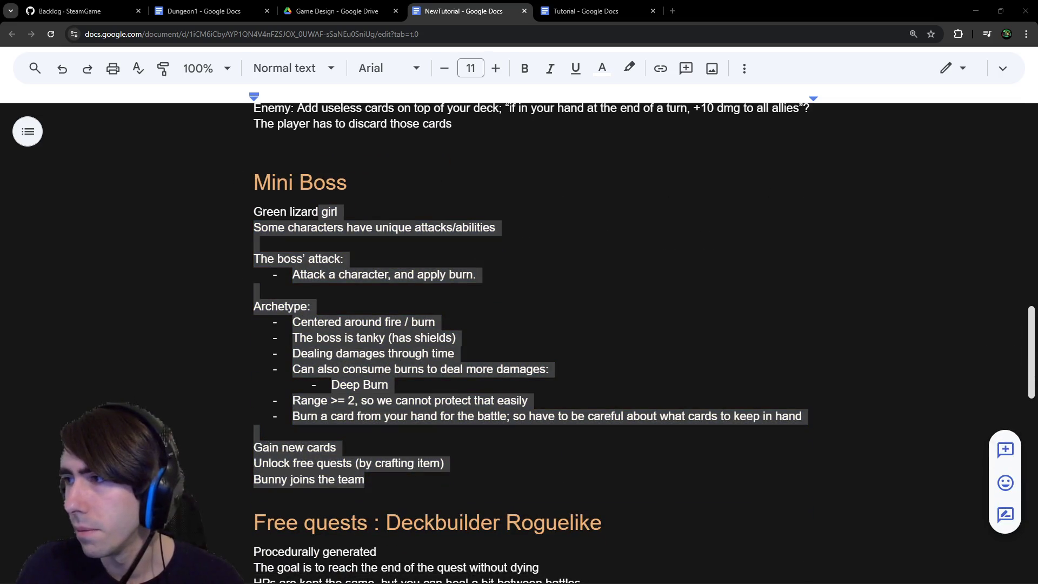
{"action": "key", "text": "alt+Tab"}
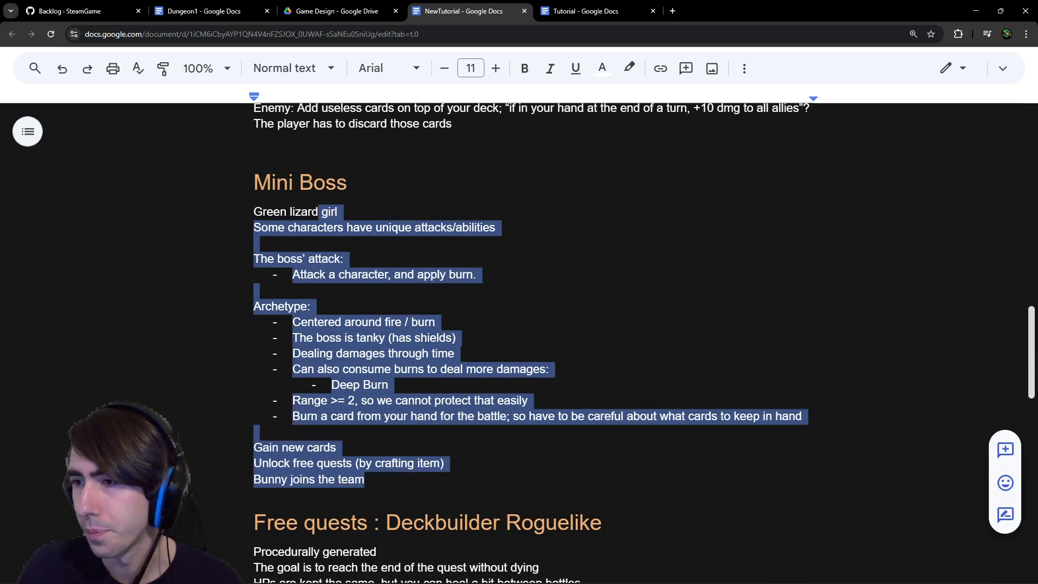
{"action": "key", "text": "alt+Tab"}
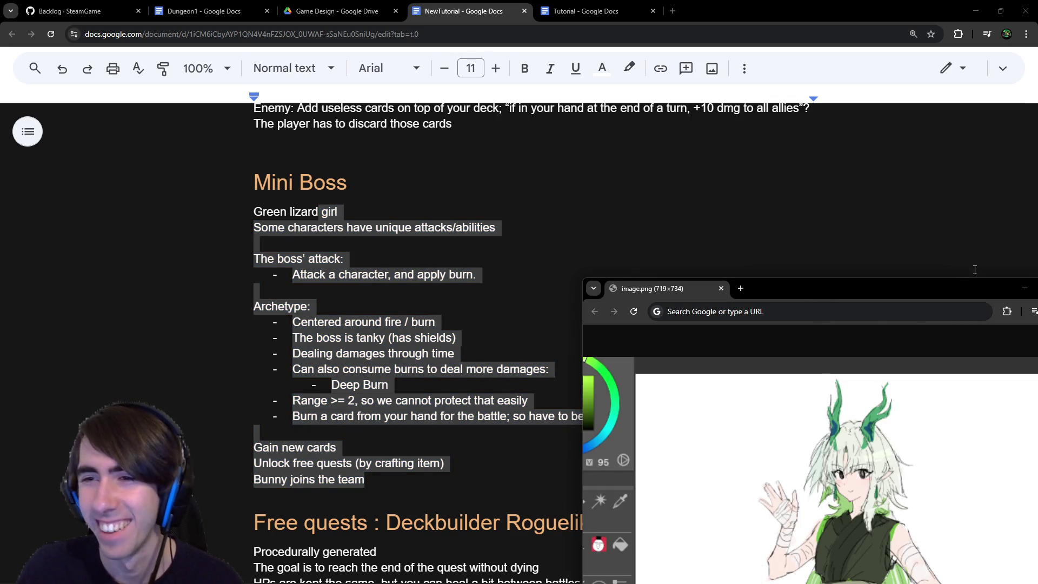
{"action": "left_click", "coordinate": [1024, 288]}
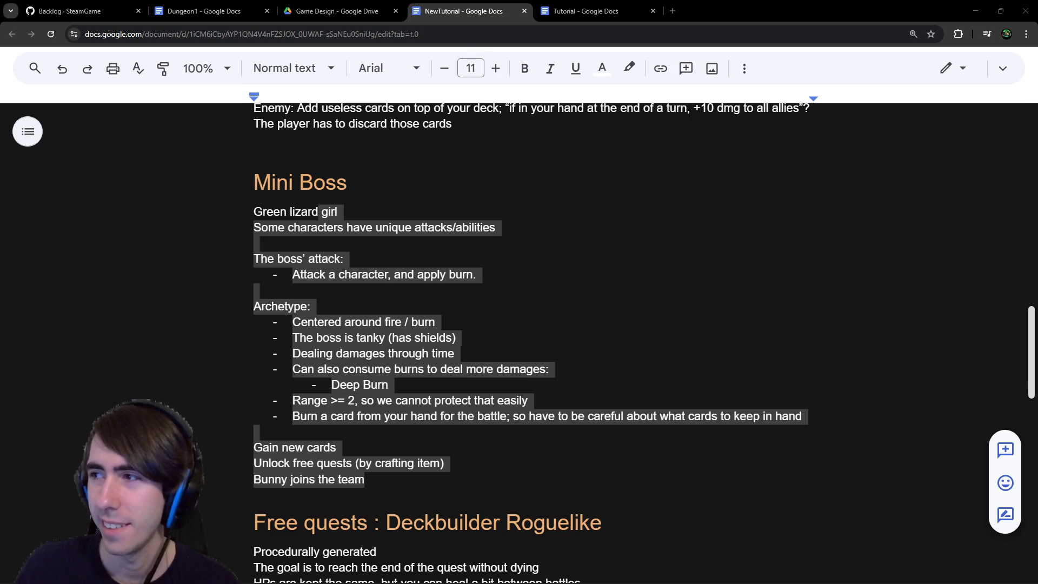
Switch from the Google Docs notes to the Steamworks Upcoming Steam Events page.
{"action": "key", "text": "alt+Tab"}
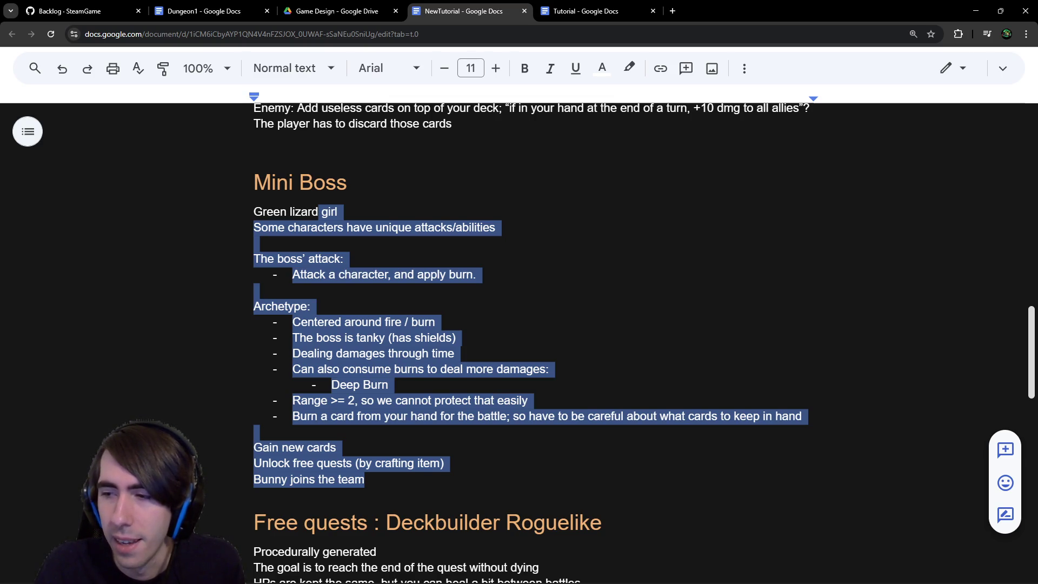
{"action": "key", "text": "alt+Tab"}
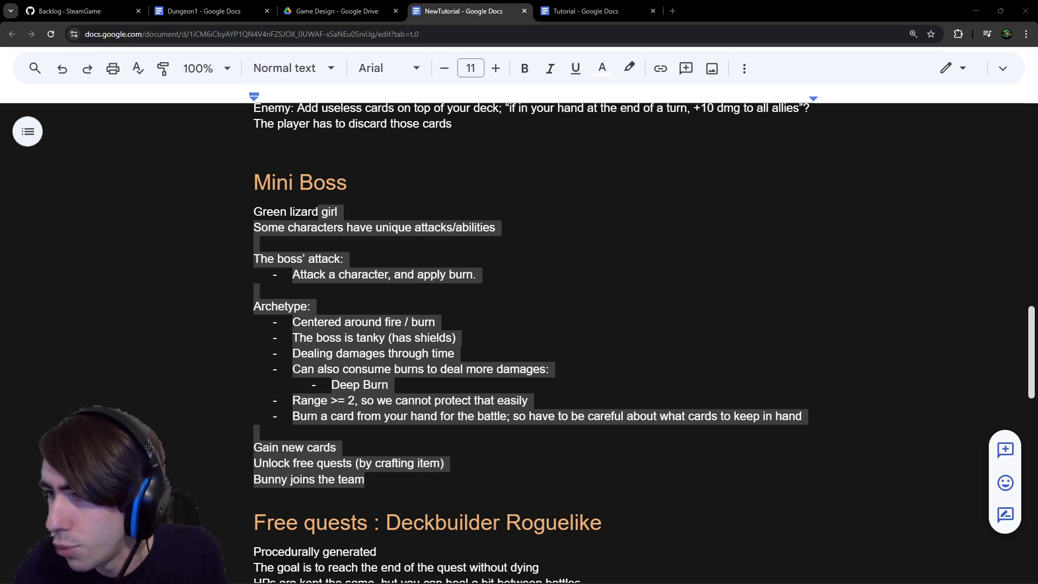
{"action": "key", "text": "alt+Tab"}
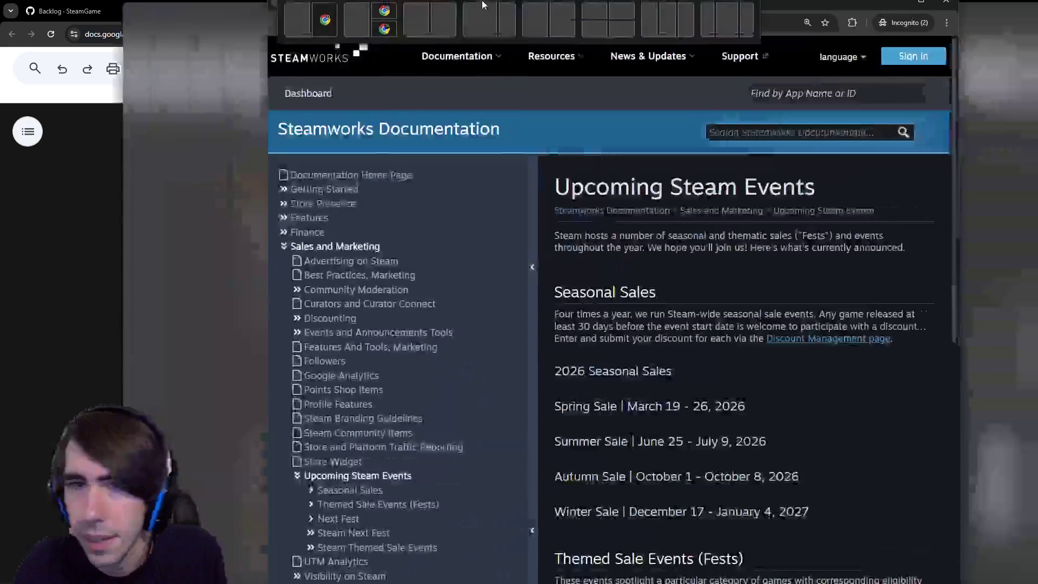
Scroll to the 2026 Fests table and highlight the Deckbuilders Fest row.
{"action": "scroll", "coordinate": [547, 294], "scroll_direction": "down", "scroll_amount": 5}
{"action": "scroll", "coordinate": [561, 259], "scroll_direction": "up", "scroll_amount": 5}
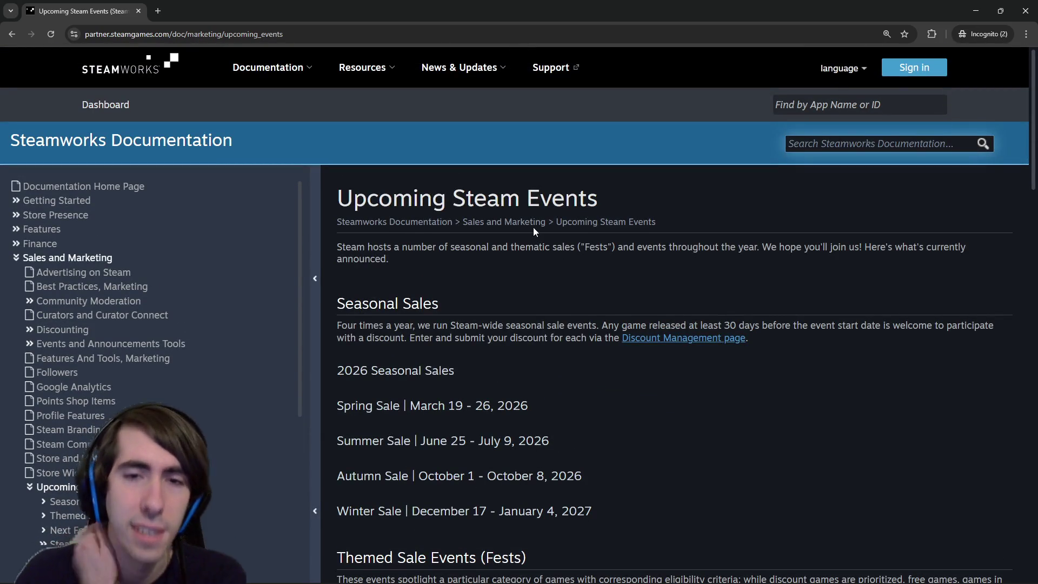
{"action": "left_click", "coordinate": [542, 248]}
{"action": "scroll", "coordinate": [578, 254], "scroll_direction": "down", "scroll_amount": 7}
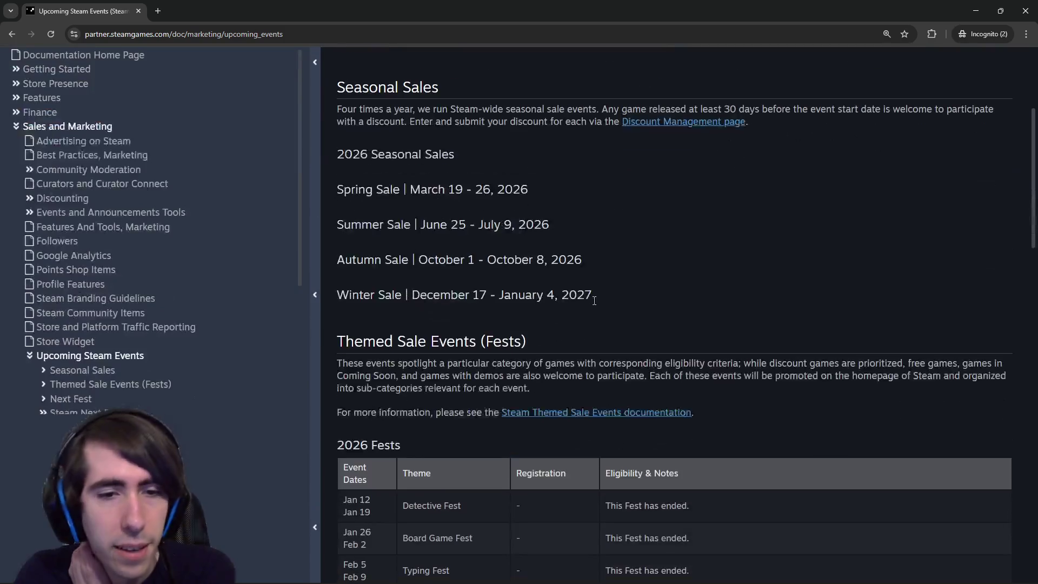
{"action": "scroll", "coordinate": [590, 262], "scroll_direction": "down", "scroll_amount": 6}
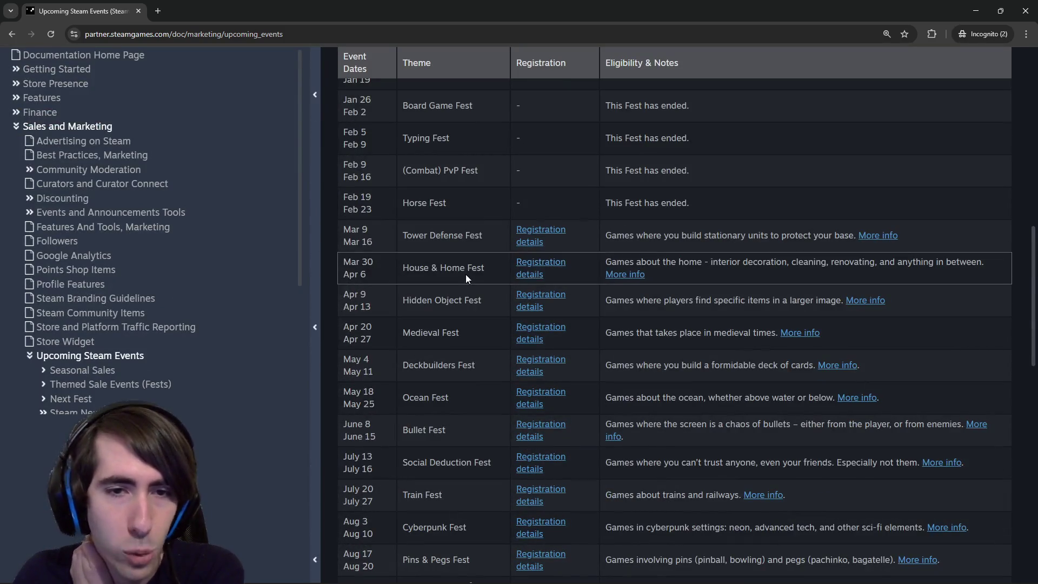
{"action": "mouse_move", "coordinate": [401, 312]}
{"action": "left_mouse_down"}
{"action": "mouse_move", "coordinate": [476, 313]}
{"action": "mouse_move", "coordinate": [447, 312]}
{"action": "left_mouse_up"}
{"action": "left_click", "coordinate": [477, 313]}
{"action": "left_click", "coordinate": [402, 312]}
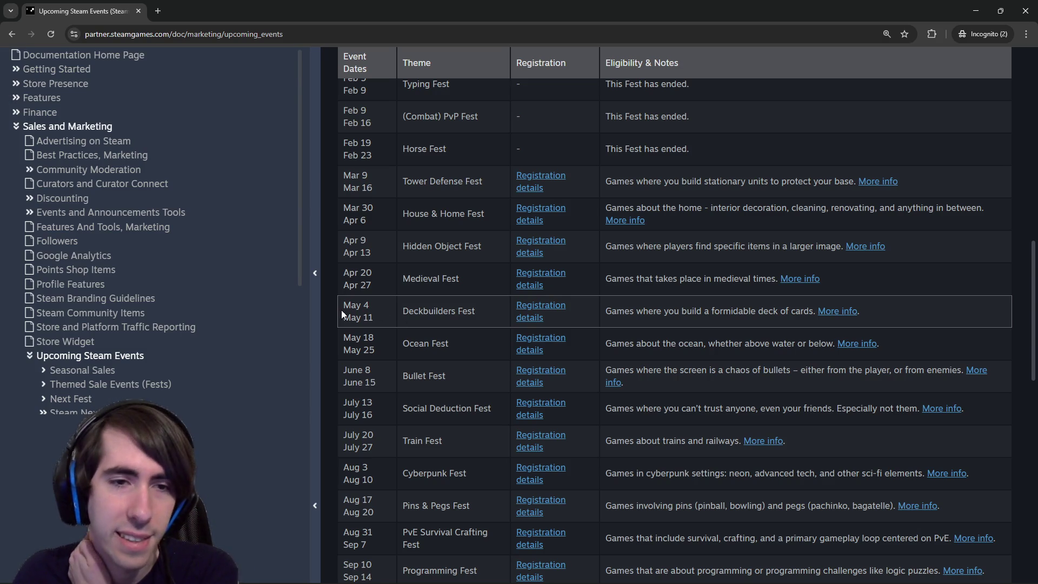
{"action": "left_click", "coordinate": [447, 319]}
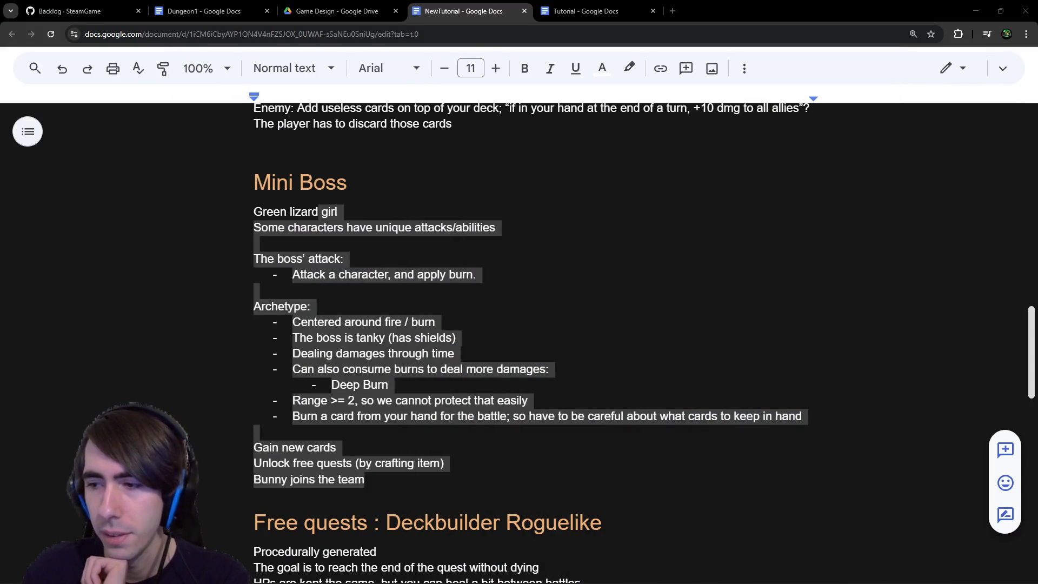
Return to the Godot editor and clear the line 4 selection in burn.json.
{"action": "left_click", "coordinate": [558, 481]}
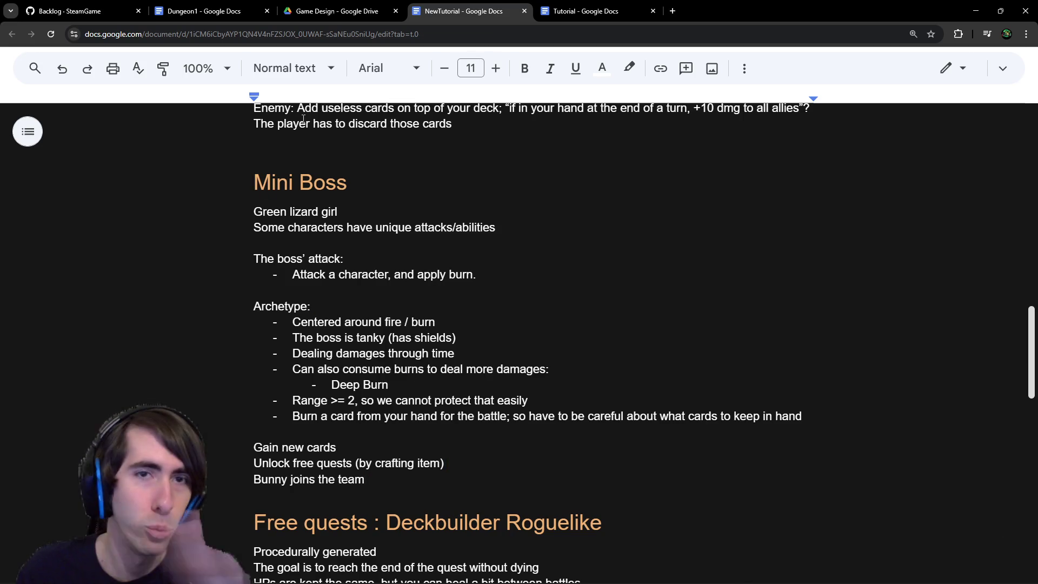
{"action": "key", "text": "alt+Tab"}
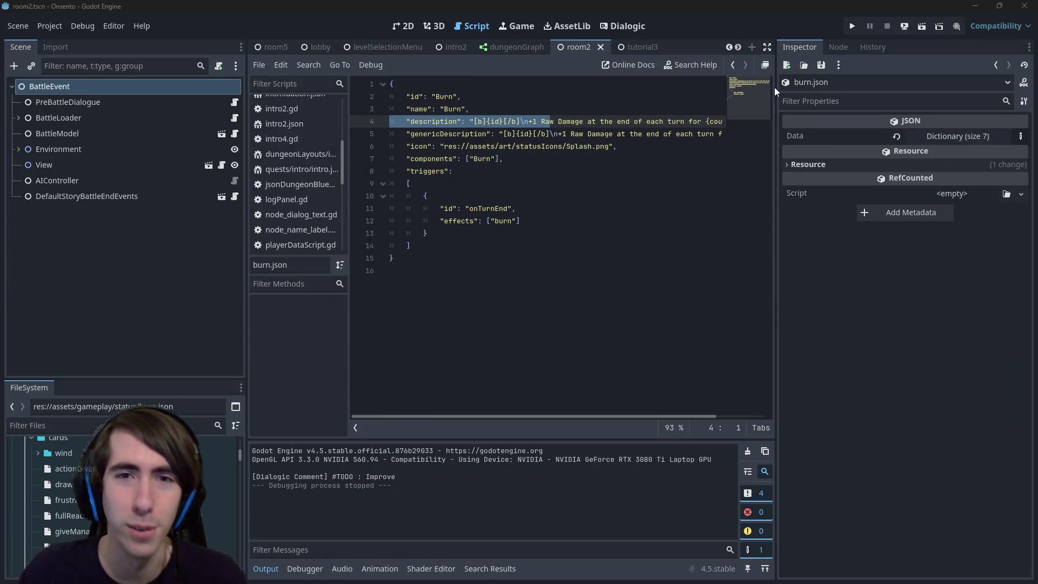
{"action": "left_click", "coordinate": [696, 196]}
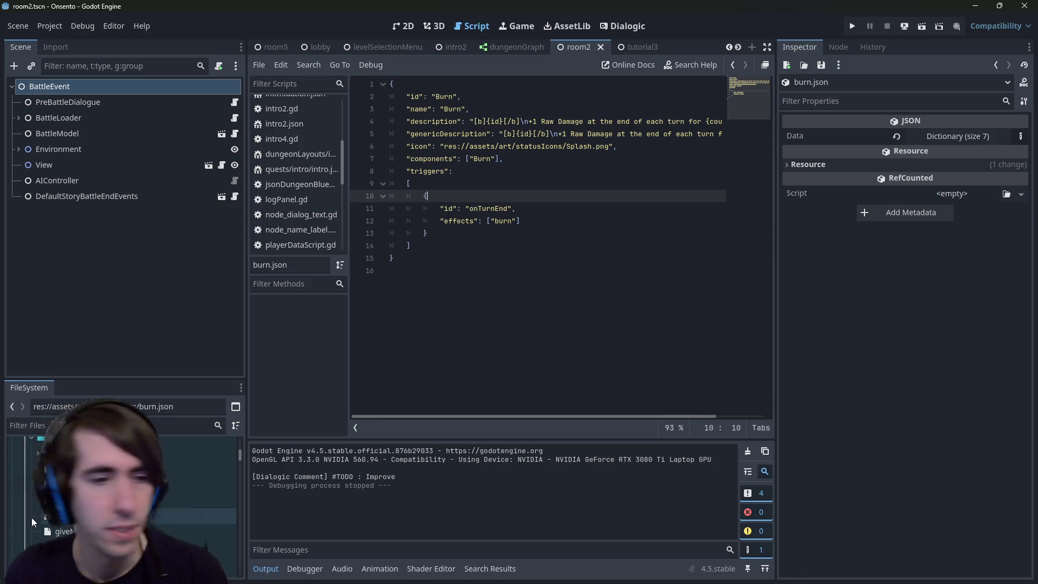
Enlarge the FileSystem dock and collapse the assets, helpers and plains folders.
{"action": "left_click_drag", "start_coordinate": [128, 379], "coordinate": [101, 206]}
{"action": "scroll", "coordinate": [98, 363], "scroll_direction": "up", "scroll_amount": 5}
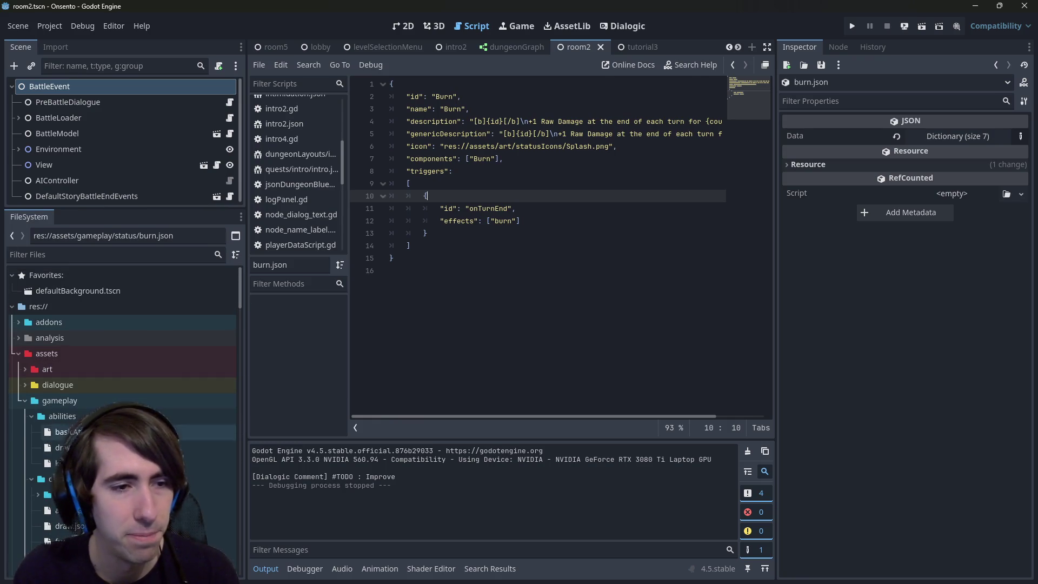
{"action": "double_click", "coordinate": [67, 357]}
{"action": "scroll", "coordinate": [65, 376], "scroll_direction": "down", "scroll_amount": 1}
{"action": "left_click", "coordinate": [64, 408]}
{"action": "double_click", "coordinate": [62, 362]}
{"action": "double_click", "coordinate": [64, 392]}
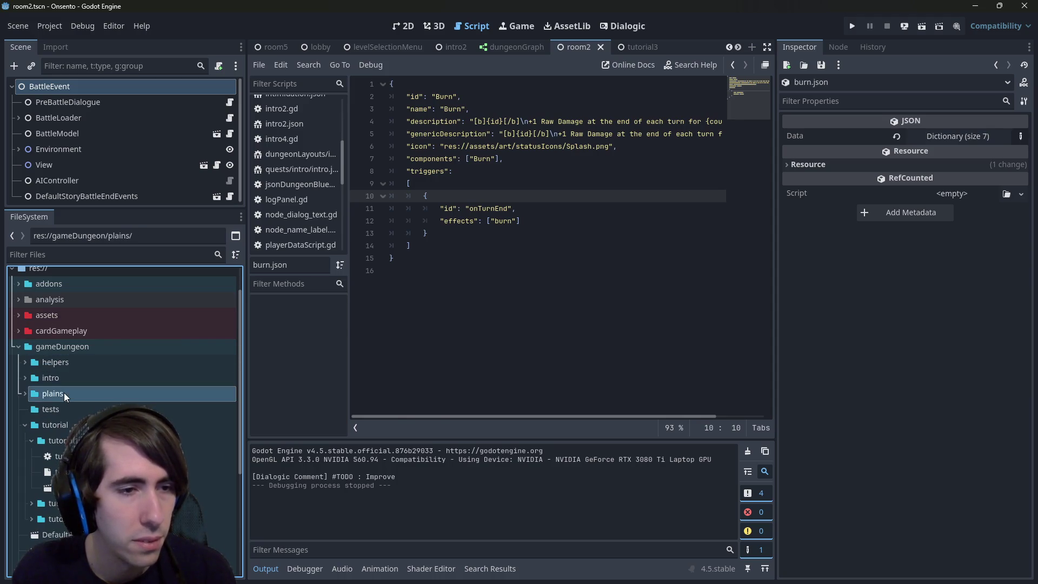
{"action": "left_click", "coordinate": [65, 424]}
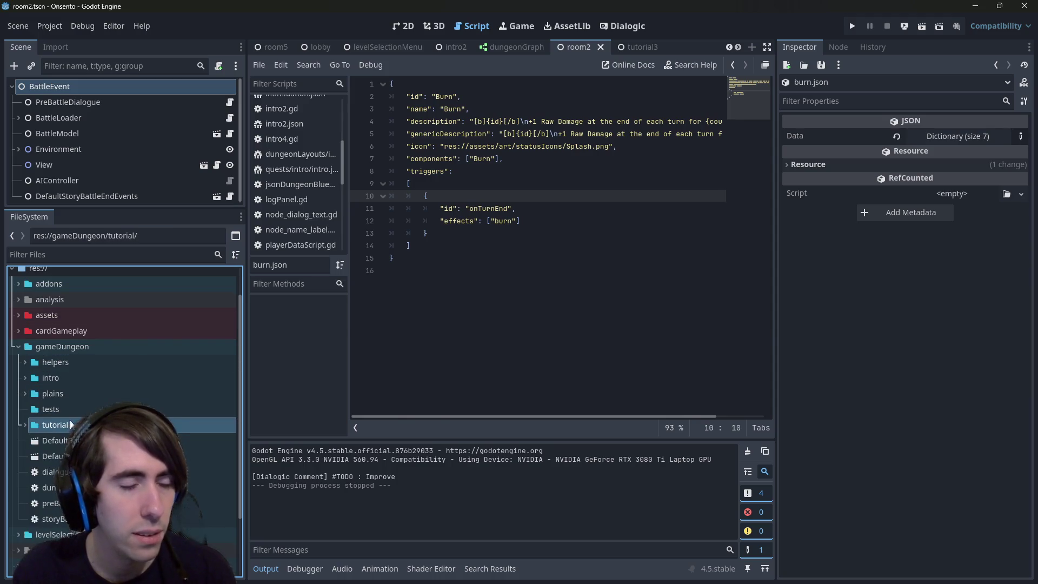
Expand plains > events > quest1 to reveal its room1 to room4 folders.
{"action": "double_click", "coordinate": [68, 394]}
{"action": "double_click", "coordinate": [67, 410]}
{"action": "left_click", "coordinate": [64, 450]}
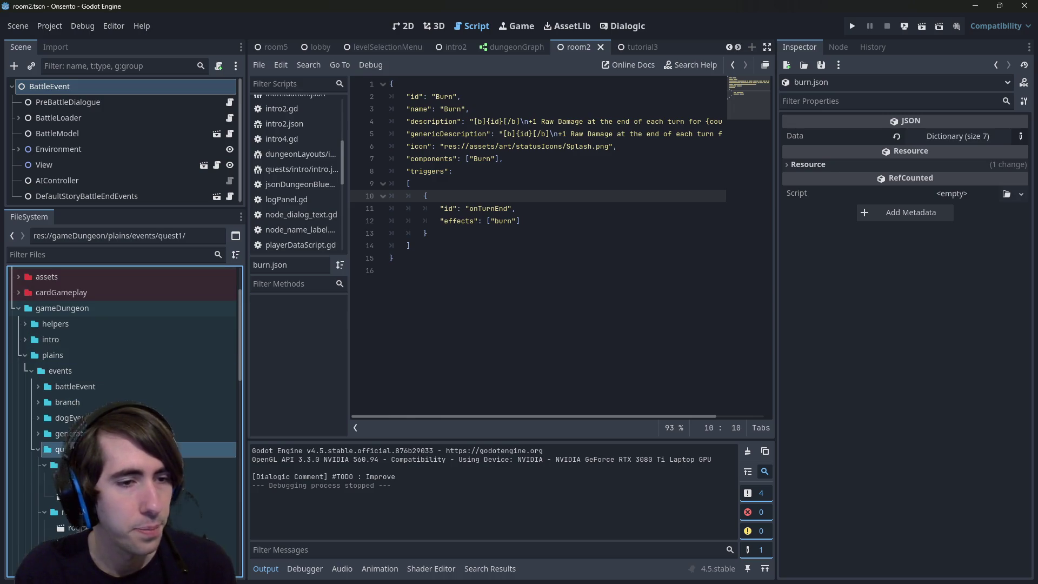
{"action": "double_click", "coordinate": [65, 449]}
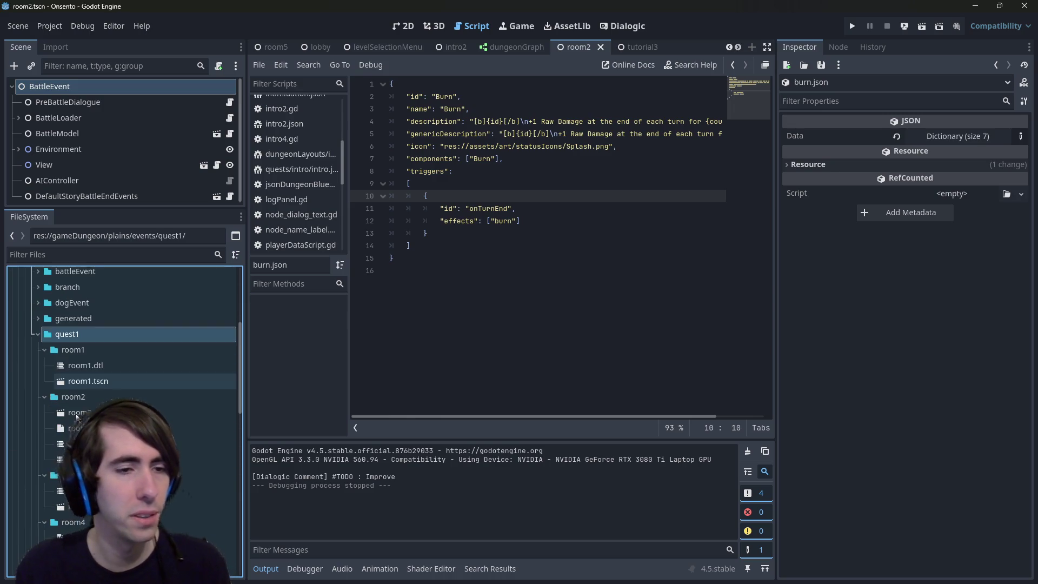
{"action": "scroll", "coordinate": [105, 350], "scroll_direction": "up", "scroll_amount": 3}
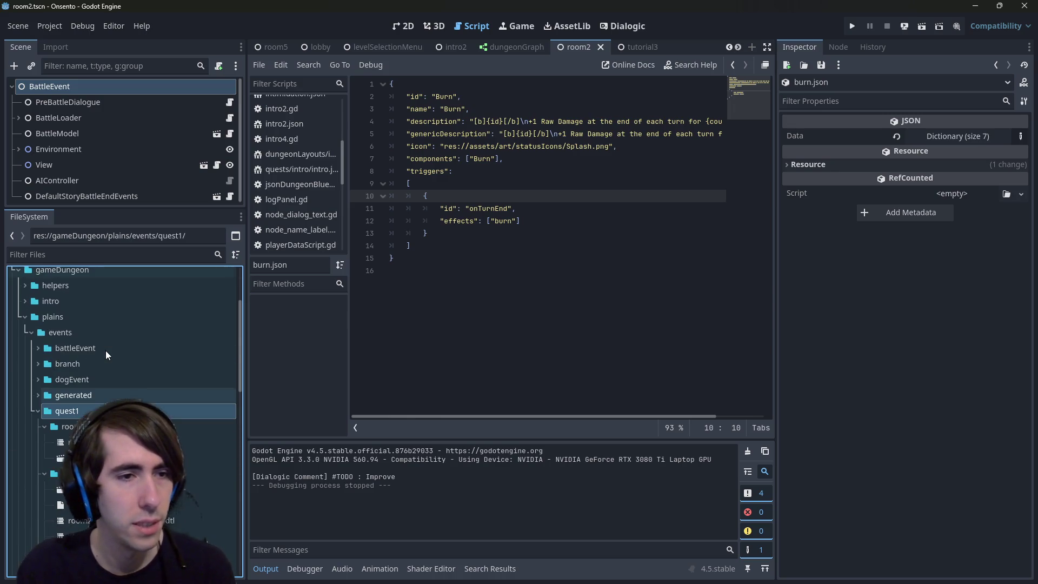
{"action": "left_click", "coordinate": [86, 331]}
{"action": "right_click", "coordinate": [86, 331]}
Create a new folder named obsolete inside plains/events.
{"action": "mouse_move", "coordinate": [133, 339]}
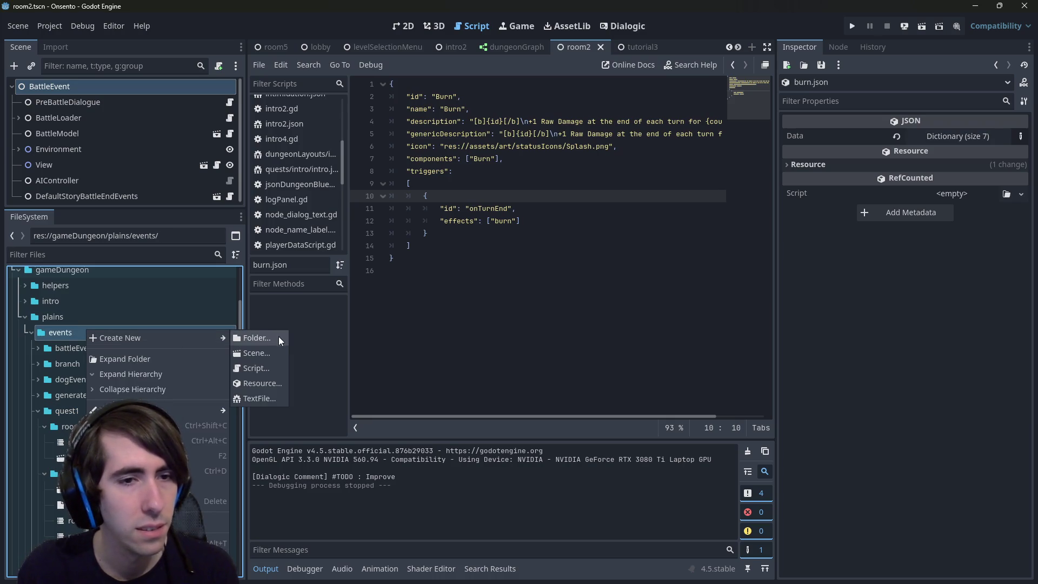
{"action": "left_click", "coordinate": [271, 337]}
{"action": "type", "text": "obs"}
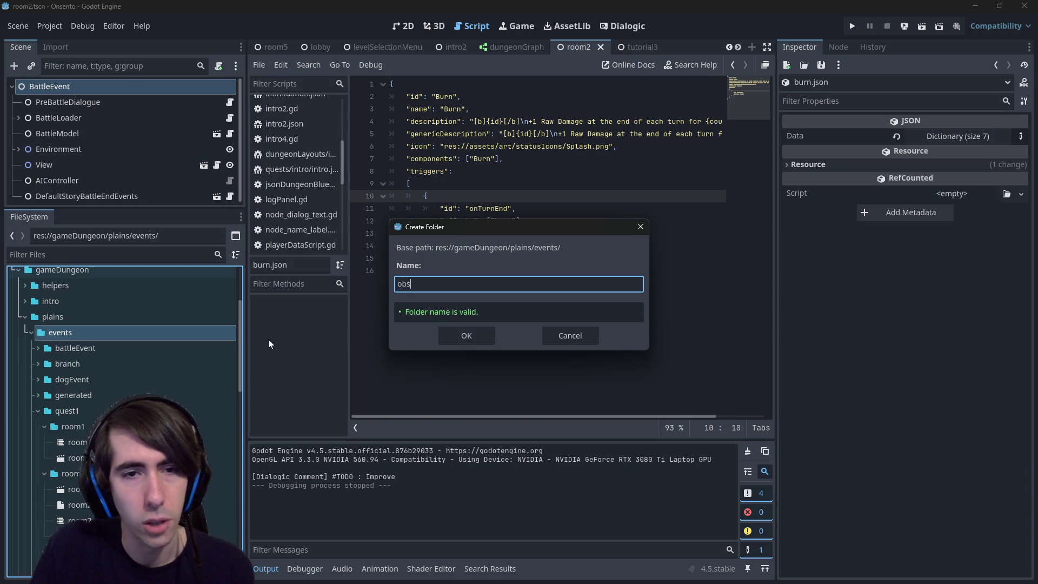
{"action": "type", "text": "oloete"}
{"action": "key", "text": "Return"}
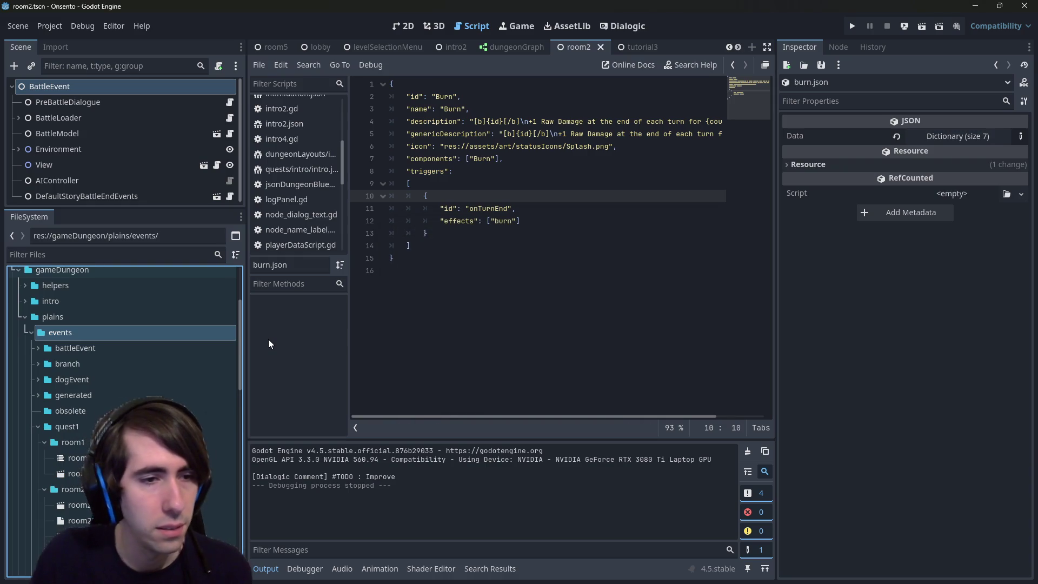
Browse quest1's room2 folder, looking over room2.tscn, room2Battle.json and the dialogue files.
{"action": "scroll", "coordinate": [124, 379], "scroll_direction": "down", "scroll_amount": 3}
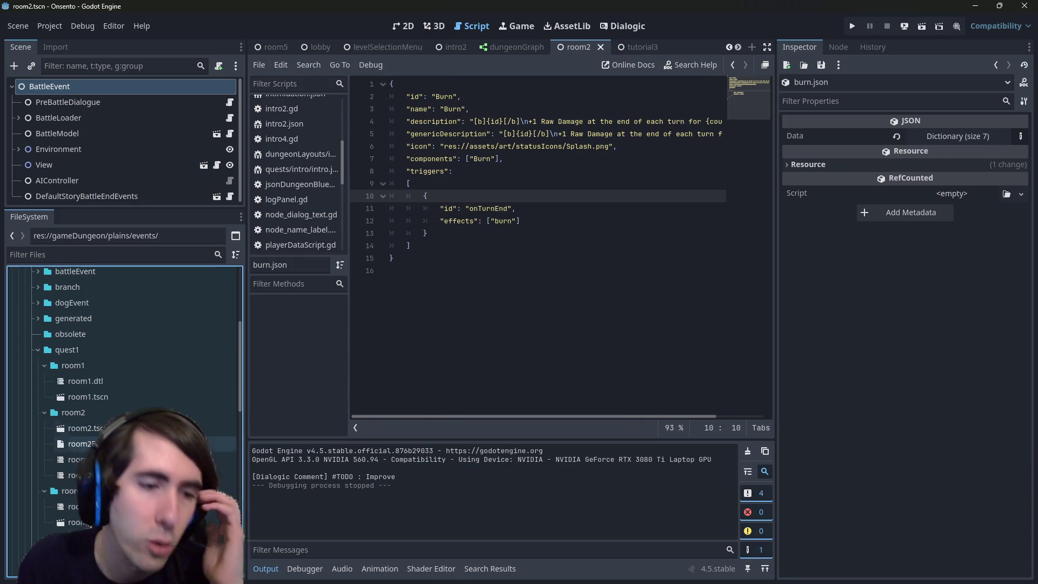
{"action": "scroll", "coordinate": [163, 514], "scroll_direction": "down", "scroll_amount": 2}
{"action": "scroll", "coordinate": [162, 509], "scroll_direction": "down", "scroll_amount": 3}
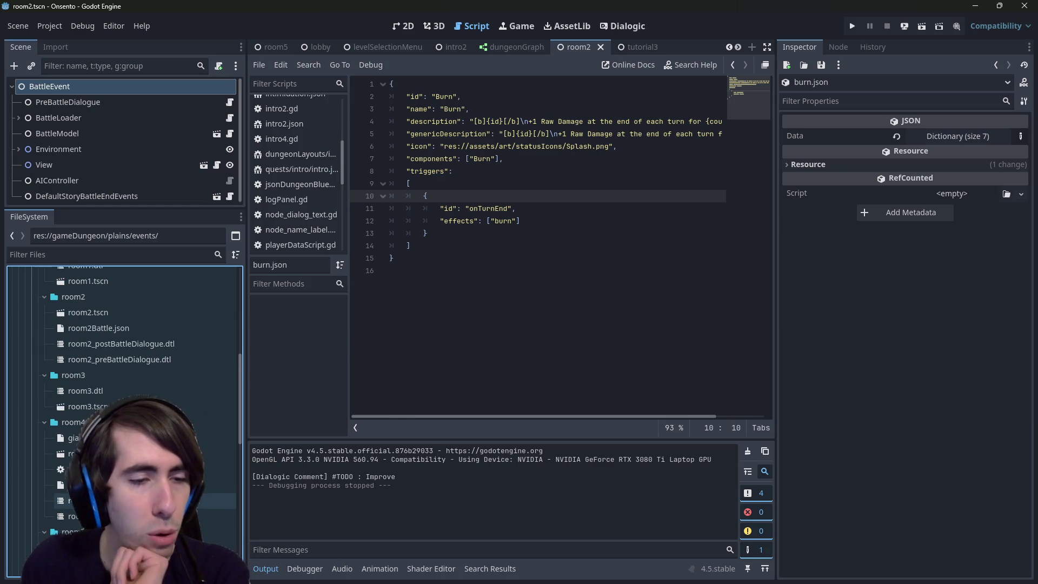
{"action": "scroll", "coordinate": [163, 503], "scroll_direction": "down", "scroll_amount": 2}
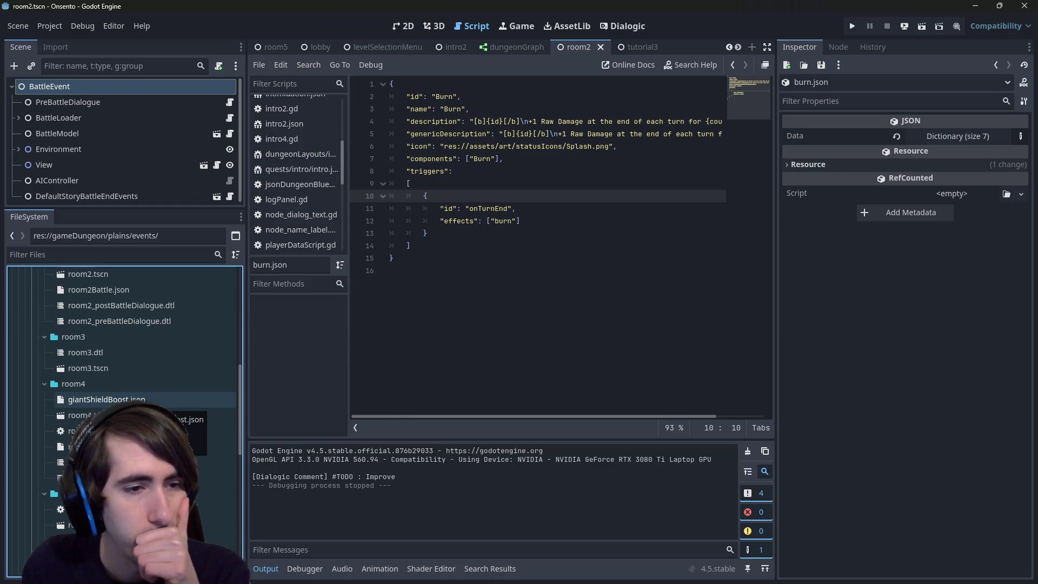
{"action": "scroll", "coordinate": [162, 400], "scroll_direction": "down", "scroll_amount": 3}
{"action": "scroll", "coordinate": [162, 378], "scroll_direction": "up", "scroll_amount": 5}
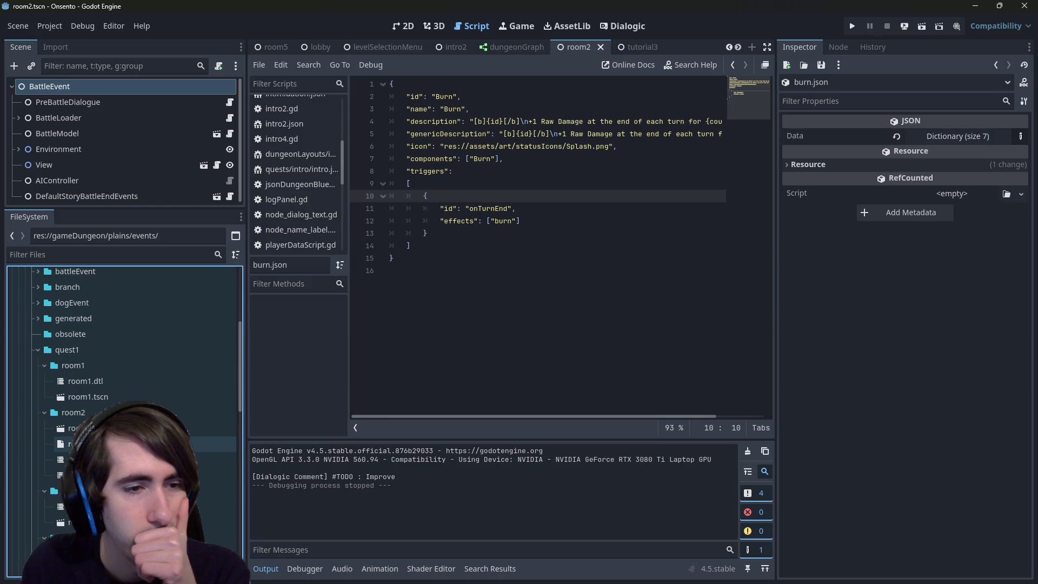
{"action": "scroll", "coordinate": [125, 422], "scroll_direction": "up", "scroll_amount": 3}
{"action": "scroll", "coordinate": [124, 422], "scroll_direction": "down", "scroll_amount": 6}
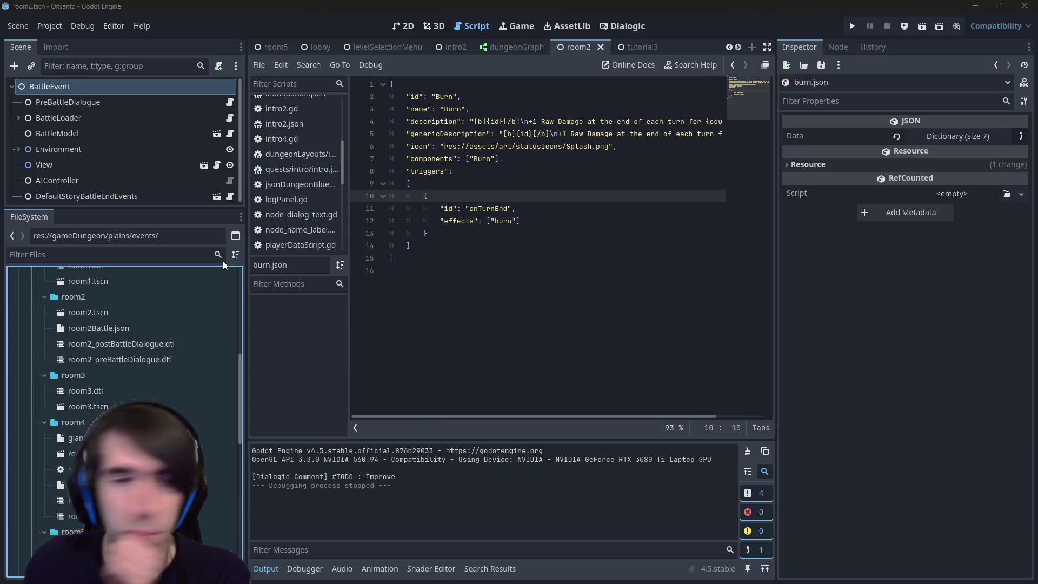
{"action": "scroll", "coordinate": [125, 365], "scroll_direction": "up", "scroll_amount": 3}
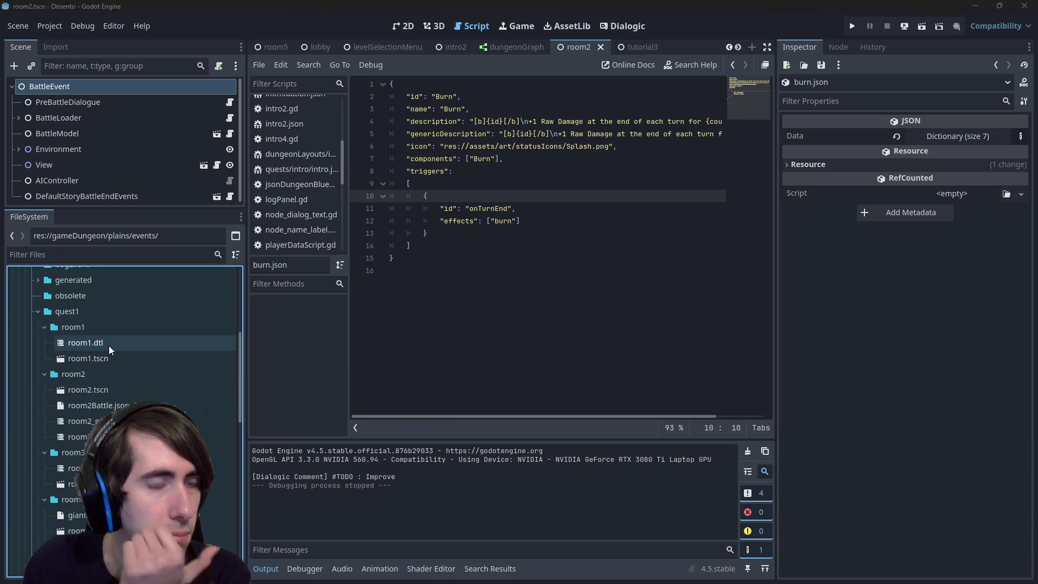
{"action": "left_click", "coordinate": [88, 379]}
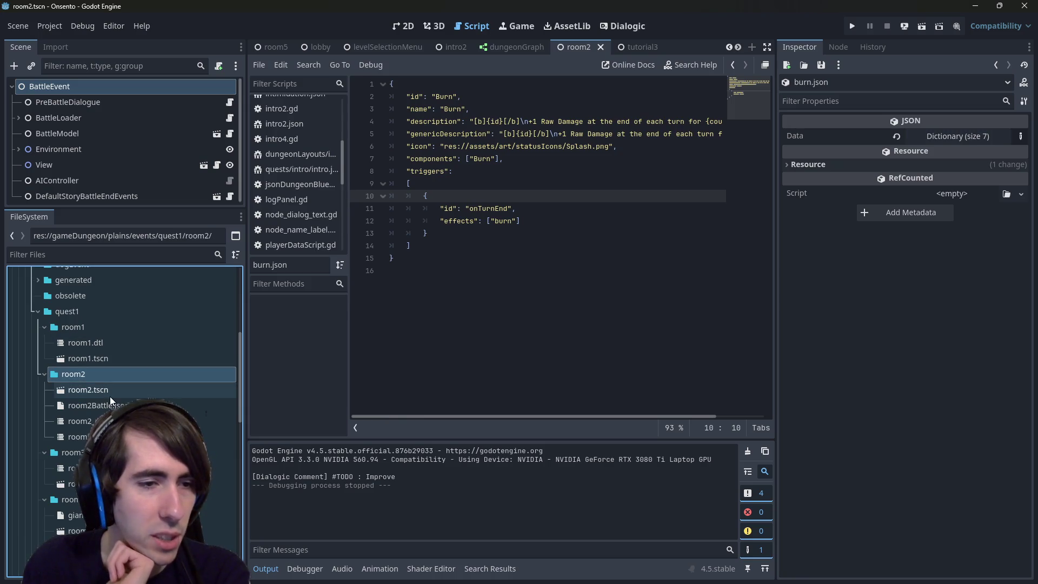
{"action": "left_click", "coordinate": [105, 391]}
{"action": "left_click", "coordinate": [108, 421]}
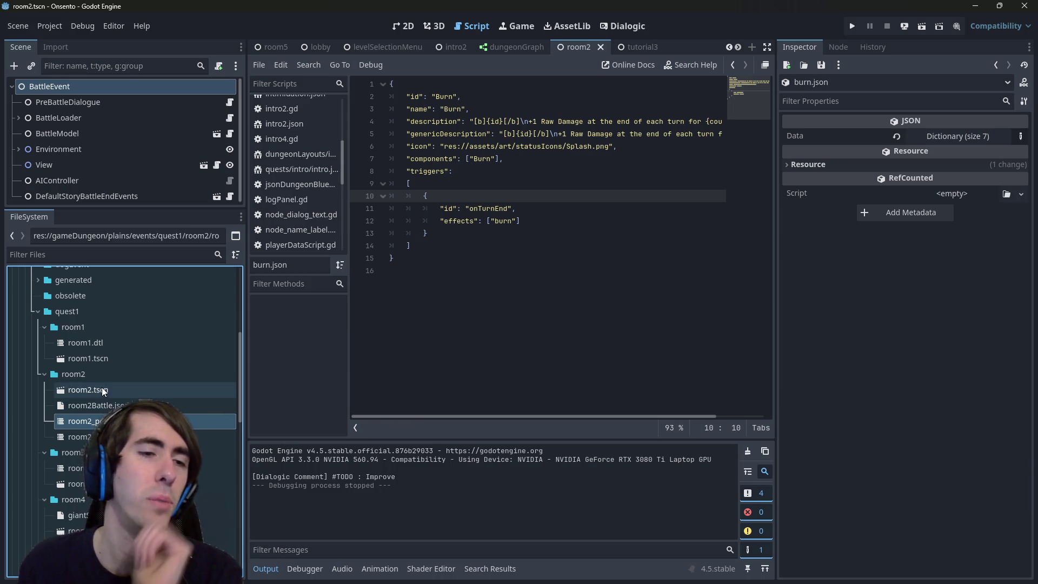
{"action": "left_click", "coordinate": [95, 369]}
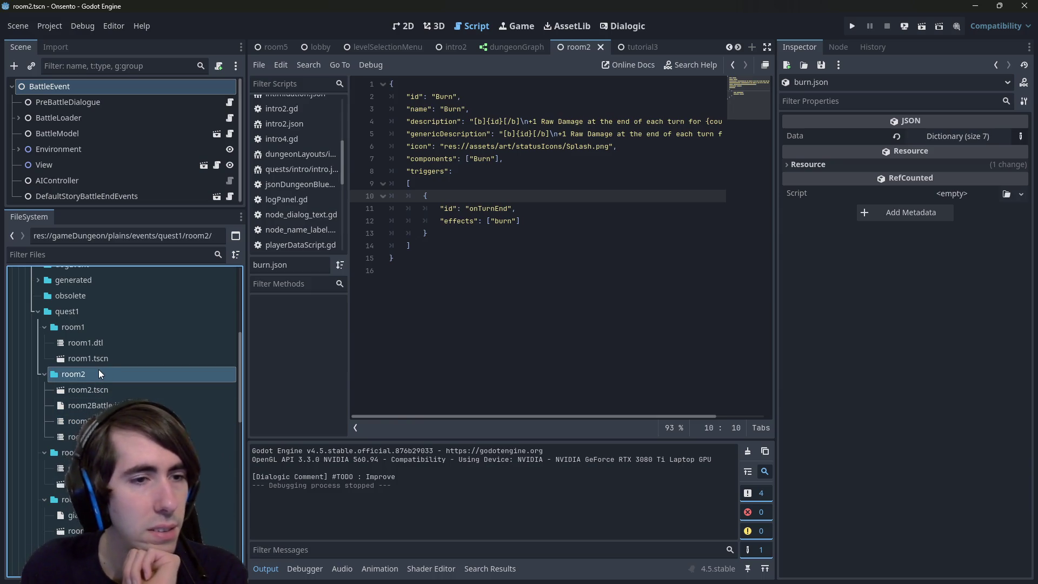
Create a quest1 folder inside the obsolete folder.
{"action": "mouse_move", "coordinate": [95, 372]}
{"action": "left_mouse_down"}
{"action": "mouse_move", "coordinate": [89, 385]}
{"action": "mouse_move", "coordinate": [79, 376]}
{"action": "mouse_move", "coordinate": [80, 297]}
{"action": "mouse_move", "coordinate": [81, 331]}
{"action": "mouse_move", "coordinate": [106, 381]}
{"action": "left_mouse_up"}
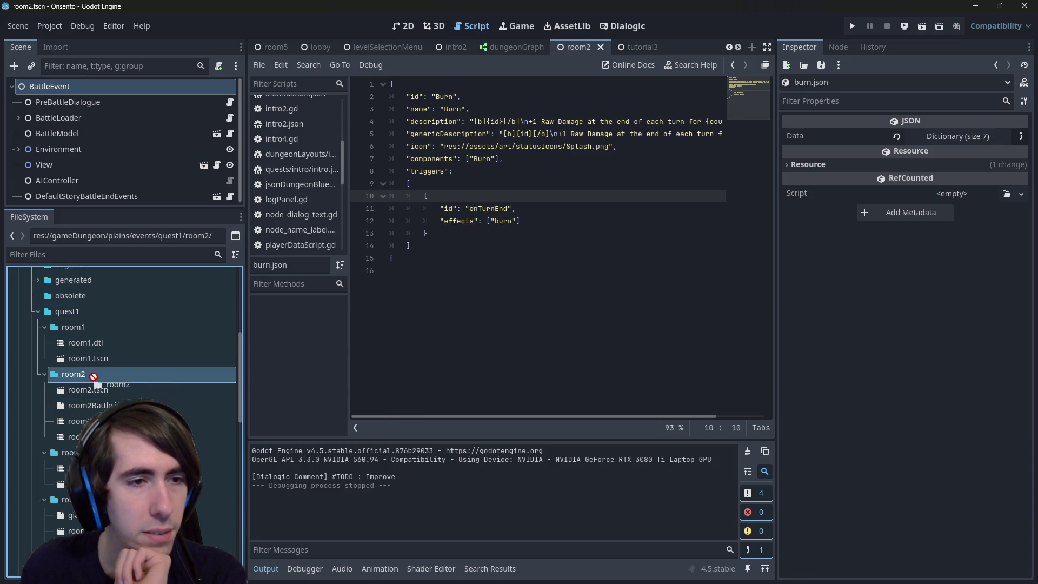
{"action": "right_click", "coordinate": [82, 301]}
{"action": "left_click", "coordinate": [70, 301]}
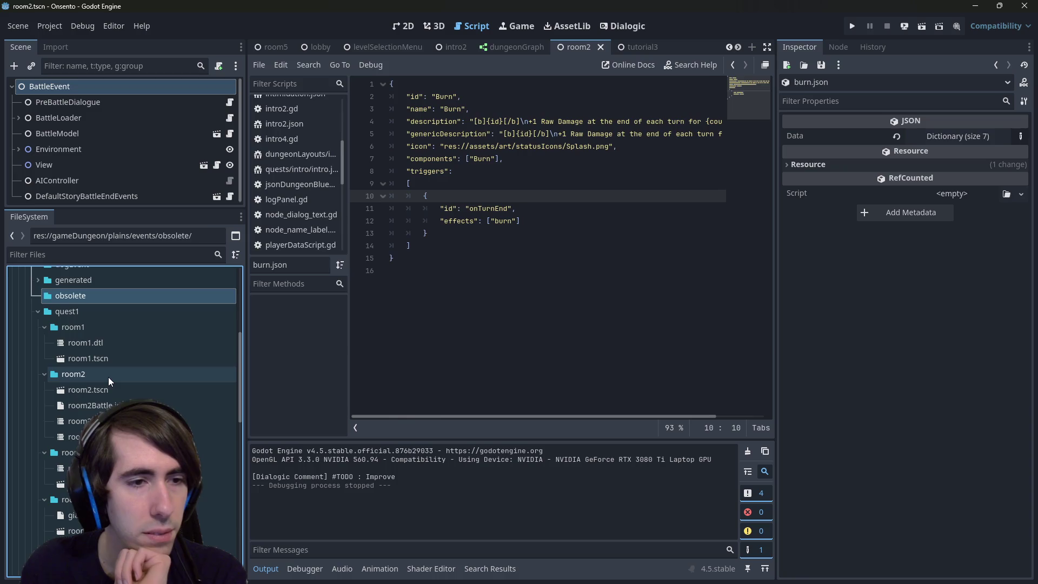
{"action": "mouse_move", "coordinate": [86, 377]}
{"action": "left_mouse_down"}
{"action": "mouse_move", "coordinate": [80, 297]}
{"action": "mouse_move", "coordinate": [88, 376]}
{"action": "mouse_move", "coordinate": [86, 314]}
{"action": "left_mouse_up"}
{"action": "right_click", "coordinate": [83, 302]}
{"action": "mouse_move", "coordinate": [196, 313]}
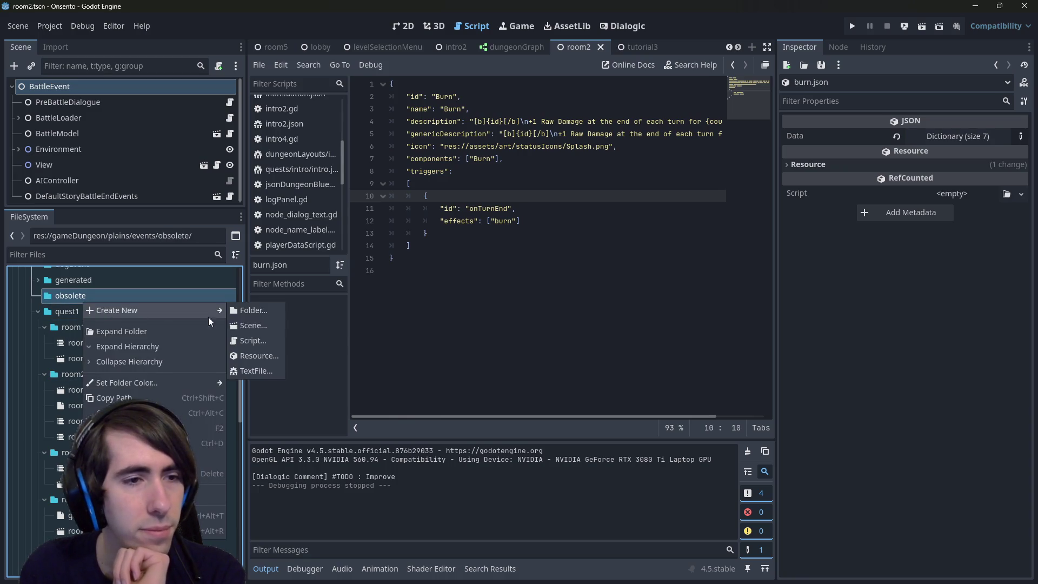
{"action": "left_click", "coordinate": [232, 318]}
{"action": "type", "text": "quest1"}
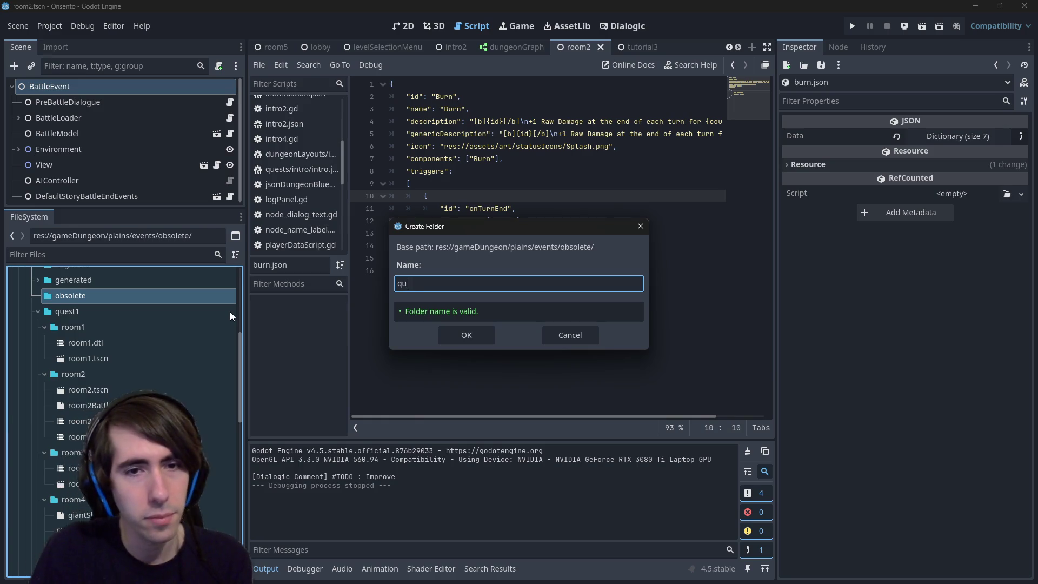
{"action": "key", "text": "Return"}
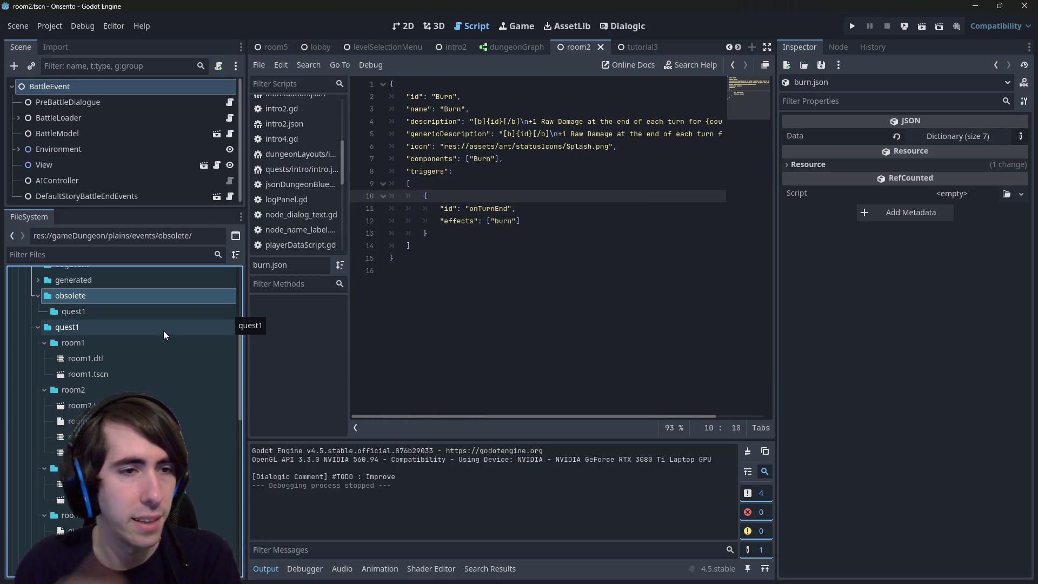
Move room2 into obsolete/quest1 and add a fresh empty room2 folder to the active quest1.
{"action": "mouse_move", "coordinate": [73, 389]}
{"action": "left_mouse_down"}
{"action": "mouse_move", "coordinate": [111, 314]}
{"action": "mouse_move", "coordinate": [94, 316]}
{"action": "left_mouse_up"}
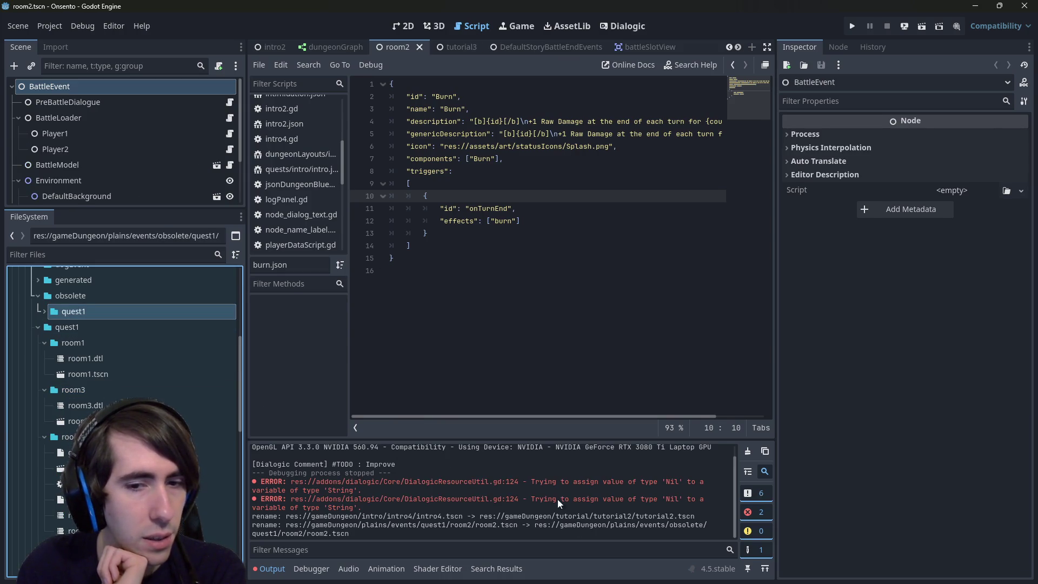
{"action": "right_click", "coordinate": [141, 326]}
{"action": "mouse_move", "coordinate": [180, 336]}
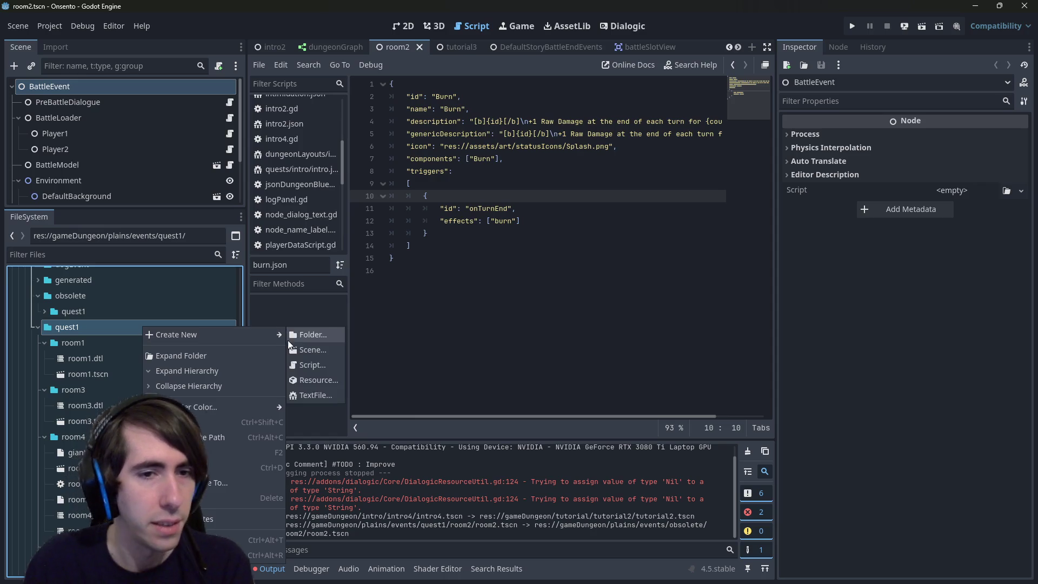
{"action": "left_click", "coordinate": [303, 340]}
{"action": "type", "text": "room2"}
{"action": "key", "text": "Return"}
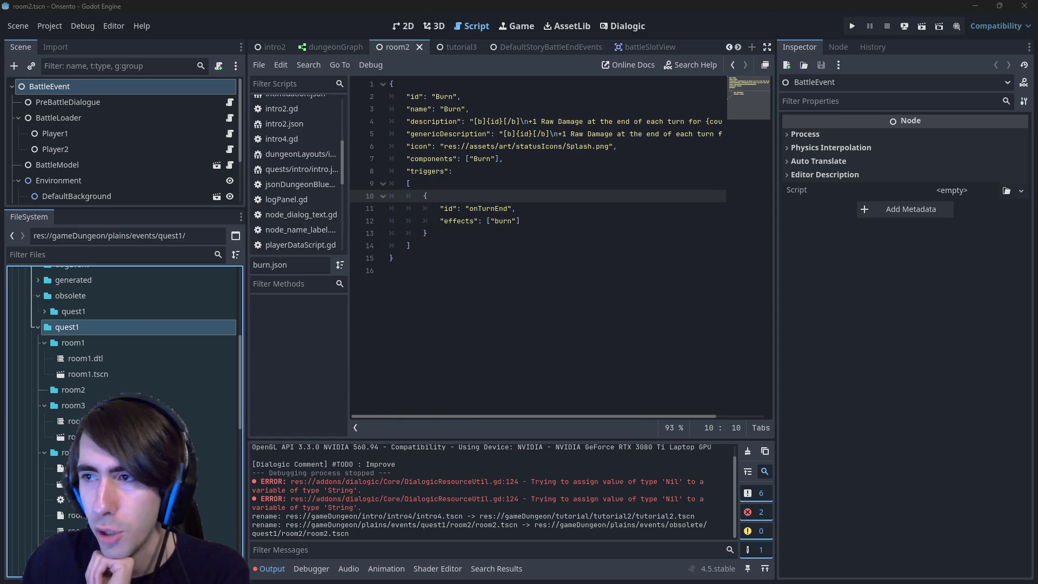
{"action": "left_click", "coordinate": [69, 393]}
Expand the archived obsolete/quest1 folder, then skip ahead in the TileMapLayer3D video.
{"action": "double_click", "coordinate": [79, 311]}
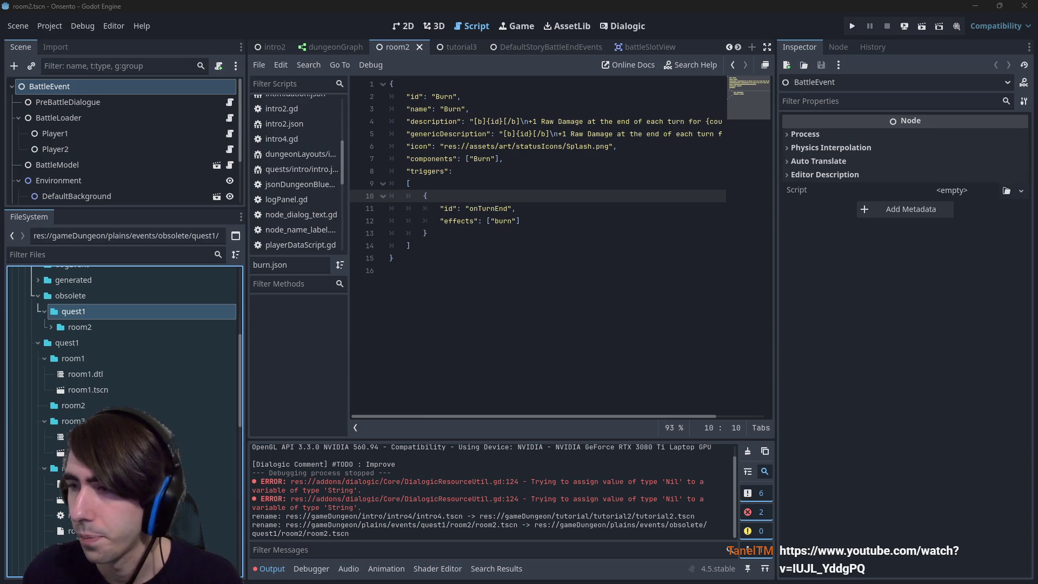
{"action": "key", "text": "alt+Tab"}
{"action": "left_click_drag", "start_coordinate": [16, 498], "coordinate": [99, 498]}
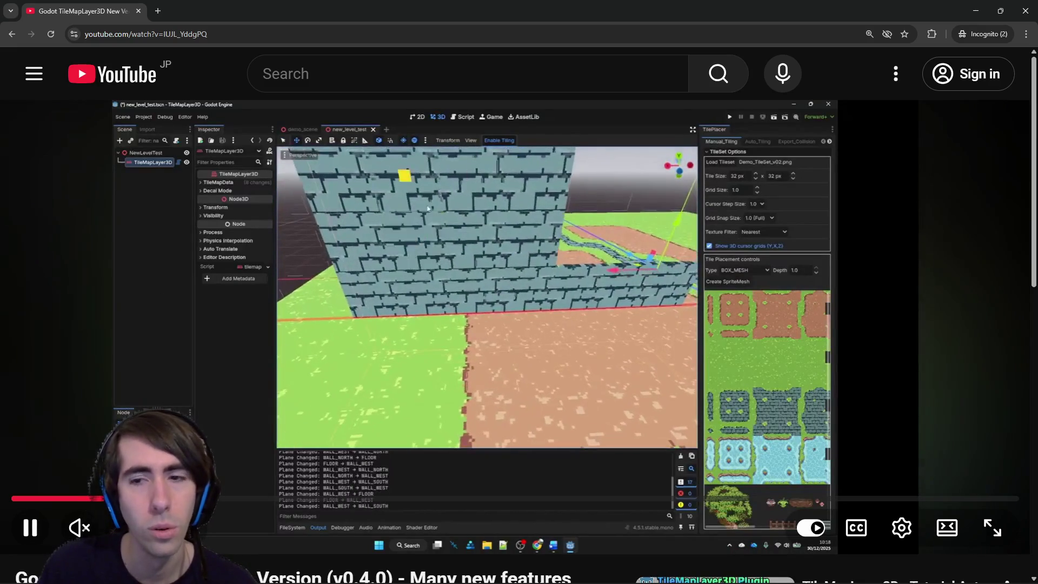
Skim the TileMapLayer3D v0.4.0 video via its seek bar, merging the second video tab into this window.
{"action": "left_click_drag", "start_coordinate": [246, 499], "coordinate": [229, 500]}
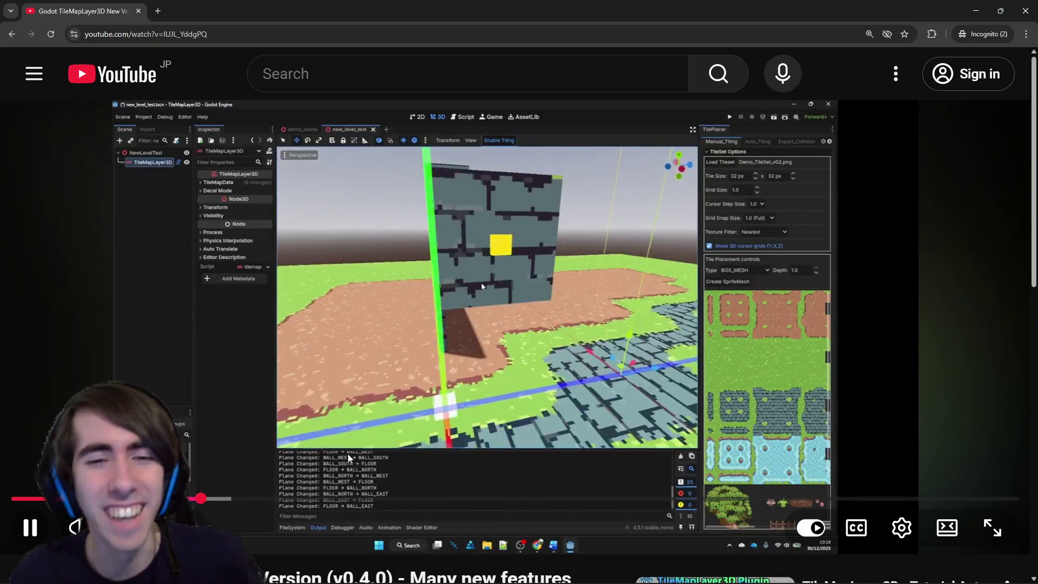
{"action": "left_click_drag", "start_coordinate": [204, 499], "coordinate": [278, 498]}
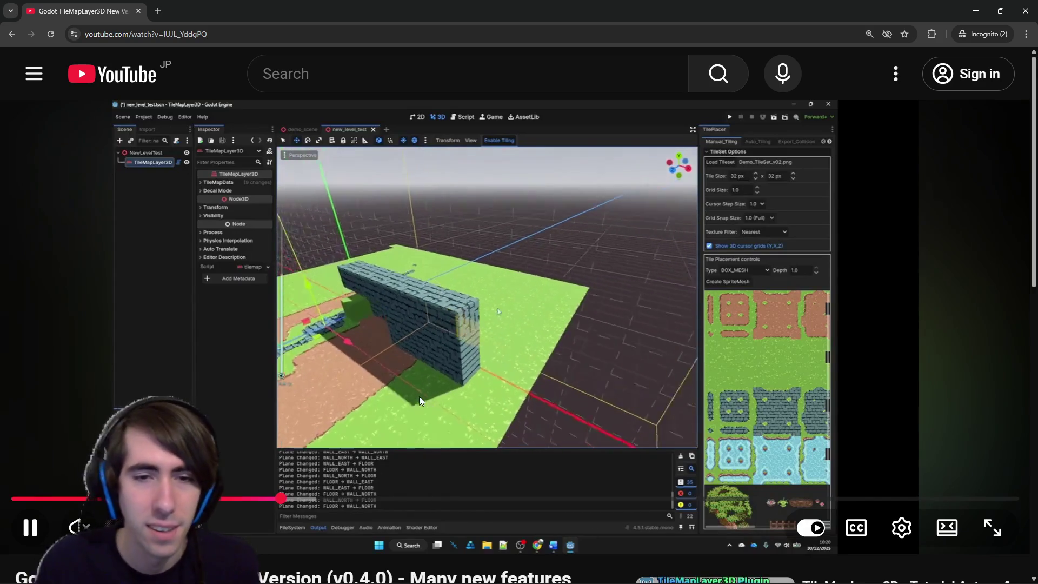
{"action": "mouse_move", "coordinate": [299, 499]}
{"action": "left_mouse_down"}
{"action": "mouse_move", "coordinate": [328, 500]}
{"action": "mouse_move", "coordinate": [323, 464]}
{"action": "left_mouse_up"}
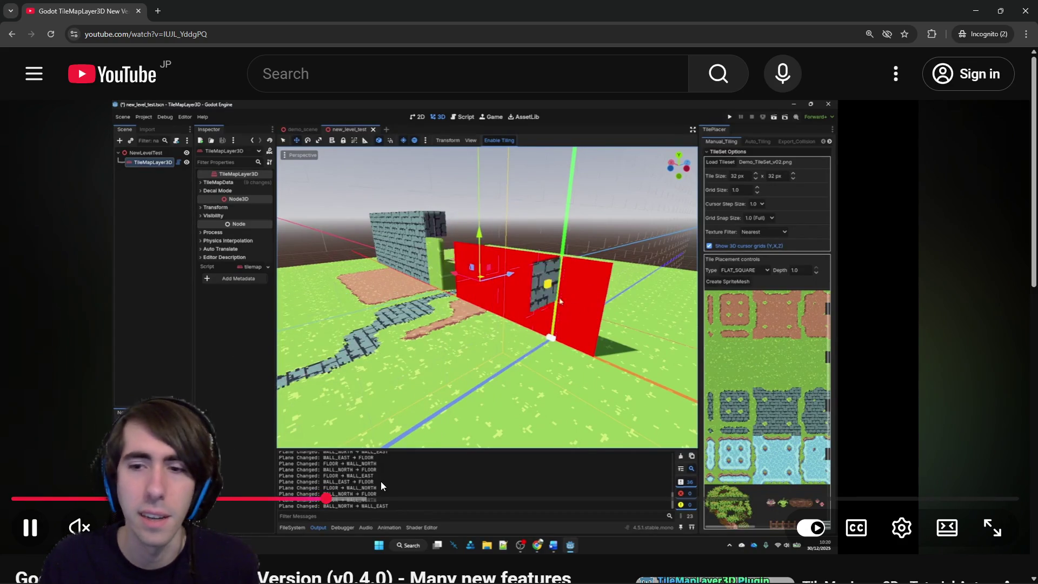
{"action": "left_click", "coordinate": [370, 497]}
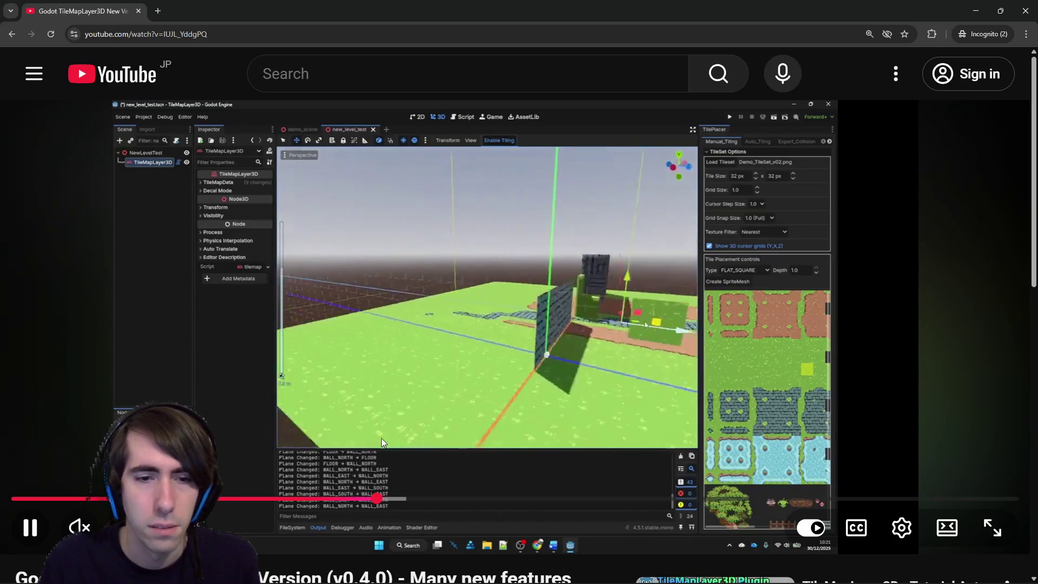
{"action": "left_click_drag", "start_coordinate": [379, 498], "coordinate": [719, 498]}
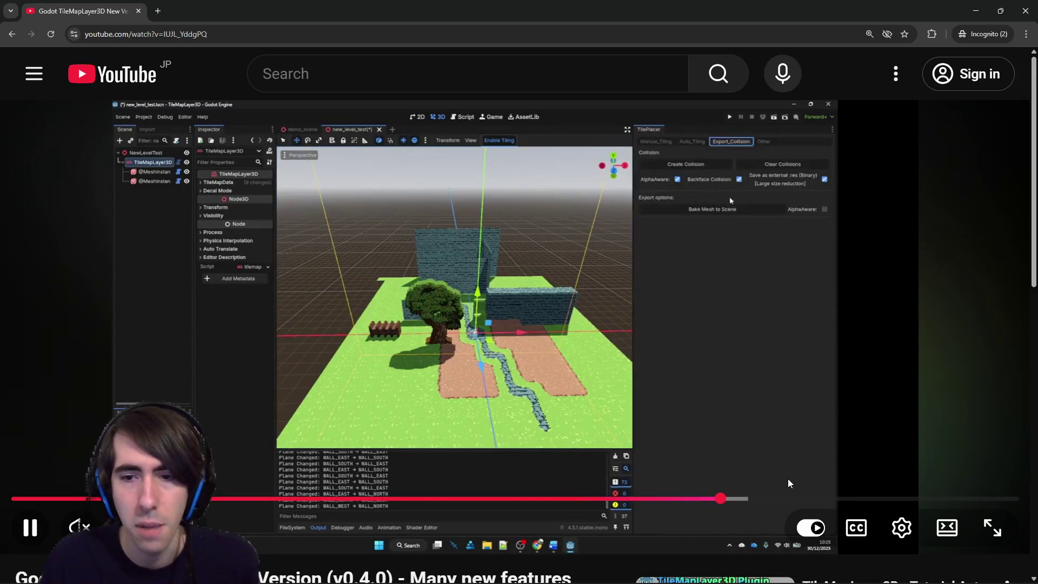
{"action": "left_click", "coordinate": [827, 498]}
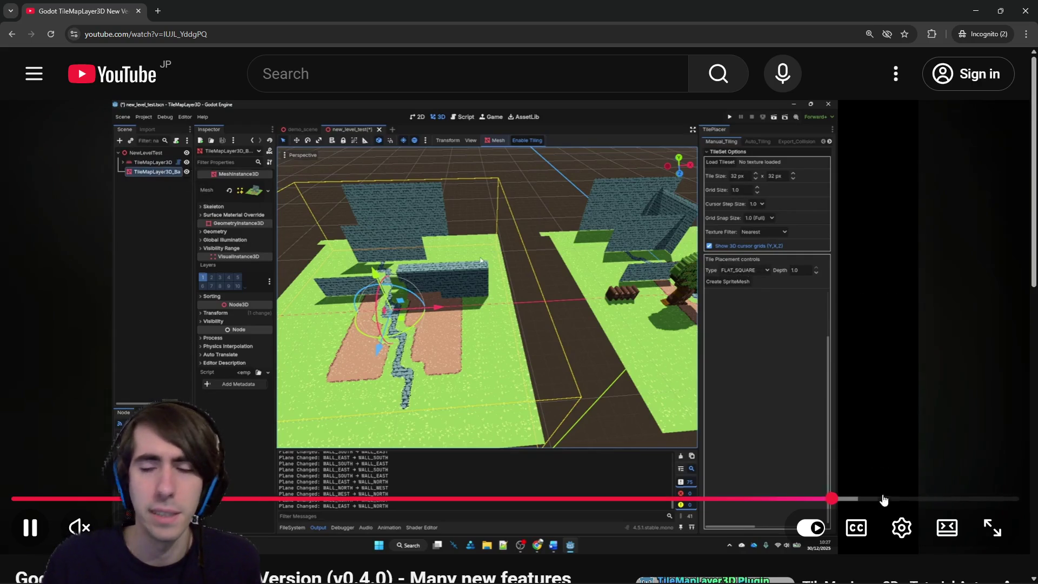
{"action": "left_click_drag", "start_coordinate": [890, 498], "coordinate": [889, 498]}
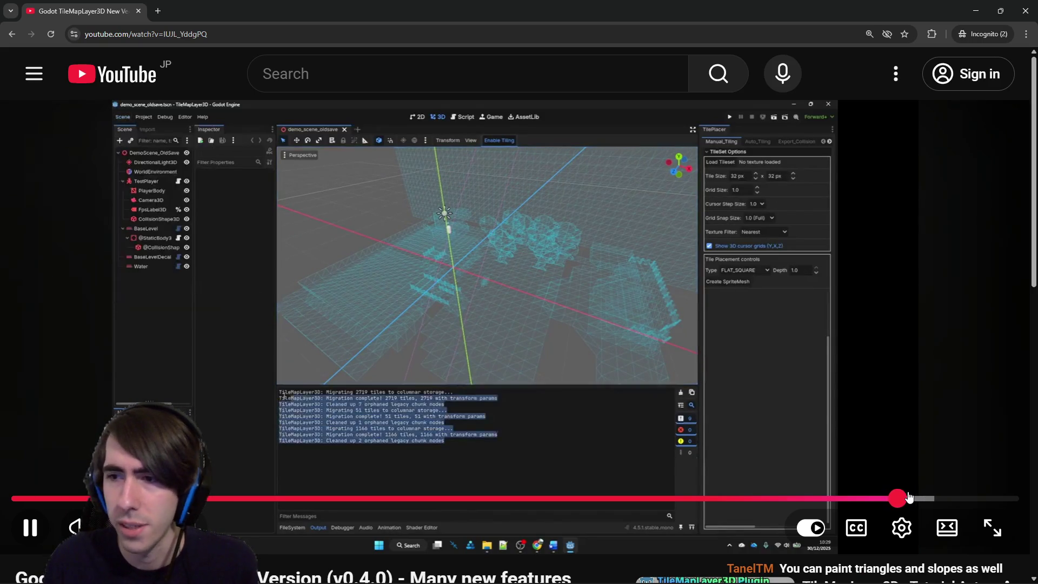
{"action": "left_click_drag", "start_coordinate": [909, 497], "coordinate": [901, 490]}
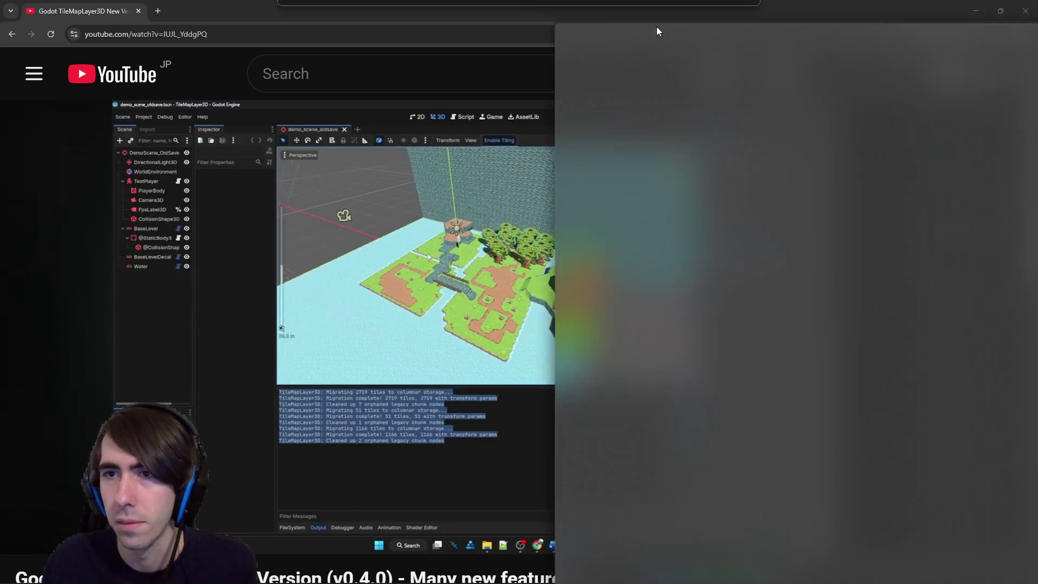
{"action": "left_click_drag", "start_coordinate": [658, 27], "coordinate": [211, 10]}
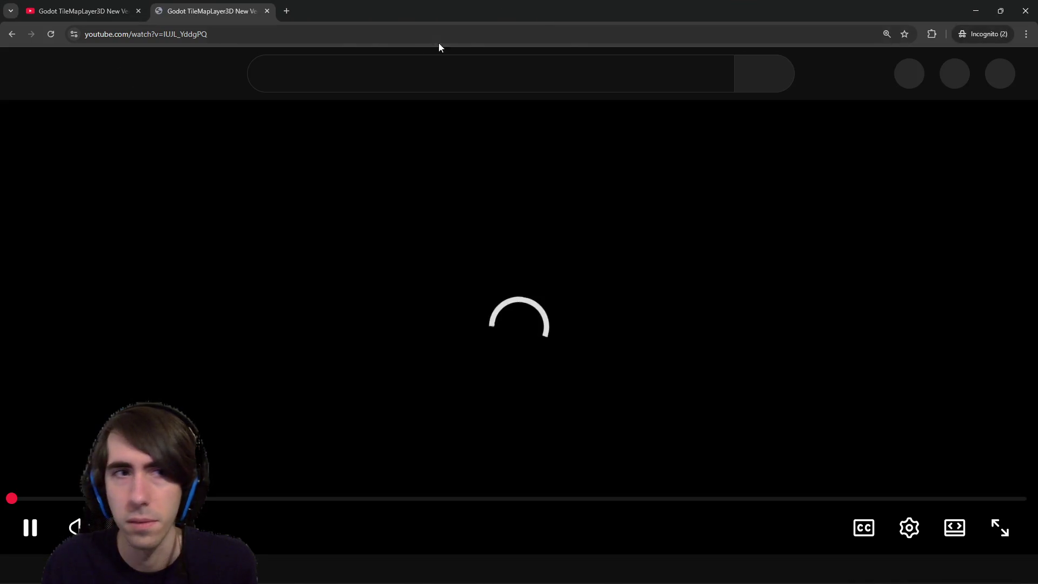
{"action": "left_click_drag", "start_coordinate": [119, 498], "coordinate": [315, 508]}
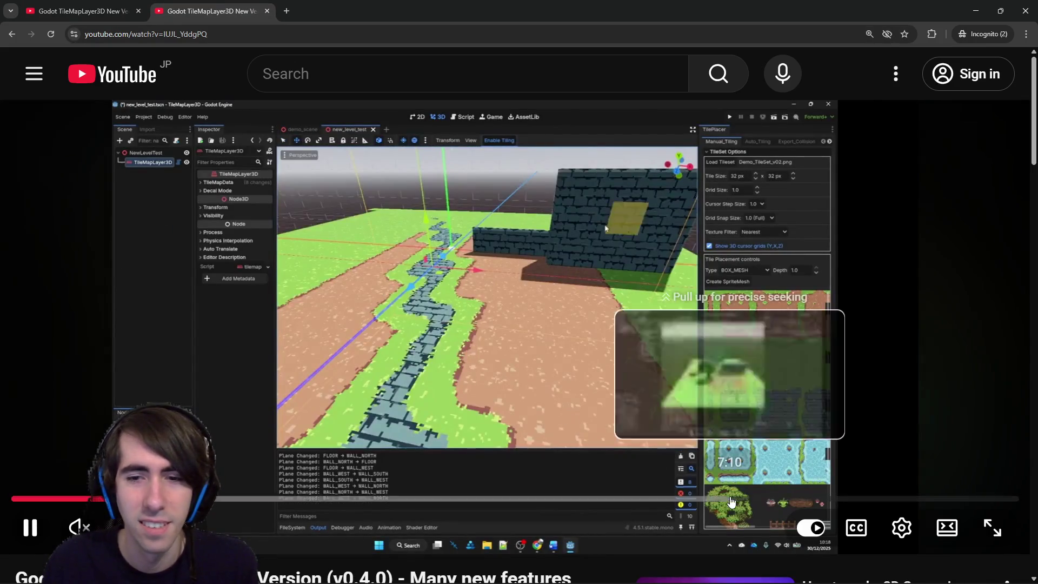
{"action": "left_click", "coordinate": [730, 498]}
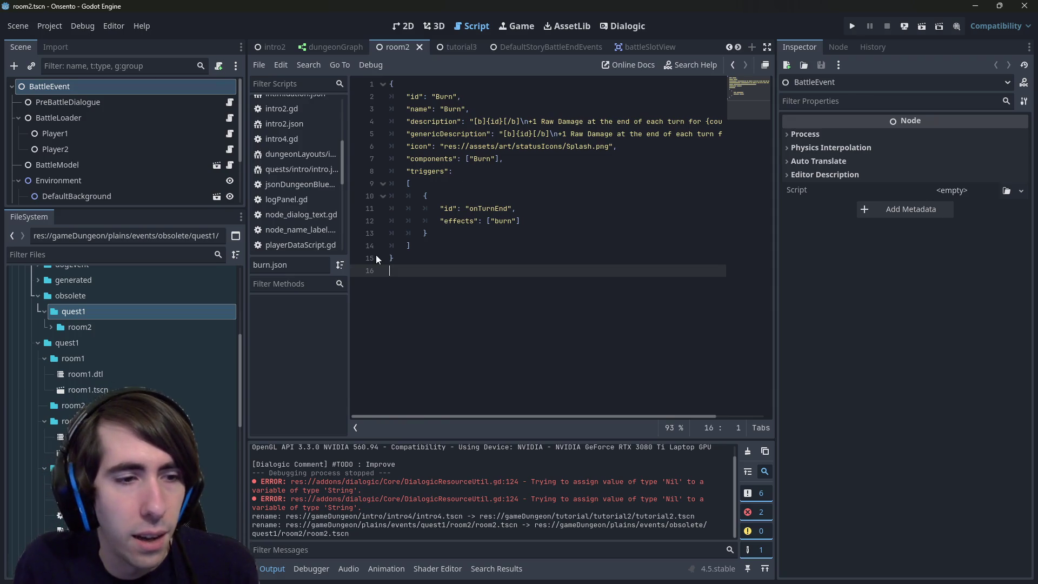
Expand obsolete/quest1/room2 to show room2.tscn, room2Battle.json and the dialogue files, and bring up room2.tscn's file actions.
{"action": "left_click", "coordinate": [154, 330]}
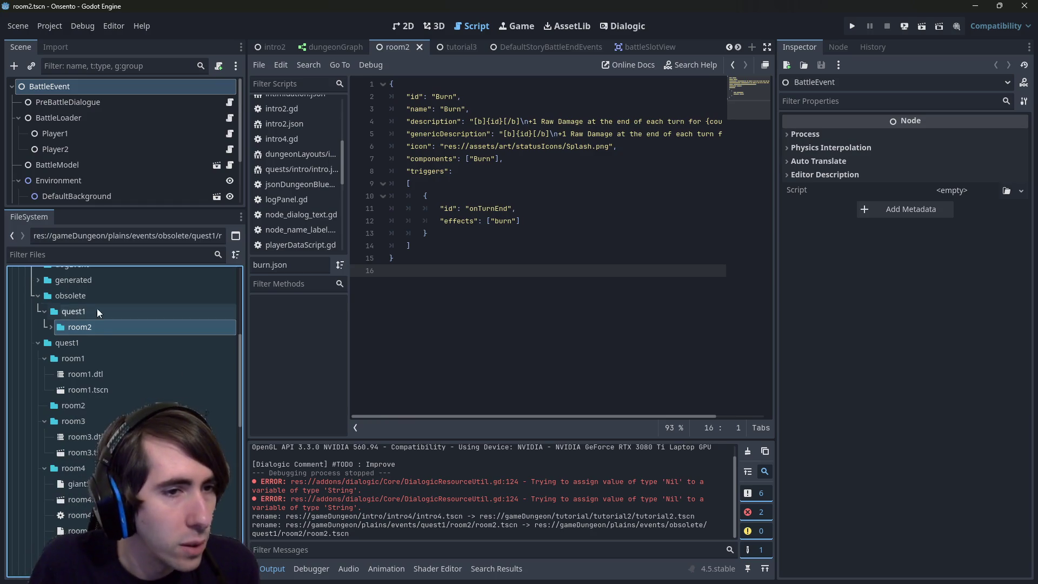
{"action": "left_click", "coordinate": [86, 405]}
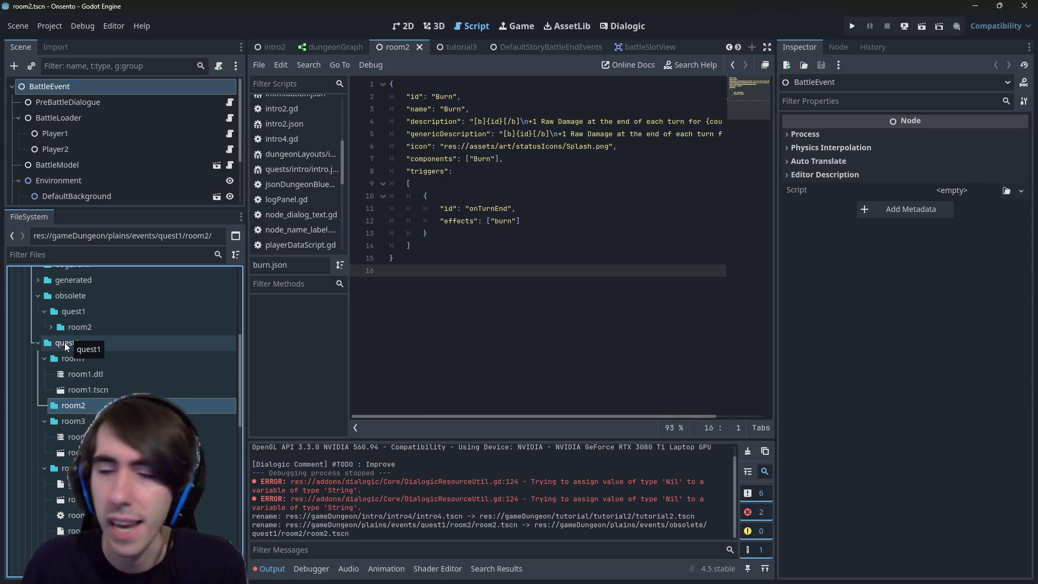
{"action": "left_click", "coordinate": [510, 262]}
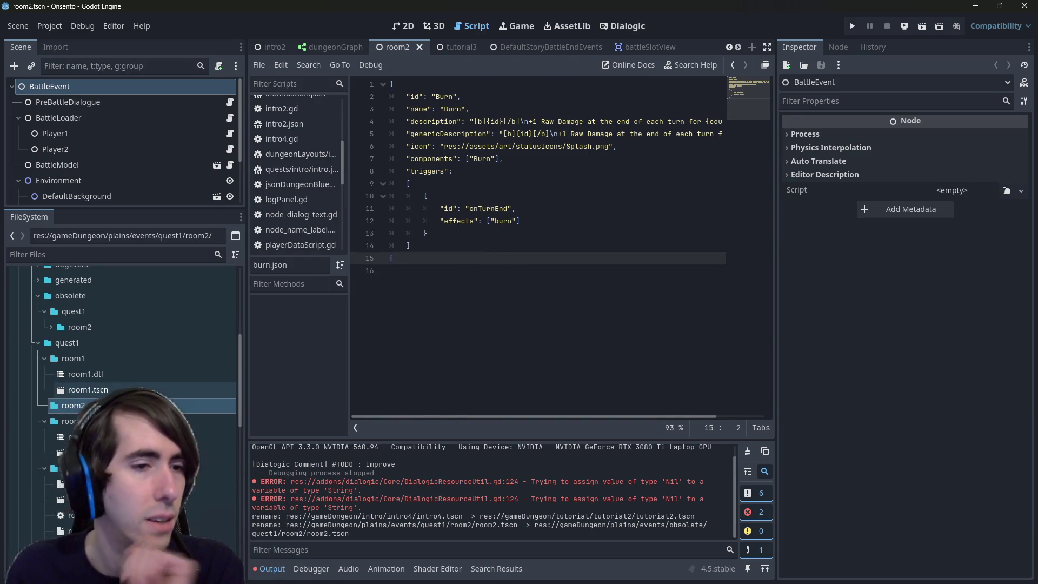
{"action": "left_click", "coordinate": [137, 325]}
{"action": "double_click", "coordinate": [137, 326]}
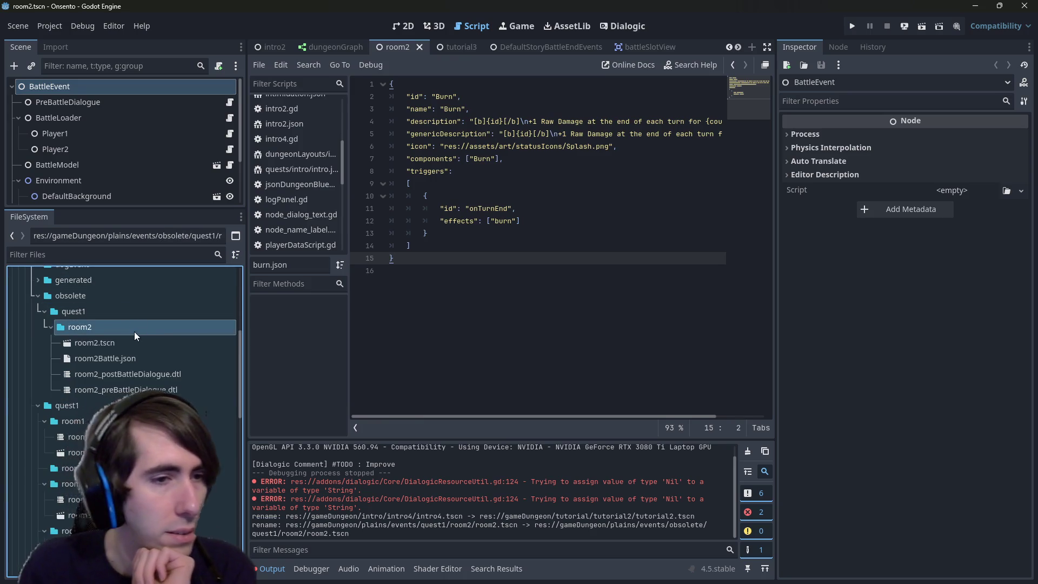
{"action": "scroll", "coordinate": [130, 325], "scroll_direction": "down", "scroll_amount": 2}
{"action": "right_click", "coordinate": [128, 304]}
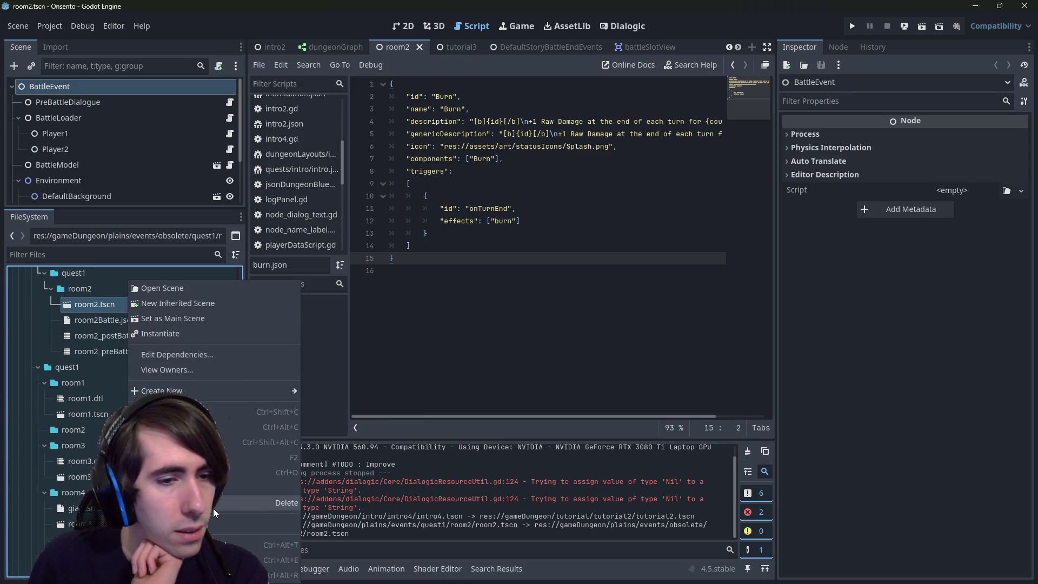
Duplicate room2.tscn as room2x.tscn and move it into the new quest1 room2 folder.
{"action": "left_click", "coordinate": [216, 473]}
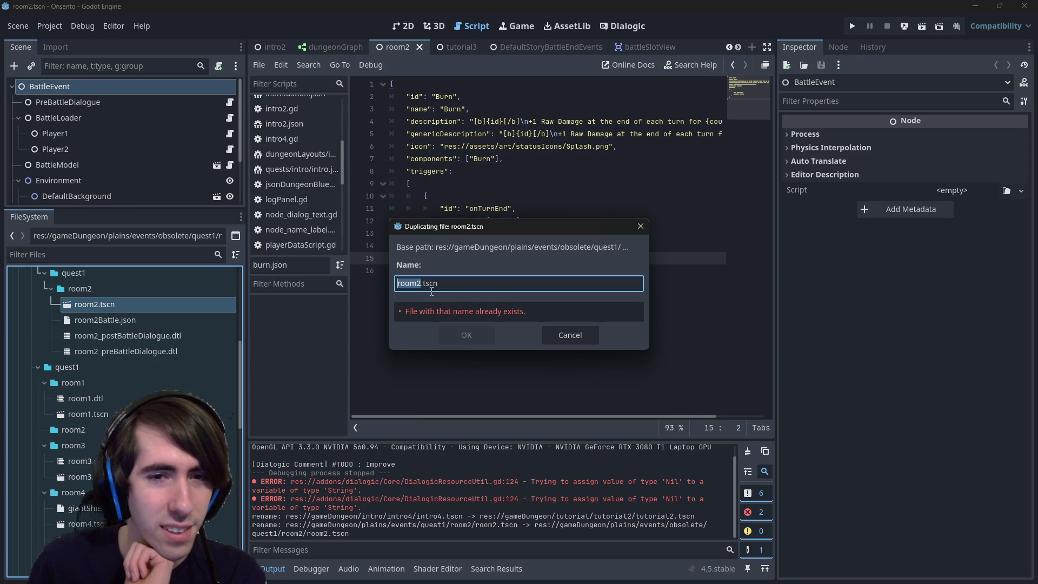
{"action": "key", "text": "Right"}
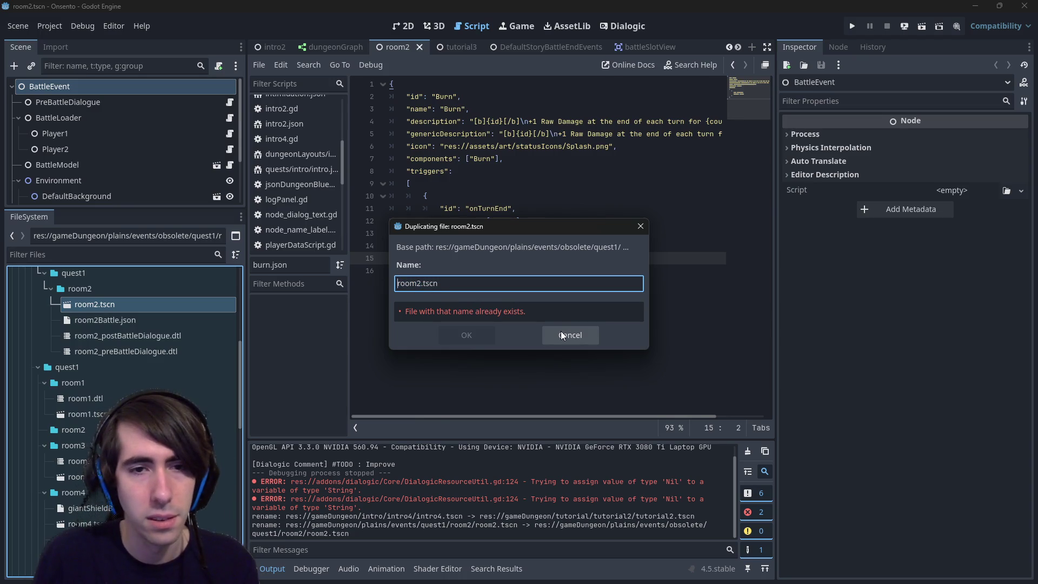
{"action": "type", "text": "x"}
{"action": "key", "text": "Return"}
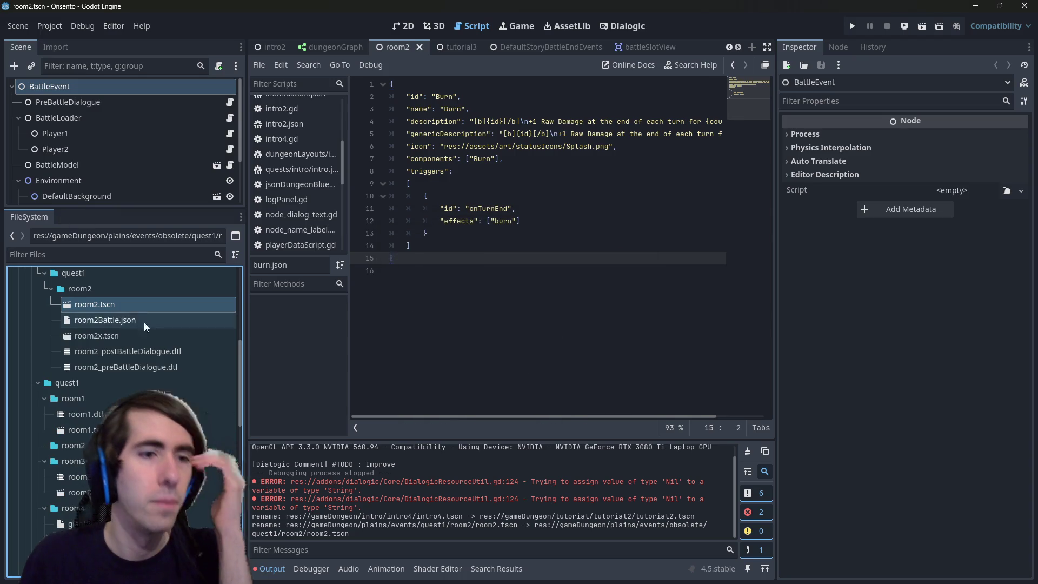
{"action": "left_click", "coordinate": [131, 335]}
{"action": "left_click_drag", "start_coordinate": [118, 336], "coordinate": [119, 446]}
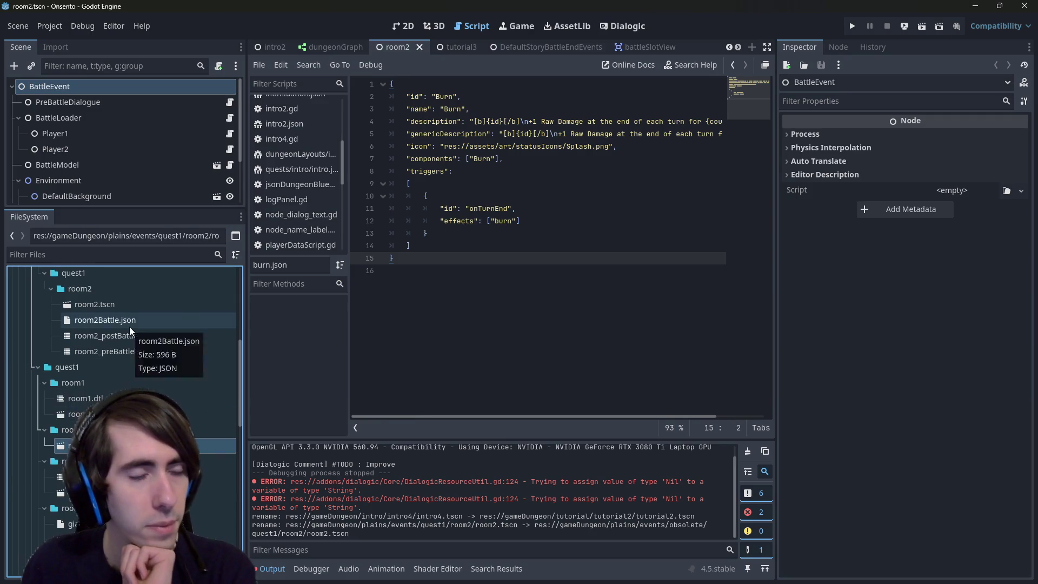
Duplicate room2Battle.json as room2Battlex.json and move it into the new quest1 room2 folder.
{"action": "left_click", "coordinate": [129, 327]}
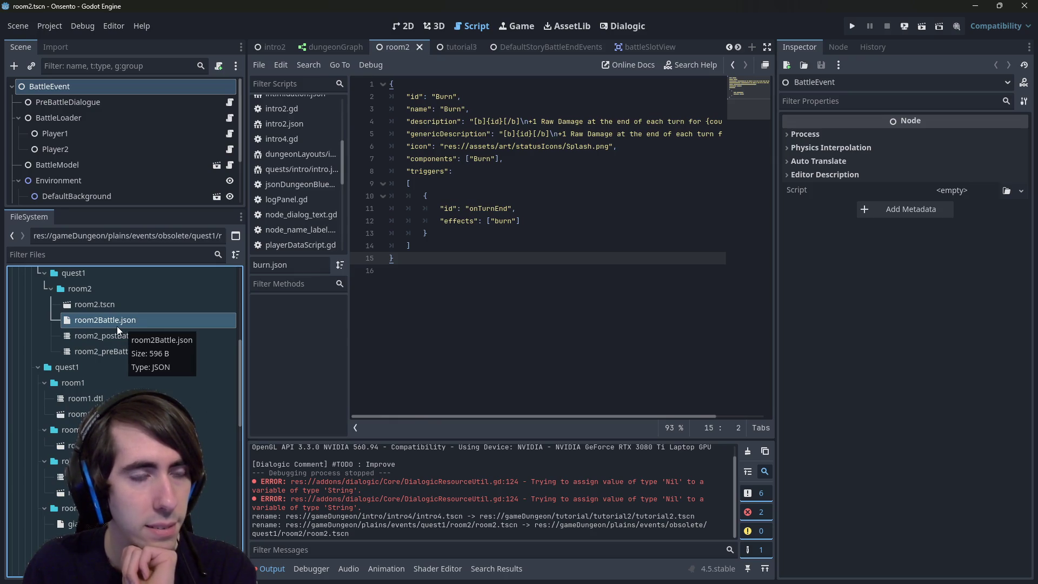
{"action": "right_click", "coordinate": [117, 326]}
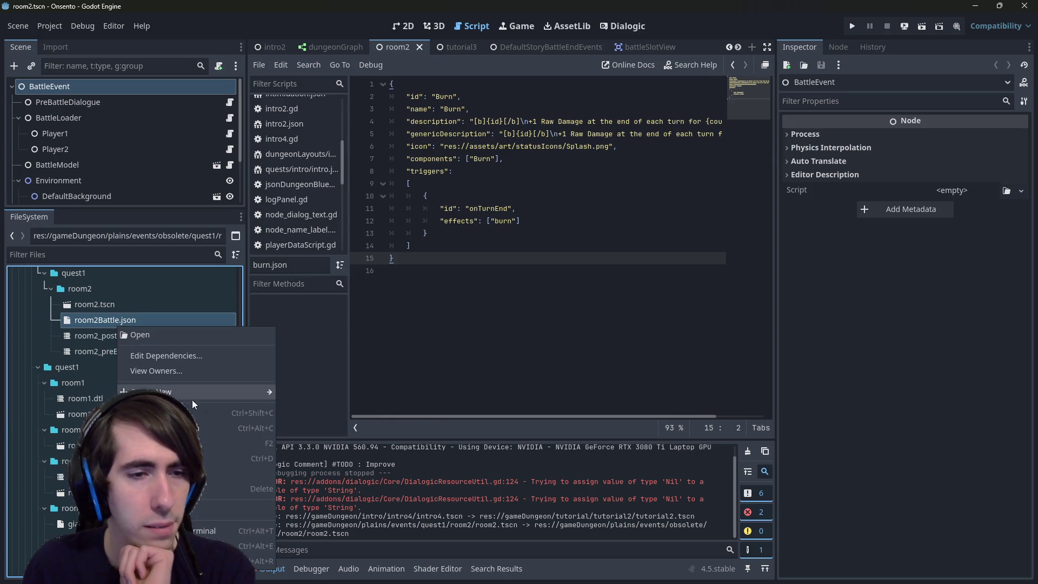
{"action": "left_click", "coordinate": [162, 448]}
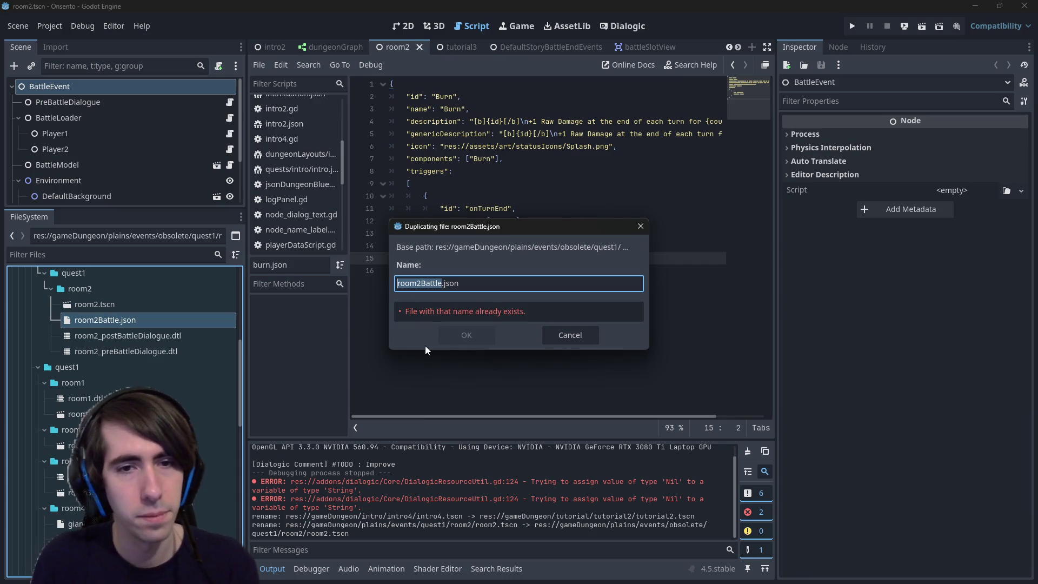
{"action": "key", "text": "Right"}
{"action": "type", "text": "x"}
{"action": "key", "text": "Return"}
{"action": "left_click", "coordinate": [115, 338]}
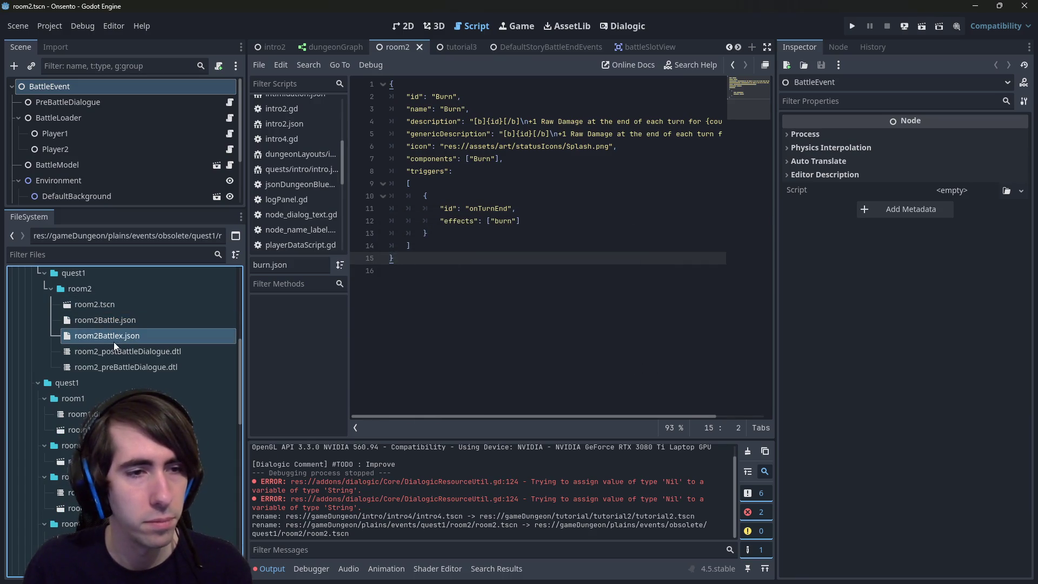
{"action": "left_click_drag", "start_coordinate": [135, 446], "coordinate": [135, 445]}
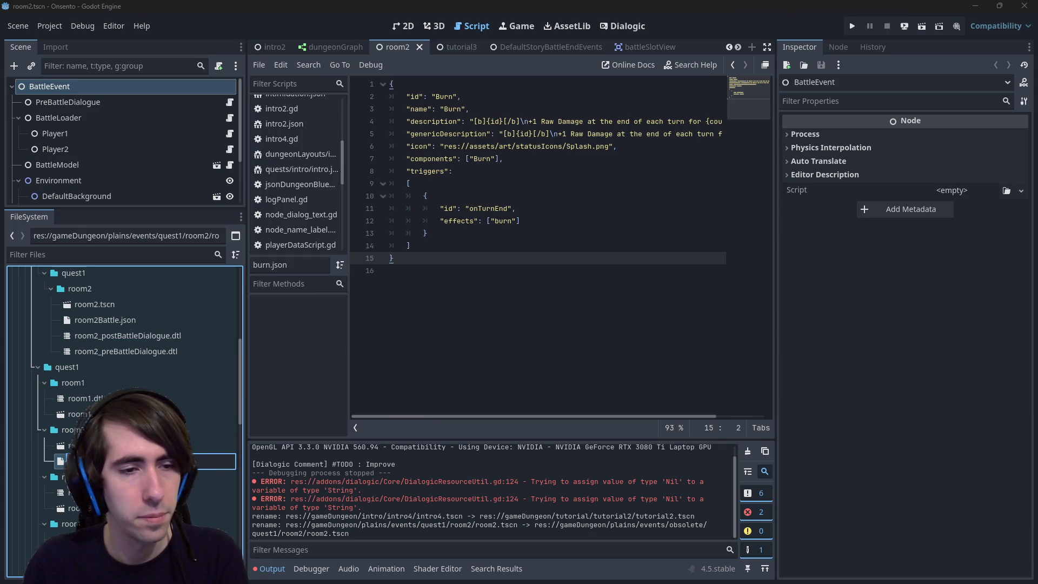
Copy the quest1 room2 folder's path and switch to the Dialogic editor.
{"action": "left_click", "coordinate": [151, 336]}
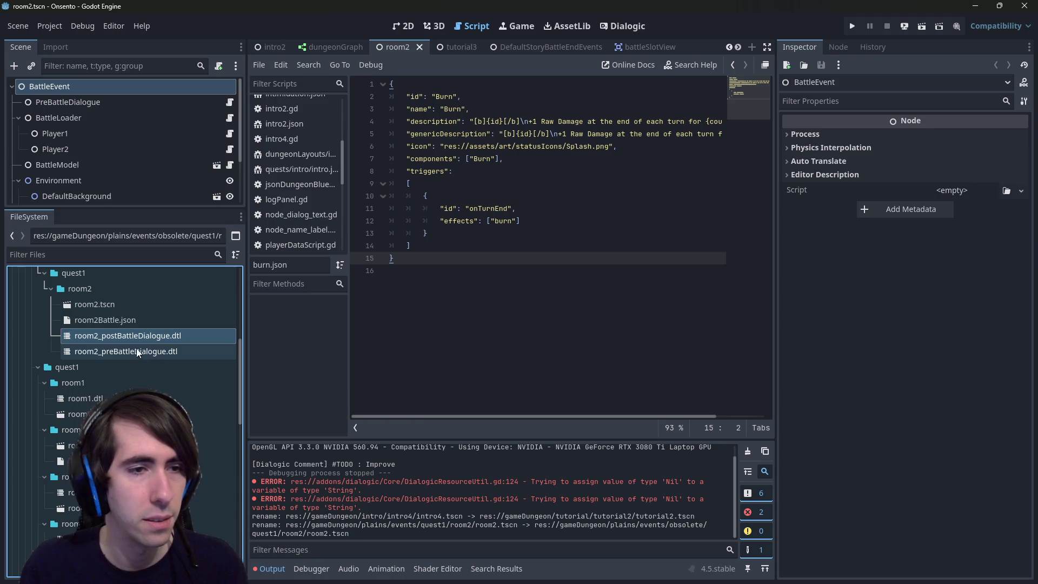
{"action": "left_click", "coordinate": [135, 429]}
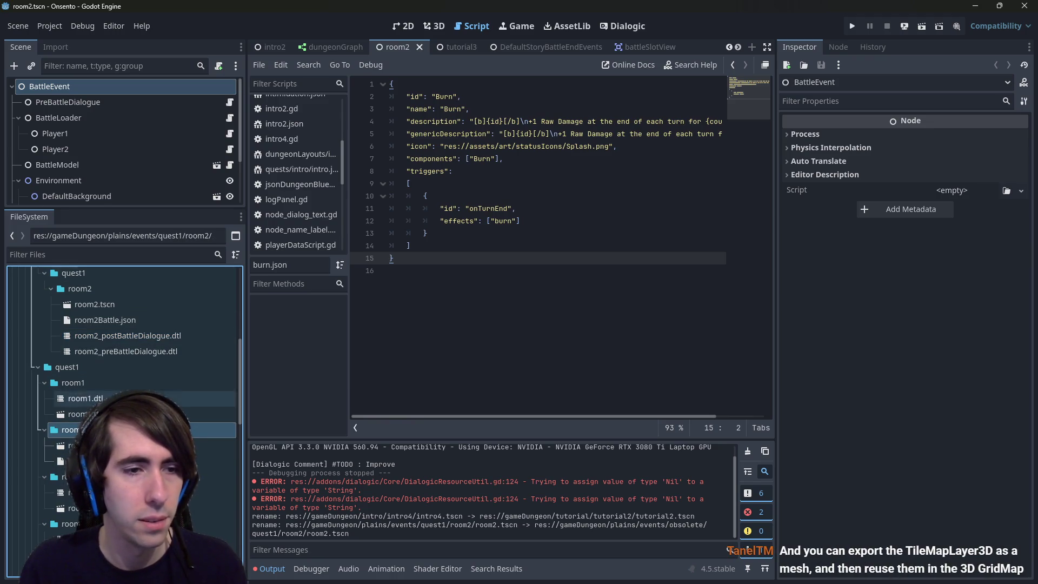
{"action": "left_click", "coordinate": [219, 442]}
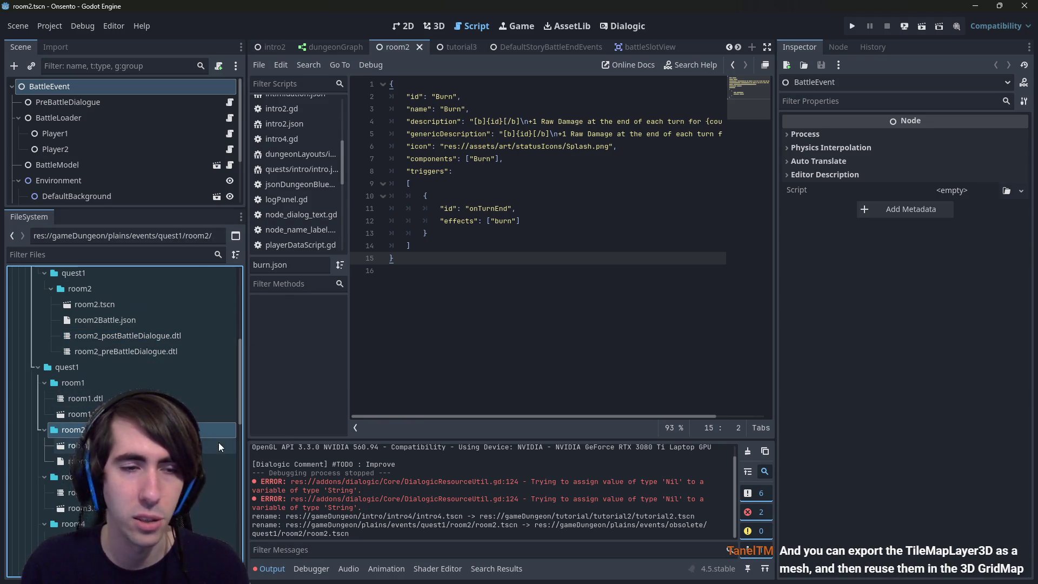
{"action": "left_click", "coordinate": [623, 26]}
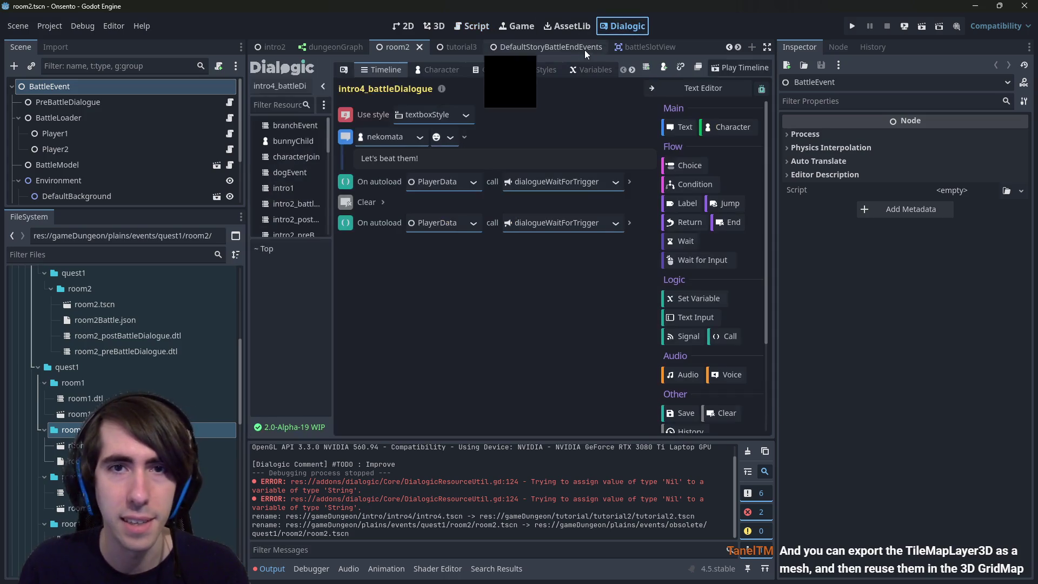
Create the room2_preBattleDialogue.dtl timeline in the pasted quest1 room2 folder path.
{"action": "left_click", "coordinate": [645, 70]}
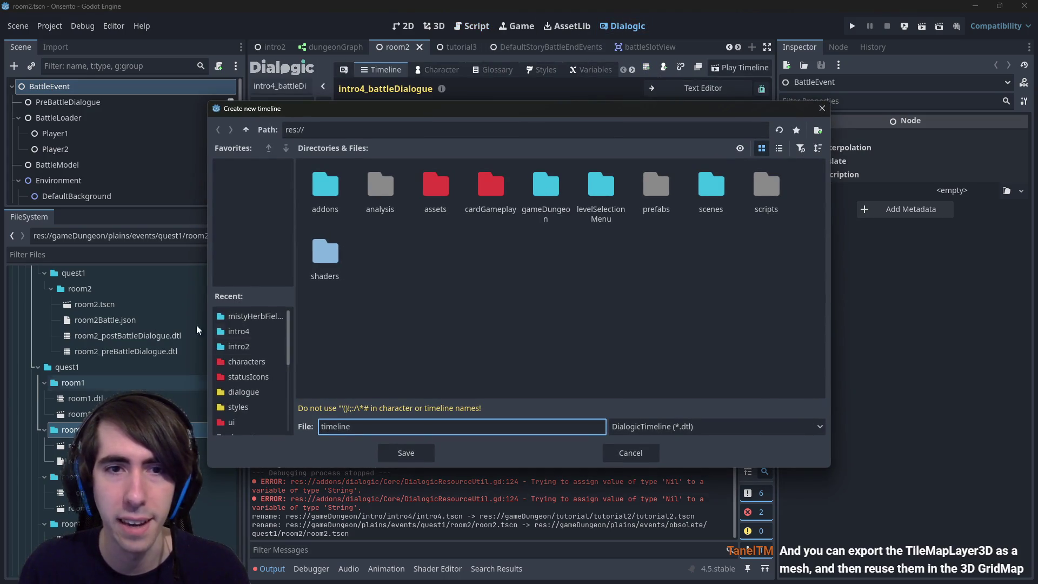
{"action": "left_click", "coordinate": [424, 130]}
{"action": "type", "text": "res://gameDungeon/plains/events/quest1/room2/"}
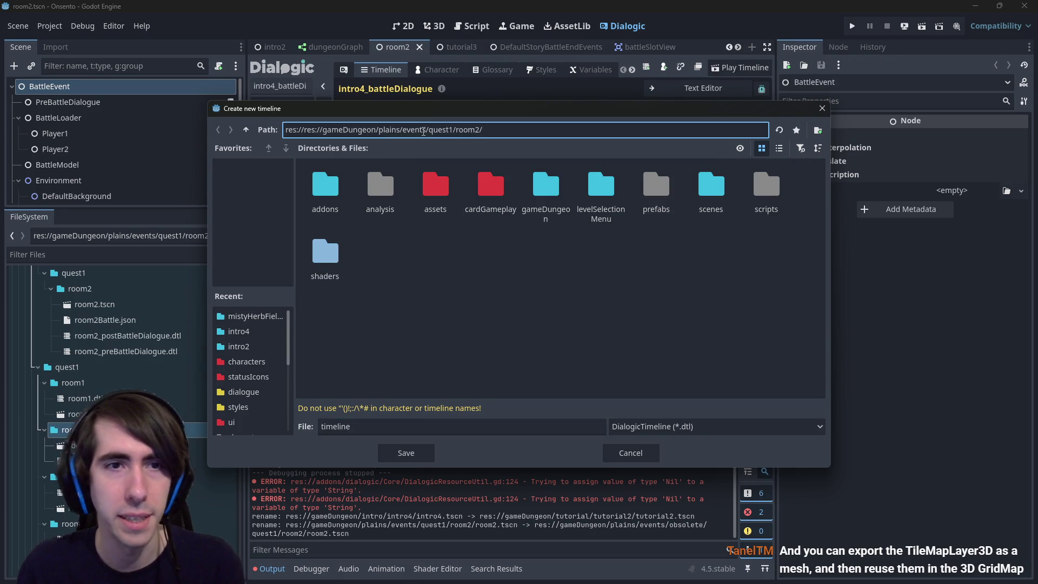
{"action": "key", "text": "Return"}
{"action": "double_click", "coordinate": [340, 426]}
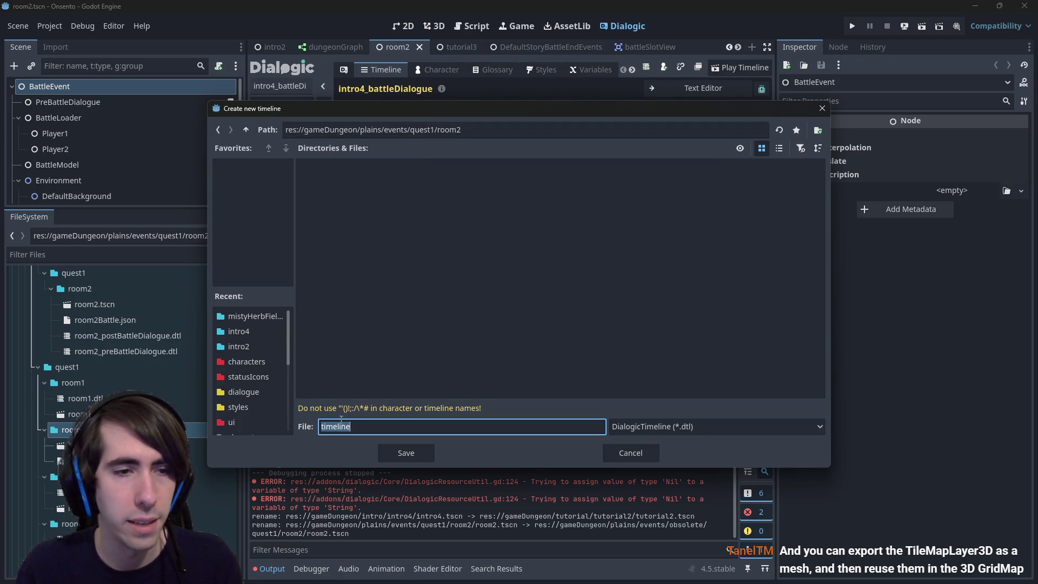
{"action": "type", "text": "room2_pre"}
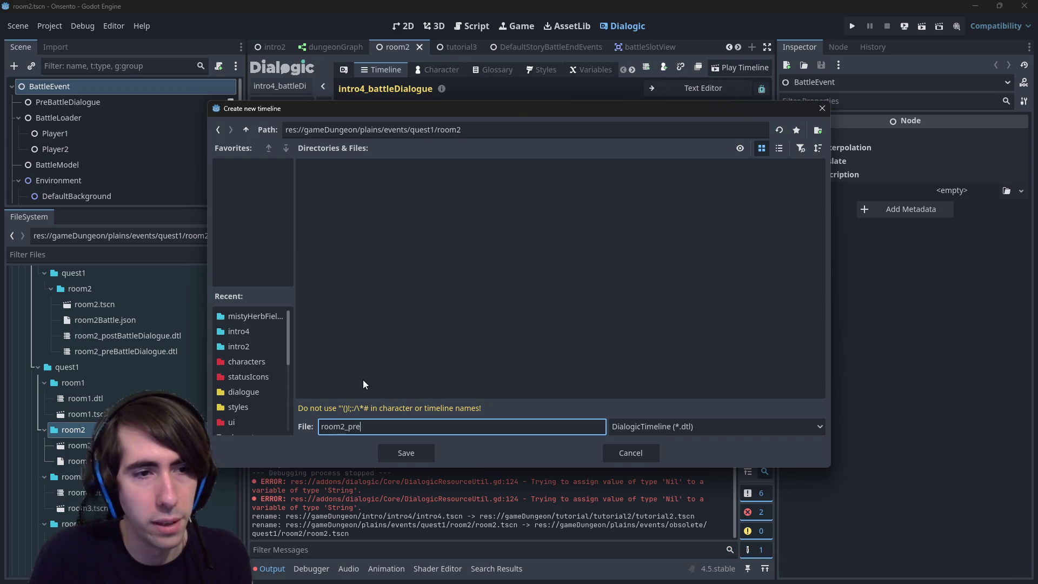
{"action": "type", "text": "BattleDialogue.dtl"}
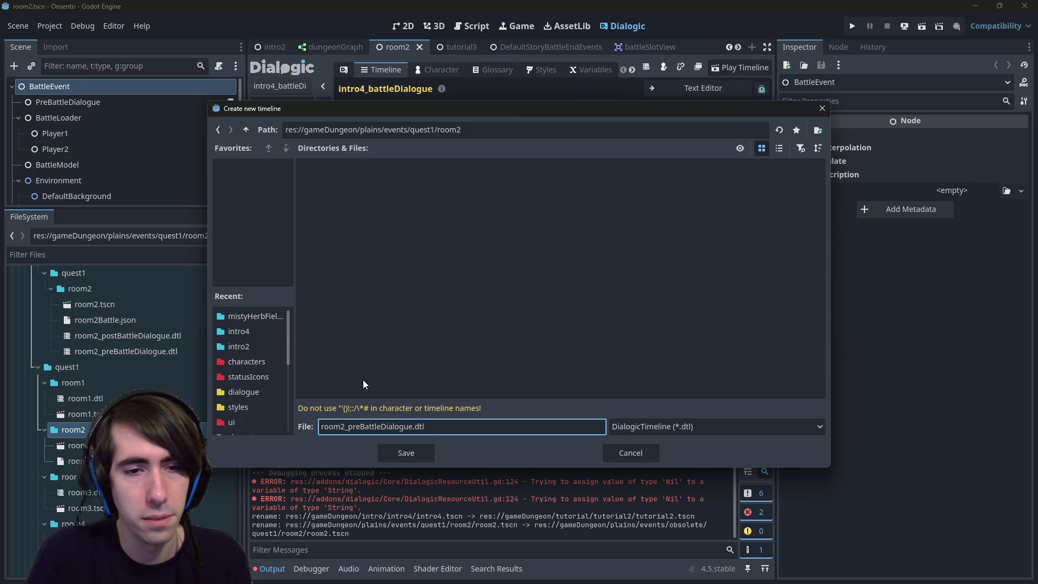
{"action": "key", "text": "Return"}
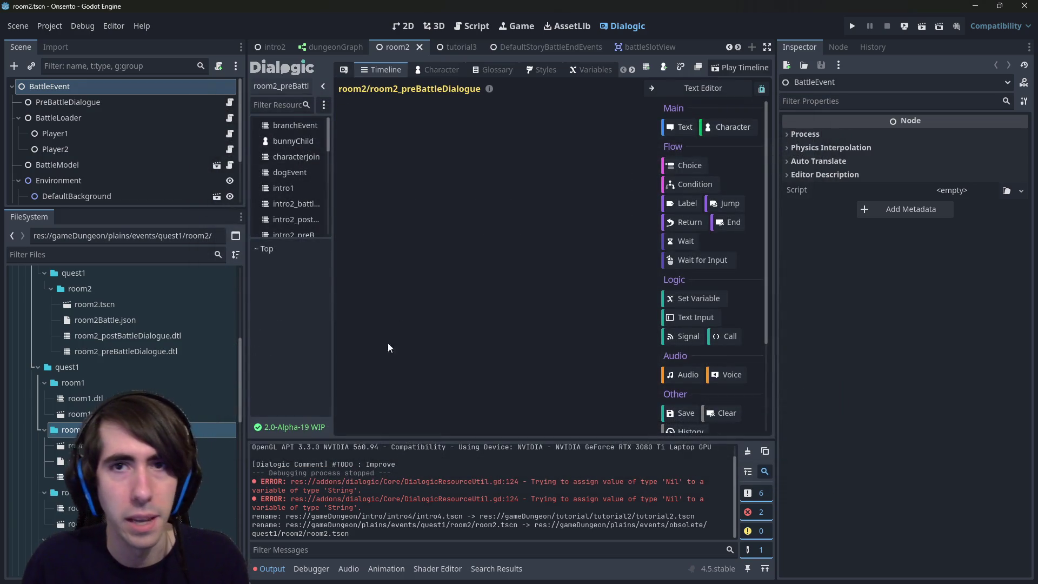
Create the room2_postBattleDialogue timeline, then open the new room2.tscn scene.
{"action": "left_click", "coordinate": [646, 67]}
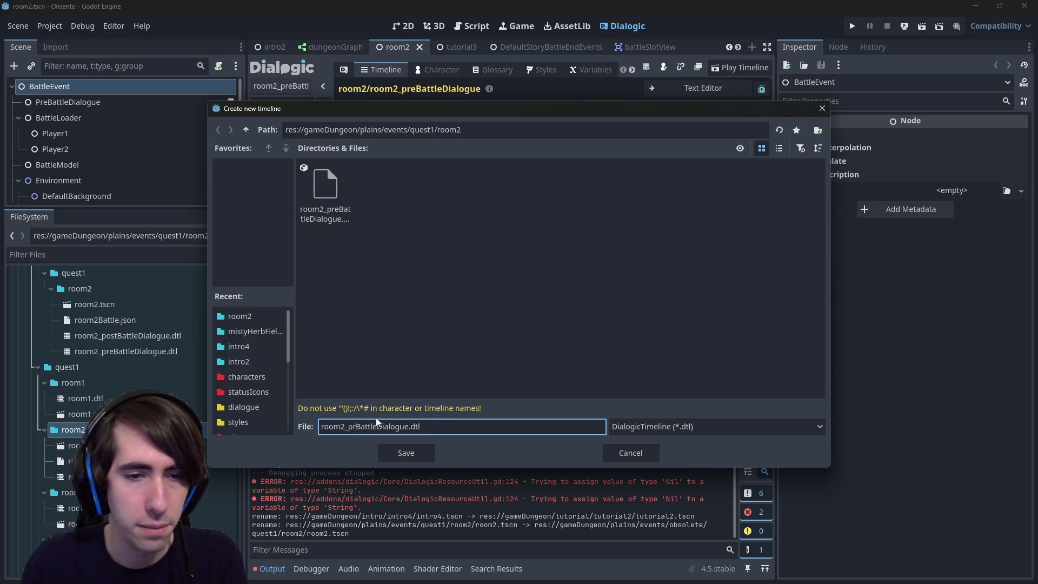
{"action": "type", "text": "ost"}
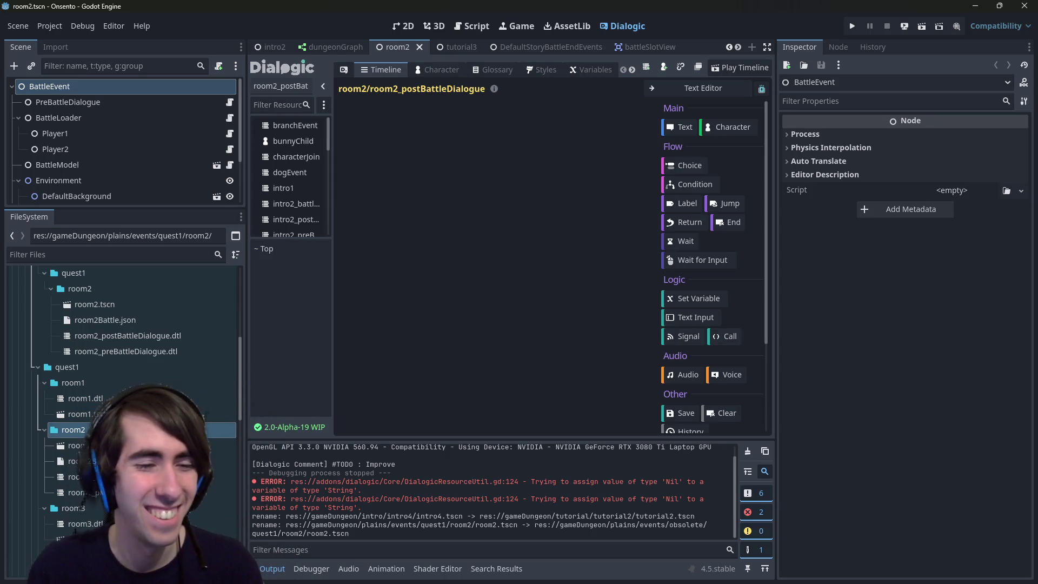
{"action": "scroll", "coordinate": [162, 459], "scroll_direction": "down", "scroll_amount": 6}
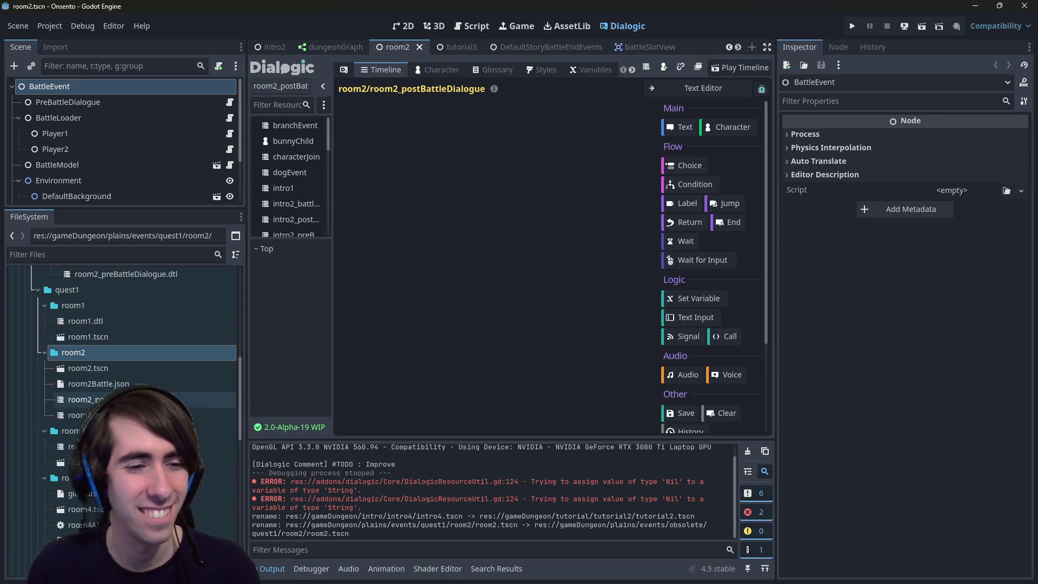
{"action": "scroll", "coordinate": [162, 459], "scroll_direction": "up", "scroll_amount": 6}
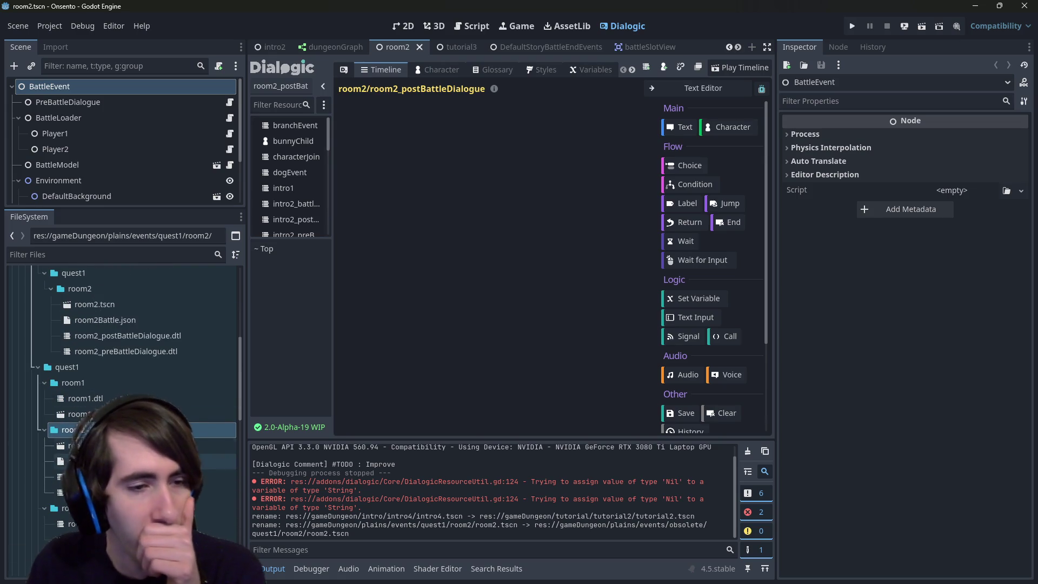
{"action": "double_click", "coordinate": [78, 445]}
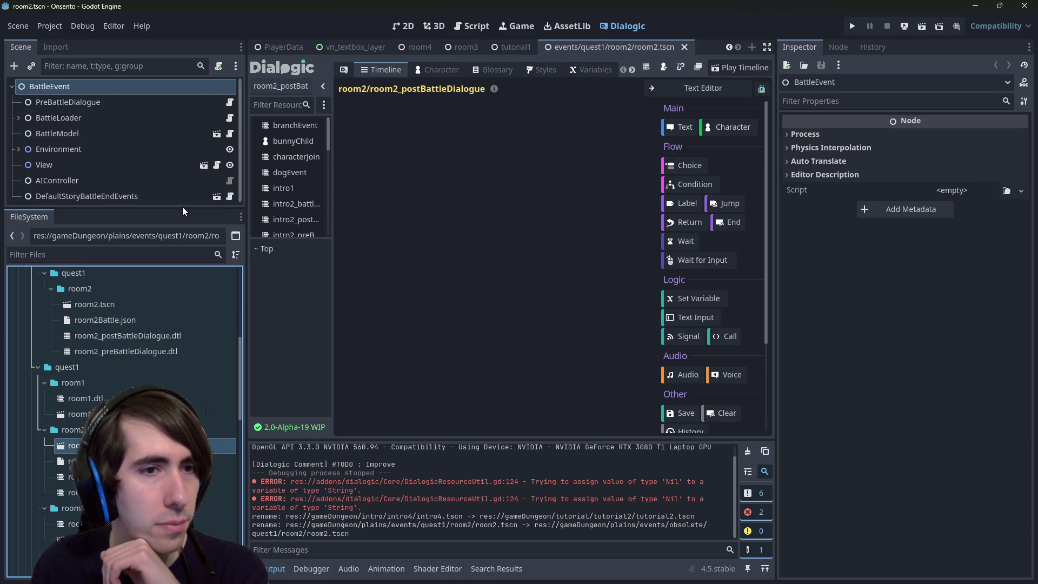
Assign the pre- and post-battle timelines to PreBattleDialogue and DefaultStoryBattleEndEvents, saving the scene.
{"action": "mouse_move", "coordinate": [173, 208]}
{"action": "left_mouse_down"}
{"action": "mouse_move", "coordinate": [170, 241]}
{"action": "mouse_move", "coordinate": [168, 221]}
{"action": "left_mouse_up"}
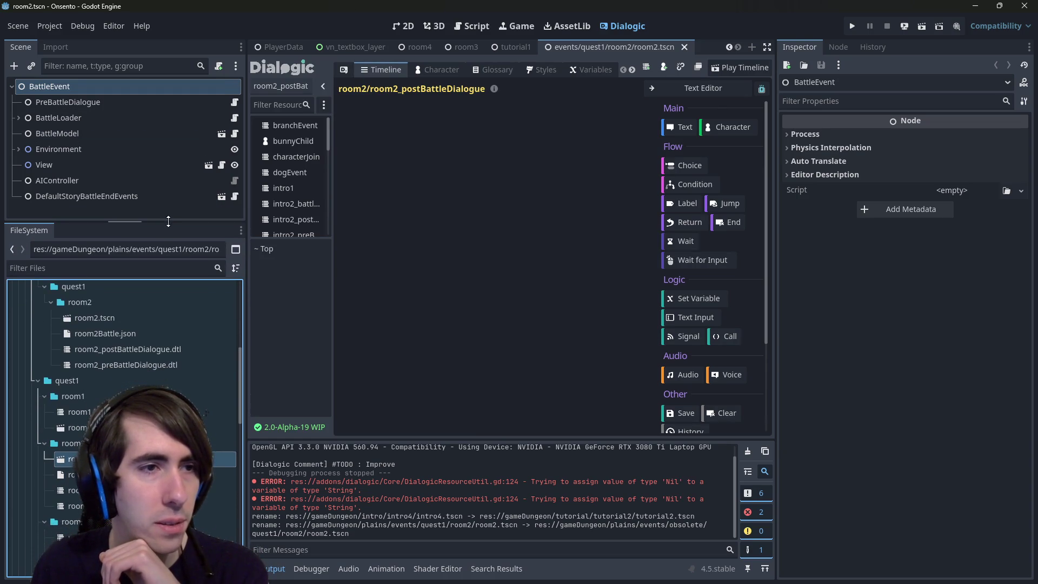
{"action": "left_click", "coordinate": [108, 165]}
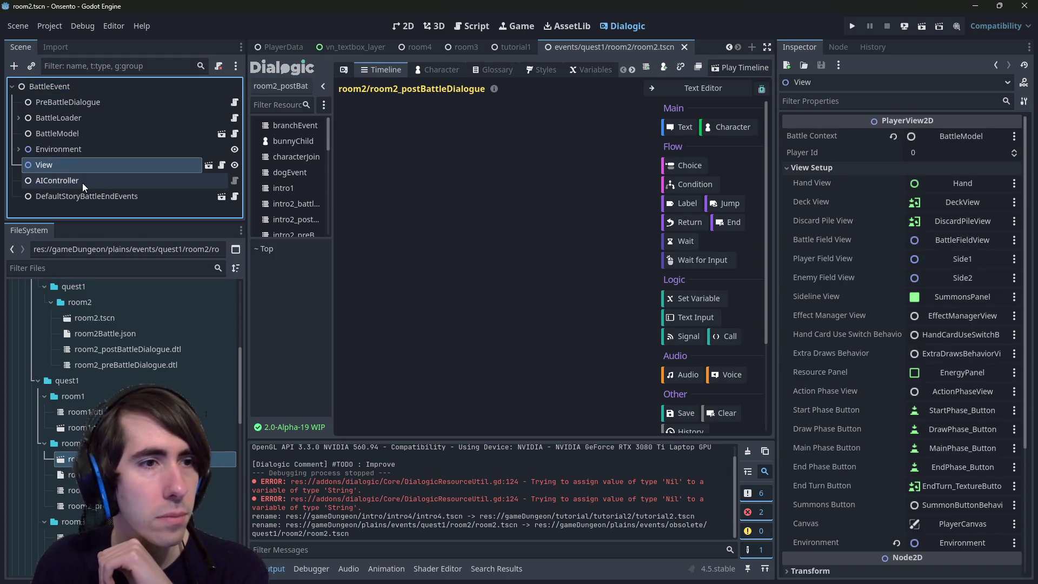
{"action": "left_click", "coordinate": [81, 102]}
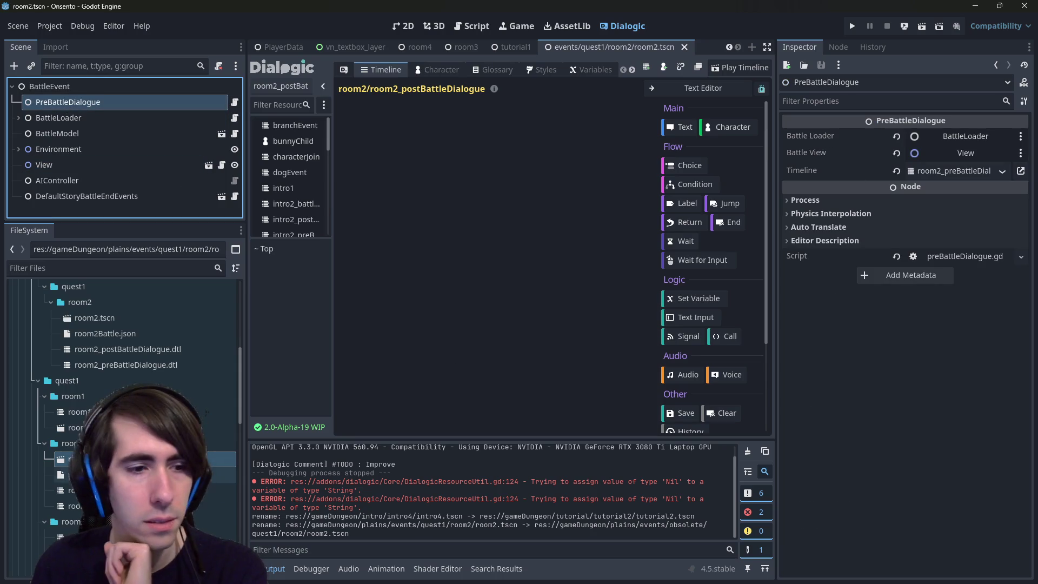
{"action": "mouse_move", "coordinate": [76, 507]}
{"action": "left_mouse_down"}
{"action": "mouse_move", "coordinate": [541, 324]}
{"action": "mouse_move", "coordinate": [965, 179]}
{"action": "mouse_move", "coordinate": [956, 168]}
{"action": "left_mouse_up"}
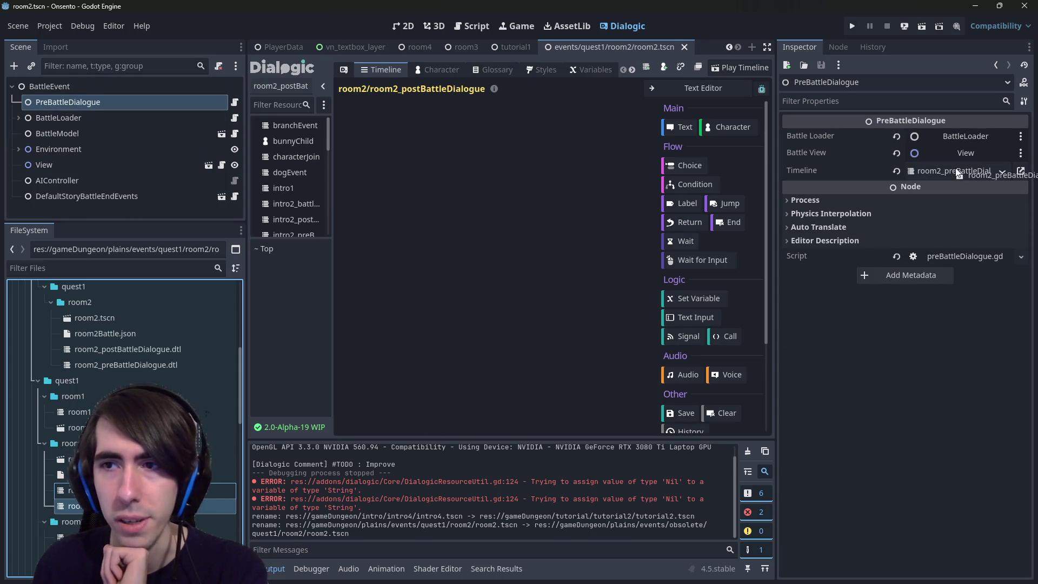
{"action": "key", "text": "ctrl+s"}
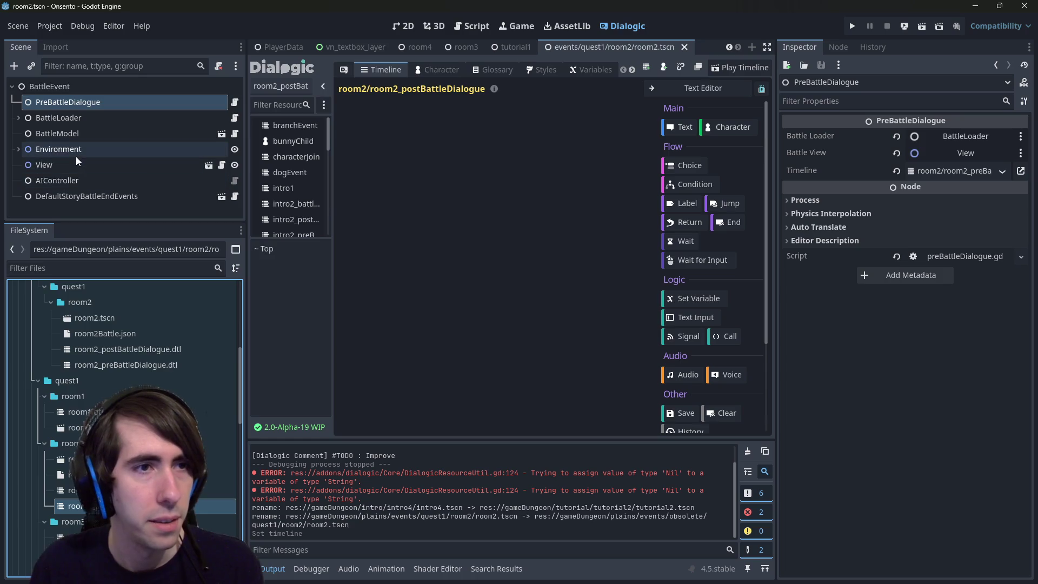
{"action": "left_click", "coordinate": [84, 193]}
{"action": "mouse_move", "coordinate": [233, 490]}
{"action": "left_mouse_down"}
{"action": "mouse_move", "coordinate": [238, 470]}
{"action": "mouse_move", "coordinate": [950, 134]}
{"action": "left_mouse_up"}
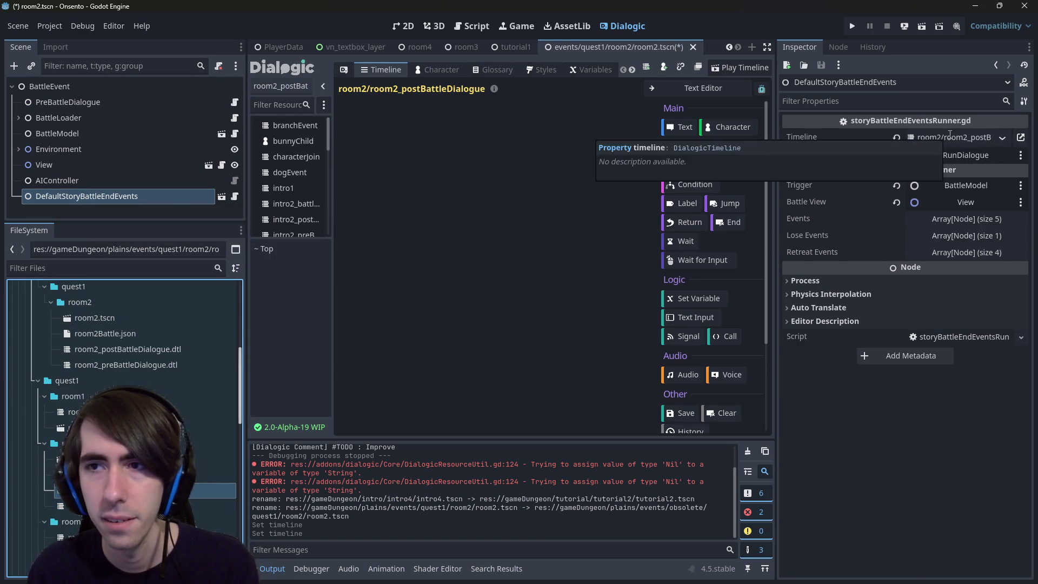
{"action": "key", "text": "ctrl+s"}
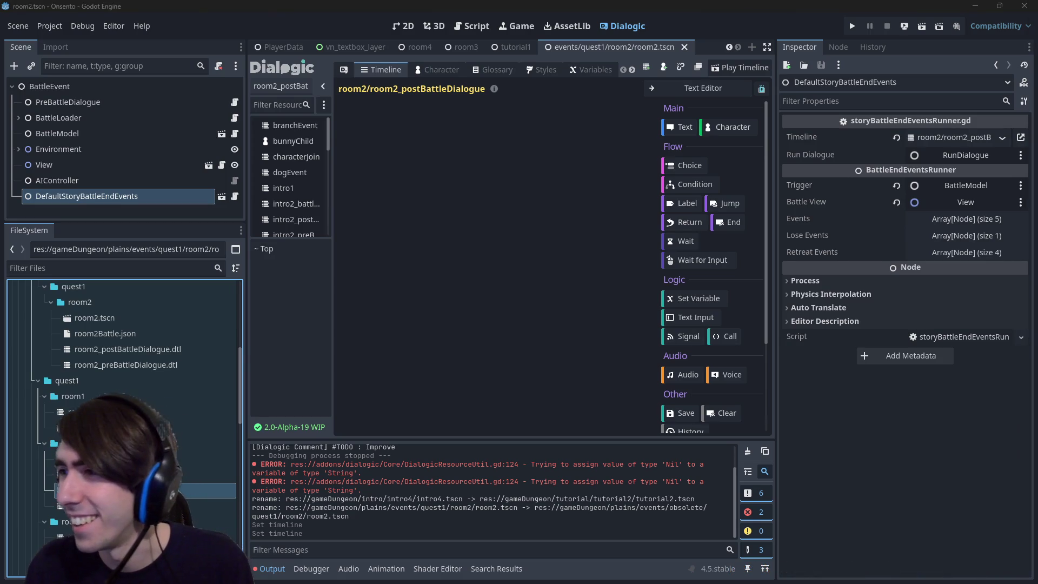
Open room2Battle.json, then switch to the NewTutorial document's Quest 1 notes.
{"action": "double_click", "coordinate": [81, 474]}
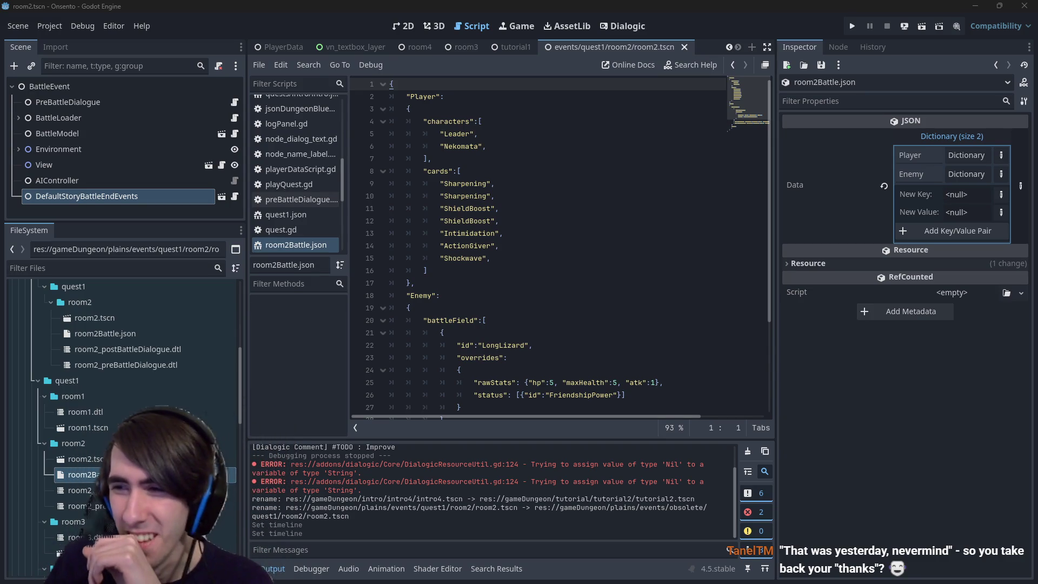
{"action": "key", "text": "alt+Tab"}
{"action": "scroll", "coordinate": [384, 323], "scroll_direction": "down", "scroll_amount": 2}
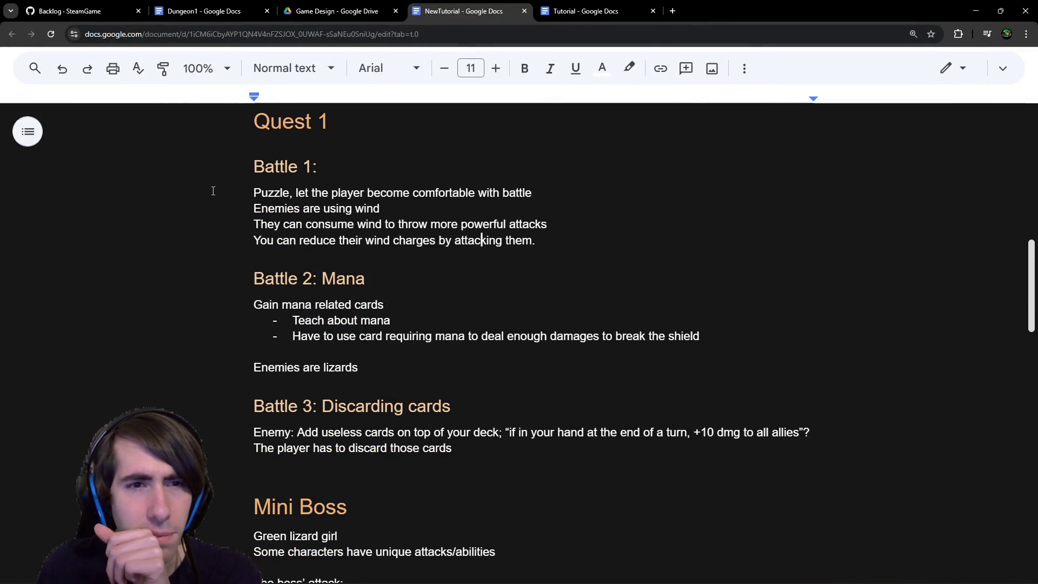
{"action": "left_click_drag", "start_coordinate": [213, 190], "coordinate": [447, 224]}
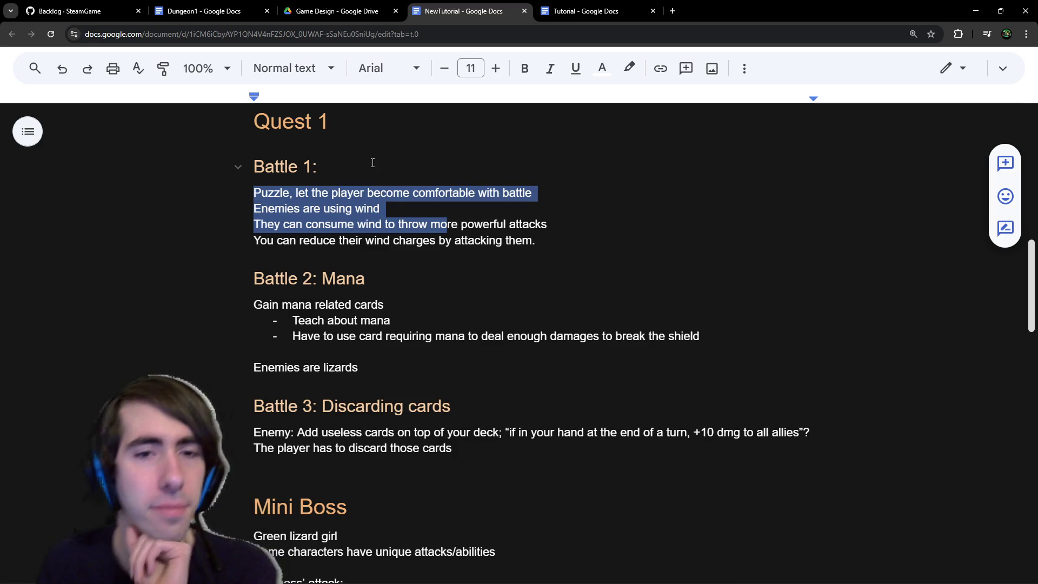
{"action": "left_click", "coordinate": [332, 193]}
{"action": "left_click_drag", "start_coordinate": [277, 217], "coordinate": [324, 227]}
{"action": "left_click", "coordinate": [349, 224]}
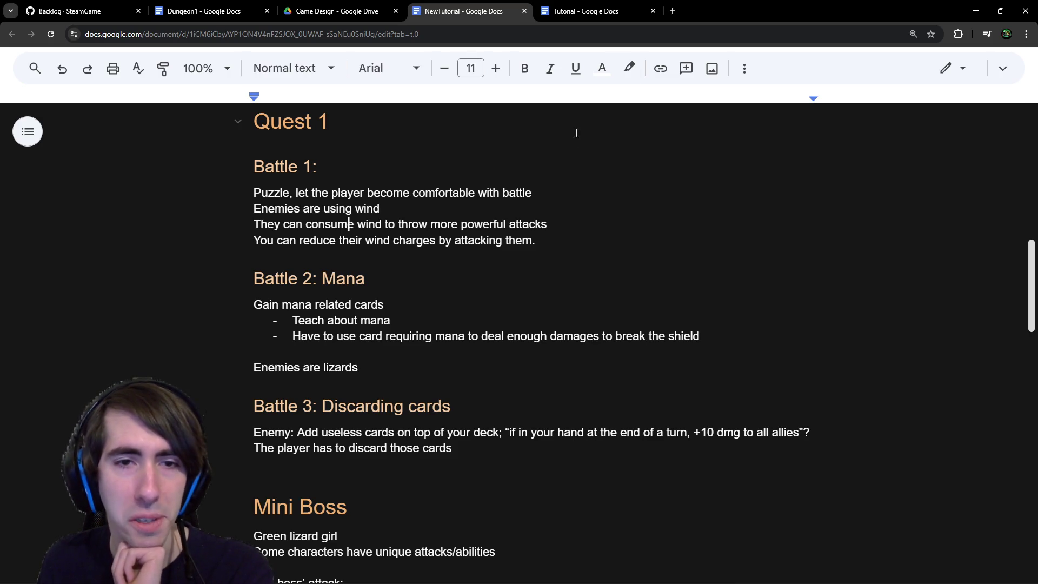
{"action": "key", "text": "alt+Tab"}
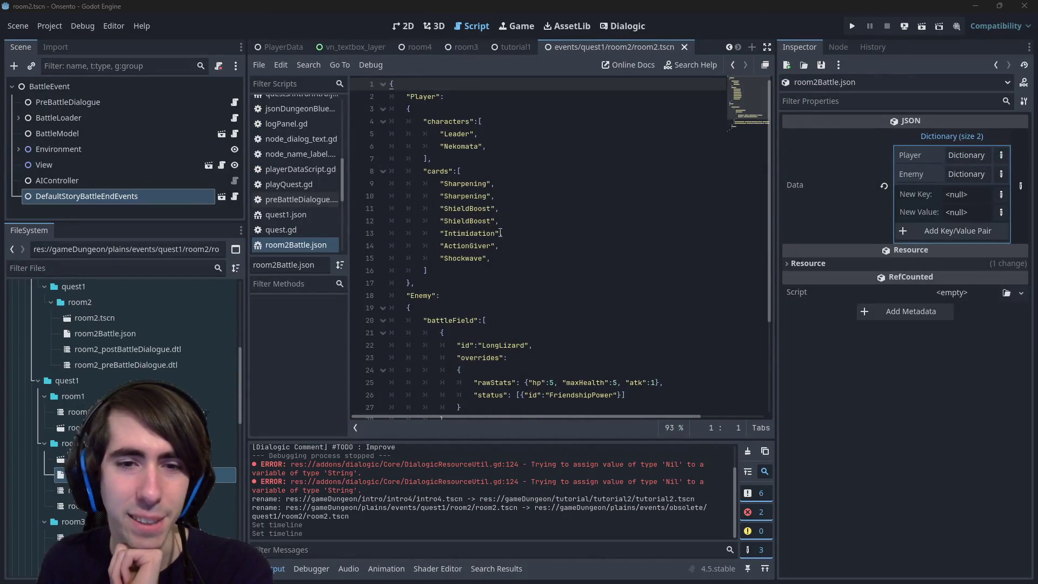
Review the MistySlime, MistElemental and LongLizard enemy ids in room2Battle.json.
{"action": "scroll", "coordinate": [500, 233], "scroll_direction": "down", "scroll_amount": 3}
{"action": "scroll", "coordinate": [501, 232], "scroll_direction": "up", "scroll_amount": 2}
{"action": "scroll", "coordinate": [527, 321], "scroll_direction": "down", "scroll_amount": 2}
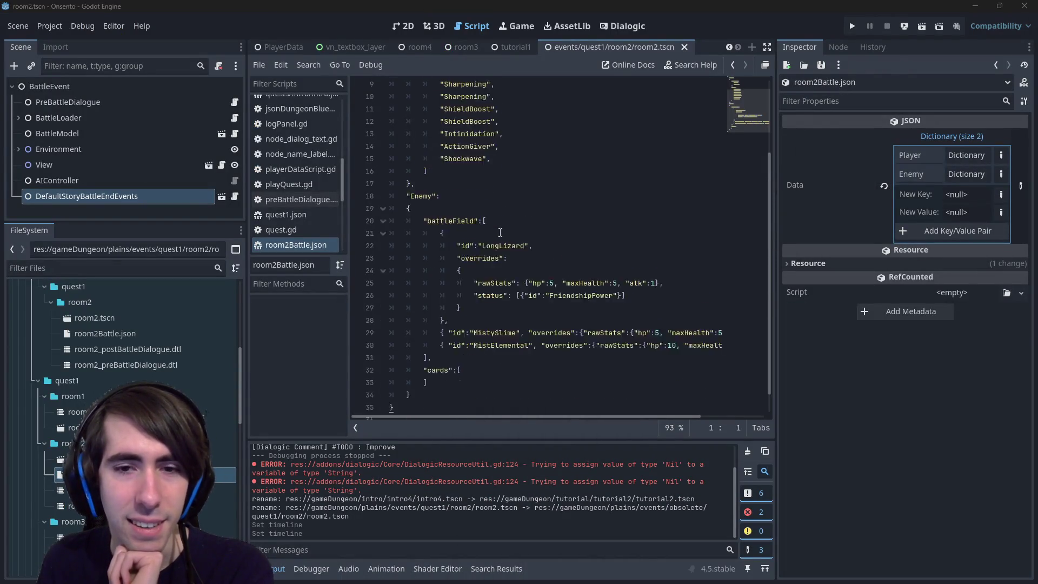
{"action": "mouse_move", "coordinate": [567, 414]}
{"action": "left_mouse_down"}
{"action": "mouse_move", "coordinate": [670, 414]}
{"action": "mouse_move", "coordinate": [502, 403]}
{"action": "left_mouse_up"}
{"action": "double_click", "coordinate": [495, 308]}
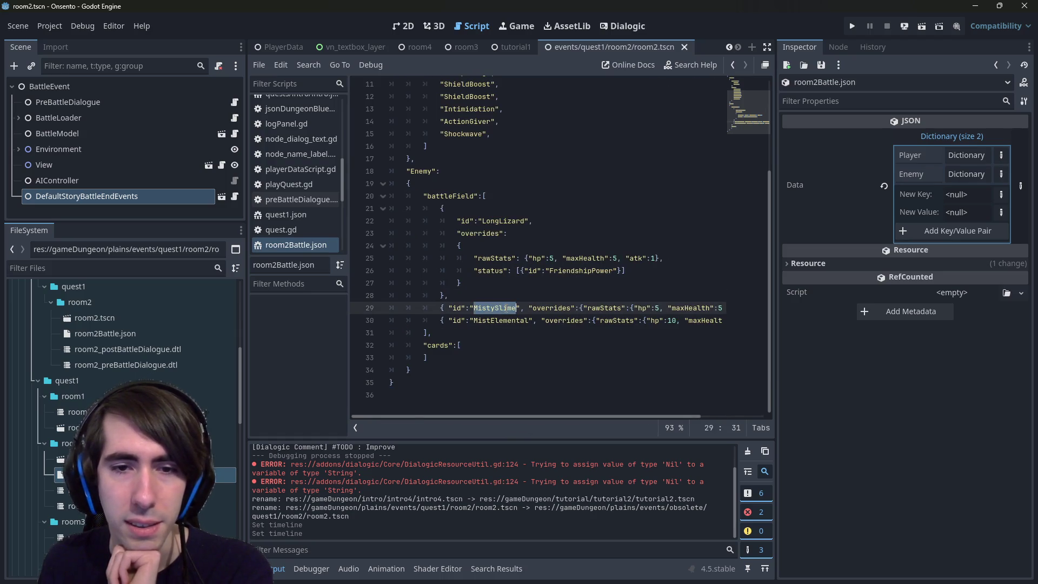
{"action": "double_click", "coordinate": [514, 320]}
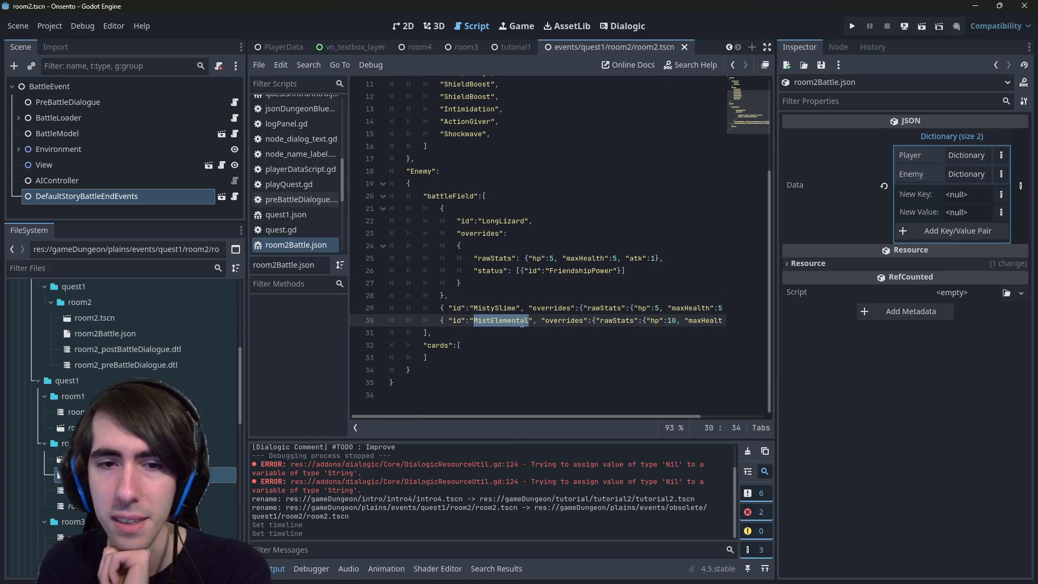
{"action": "mouse_move", "coordinate": [535, 416]}
{"action": "left_mouse_down"}
{"action": "mouse_move", "coordinate": [601, 418]}
{"action": "mouse_move", "coordinate": [495, 402]}
{"action": "mouse_move", "coordinate": [599, 392]}
{"action": "mouse_move", "coordinate": [498, 394]}
{"action": "left_mouse_up"}
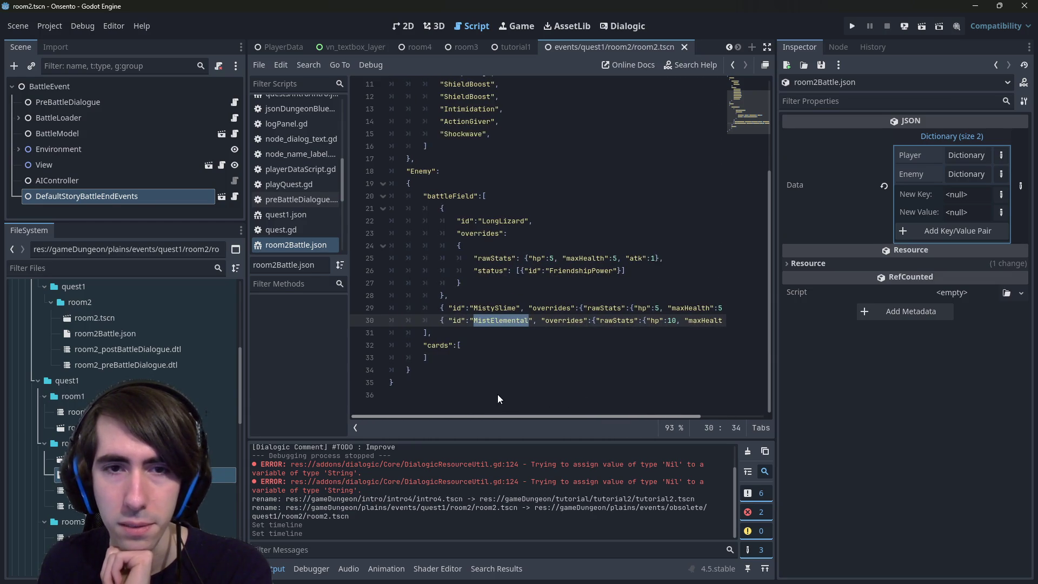
{"action": "double_click", "coordinate": [509, 221]}
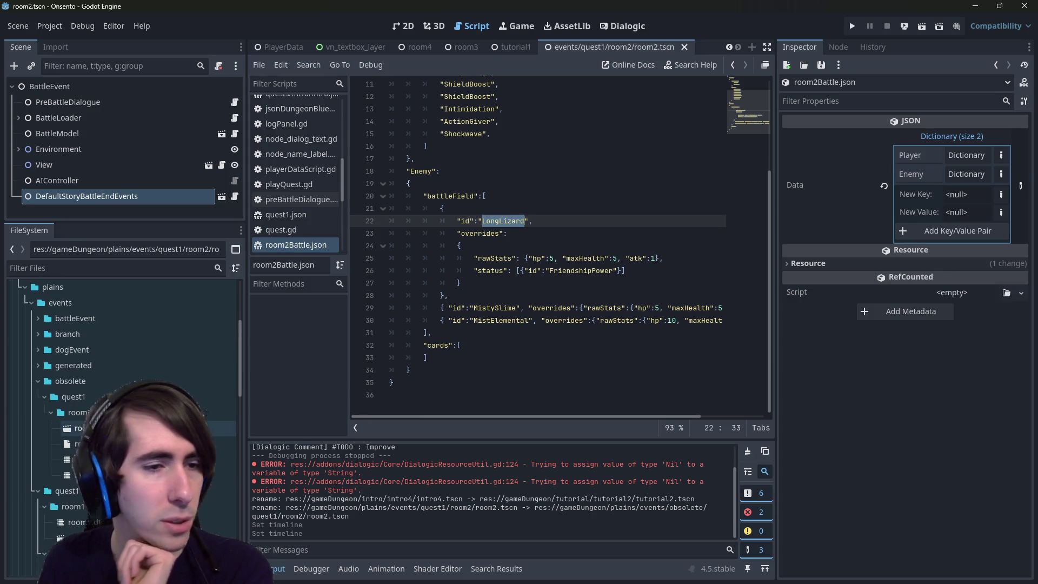
{"action": "scroll", "coordinate": [206, 421], "scroll_direction": "up", "scroll_amount": 2}
{"action": "scroll", "coordinate": [135, 411], "scroll_direction": "down", "scroll_amount": 10}
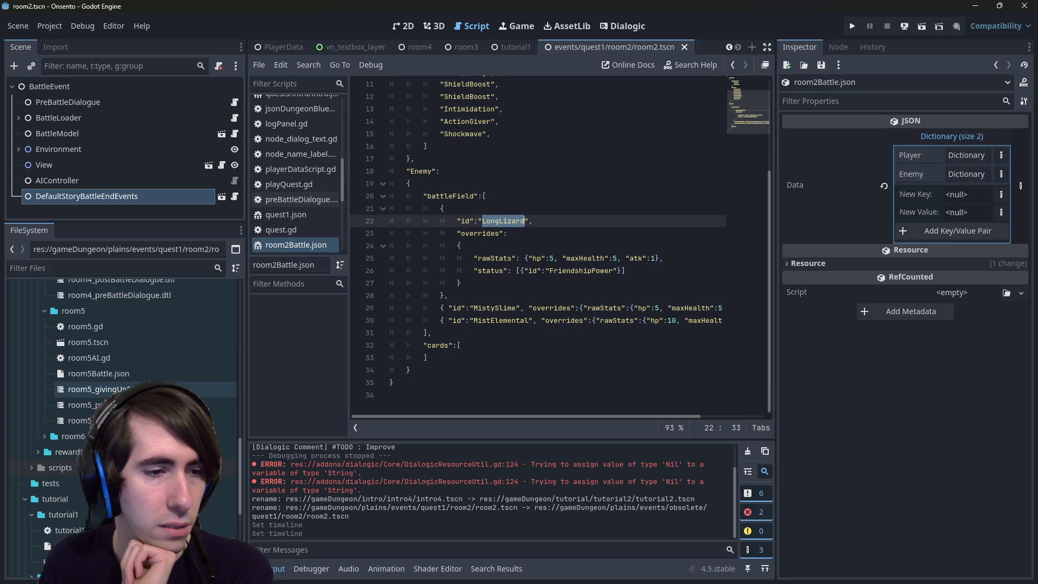
{"action": "scroll", "coordinate": [135, 411], "scroll_direction": "up", "scroll_amount": 10}
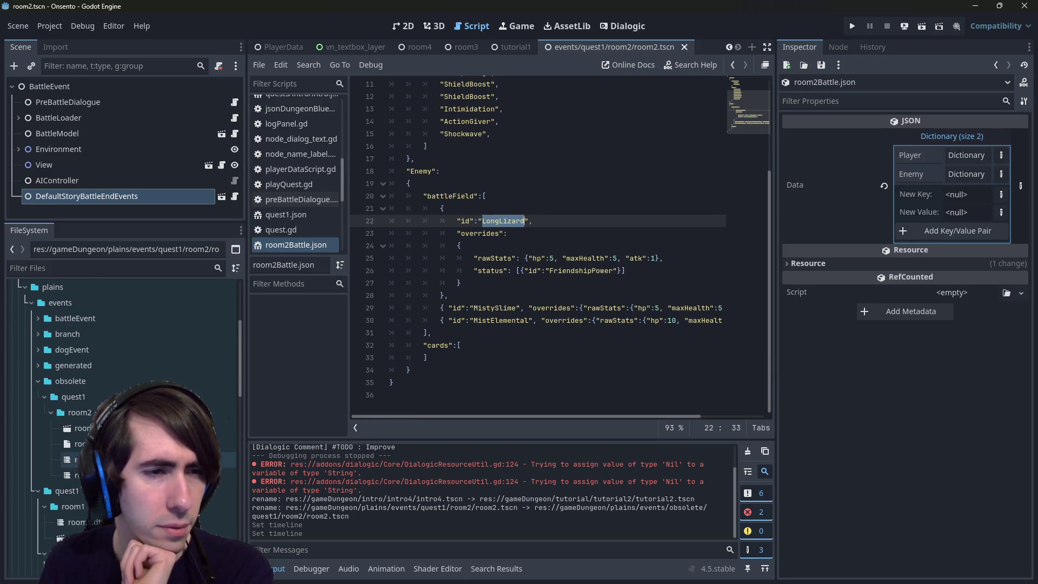
Browse from the obsolete folder to gameDungeon/intro/intro4 and open intro4.json.
{"action": "left_click", "coordinate": [79, 388]}
{"action": "scroll", "coordinate": [84, 399], "scroll_direction": "down", "scroll_amount": 10}
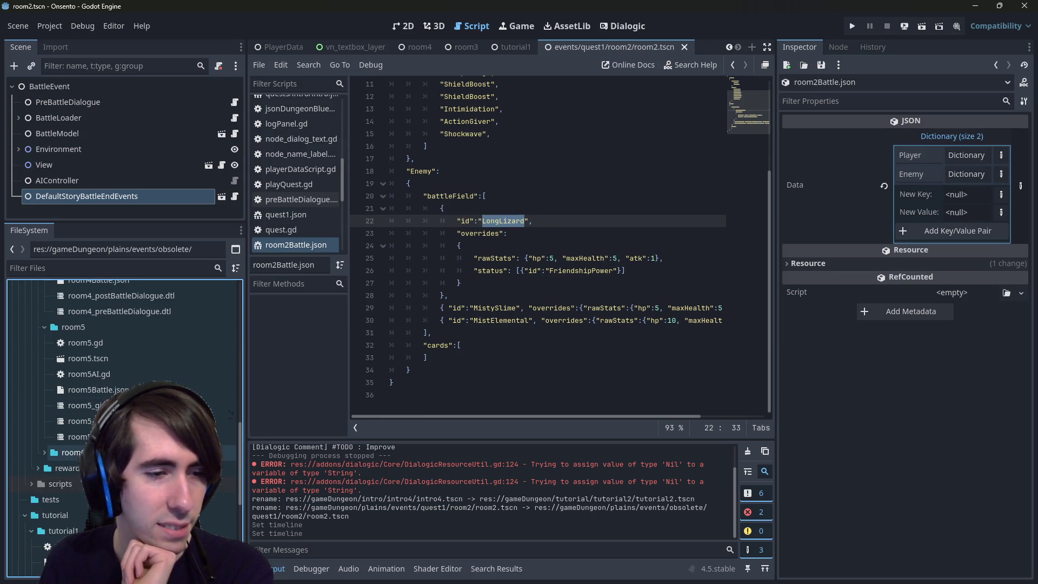
{"action": "scroll", "coordinate": [84, 427], "scroll_direction": "down", "scroll_amount": 3}
{"action": "left_click", "coordinate": [81, 405]}
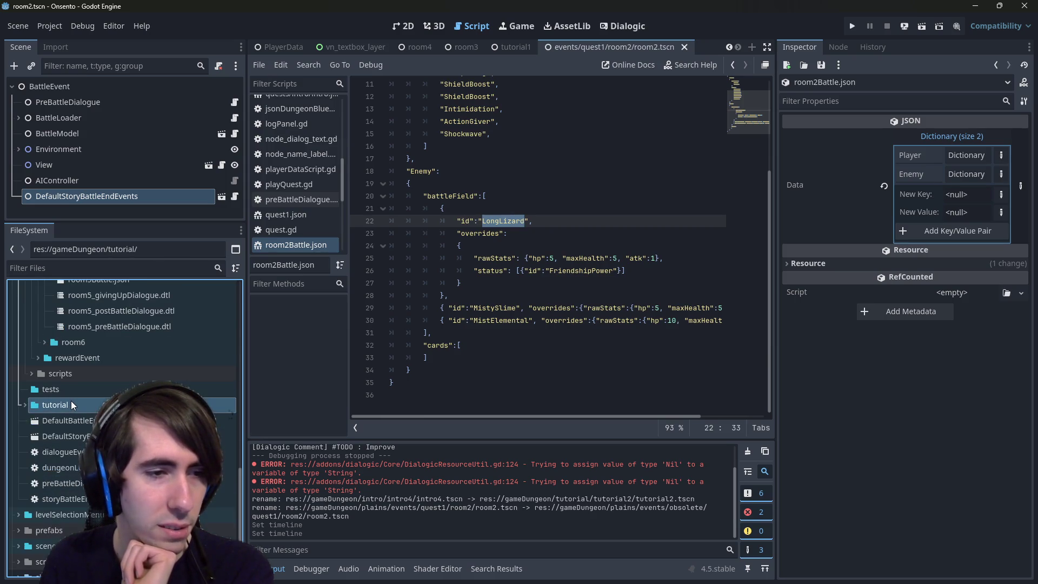
{"action": "scroll", "coordinate": [81, 444], "scroll_direction": "up", "scroll_amount": 5}
{"action": "scroll", "coordinate": [68, 434], "scroll_direction": "up", "scroll_amount": 10}
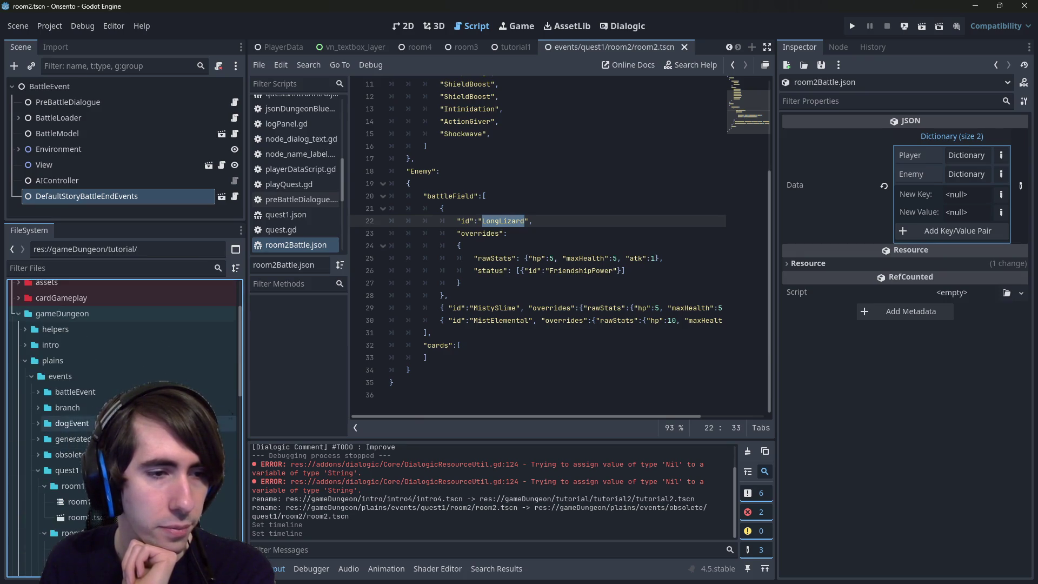
{"action": "double_click", "coordinate": [65, 346]}
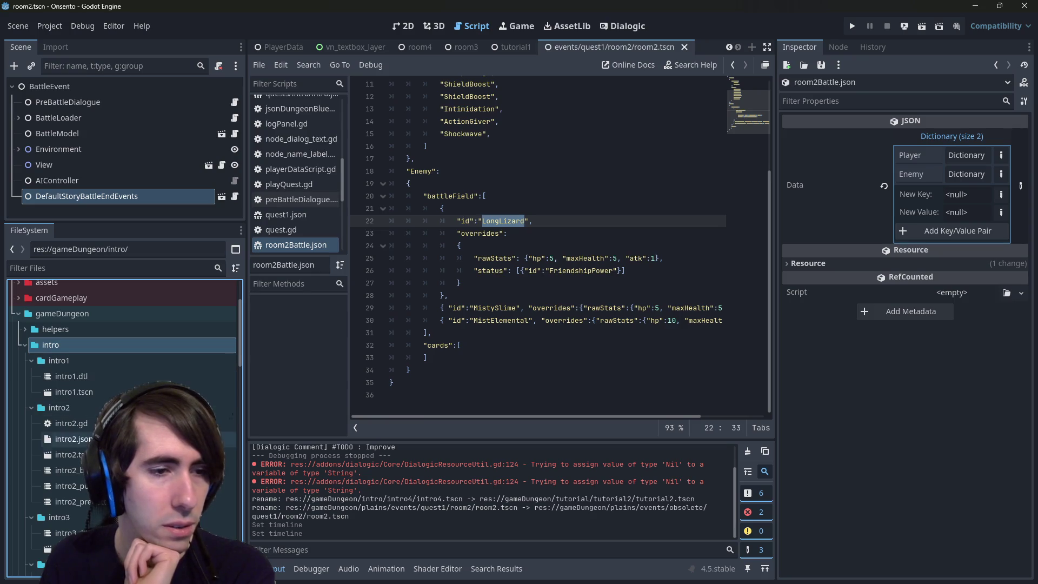
{"action": "scroll", "coordinate": [92, 460], "scroll_direction": "down", "scroll_amount": 5}
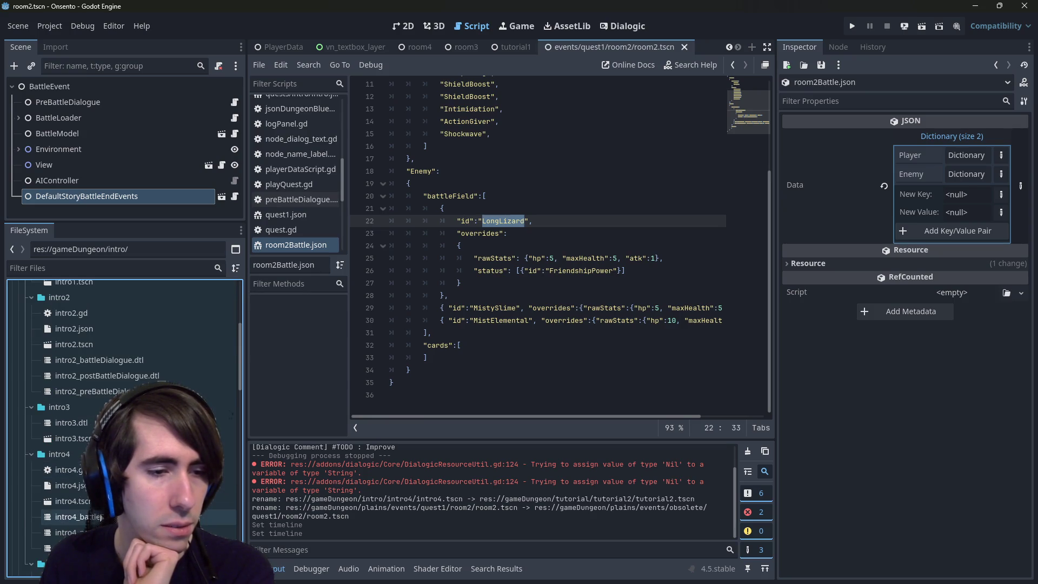
{"action": "left_click", "coordinate": [92, 485]}
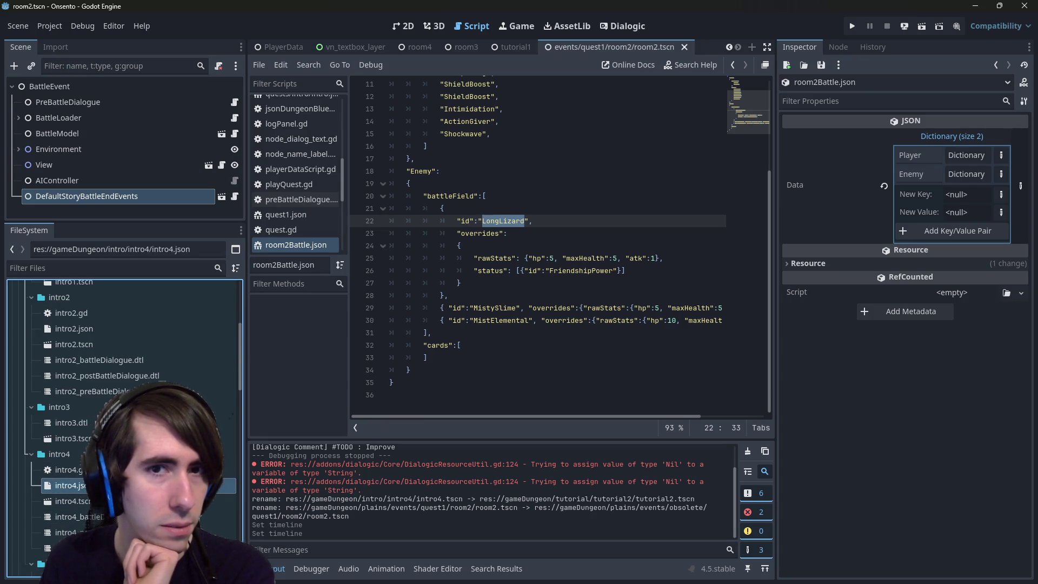
{"action": "double_click", "coordinate": [92, 486]}
Inspect intro4.json's battleField entry holding a single Slime.
{"action": "scroll", "coordinate": [449, 288], "scroll_direction": "down", "scroll_amount": 2}
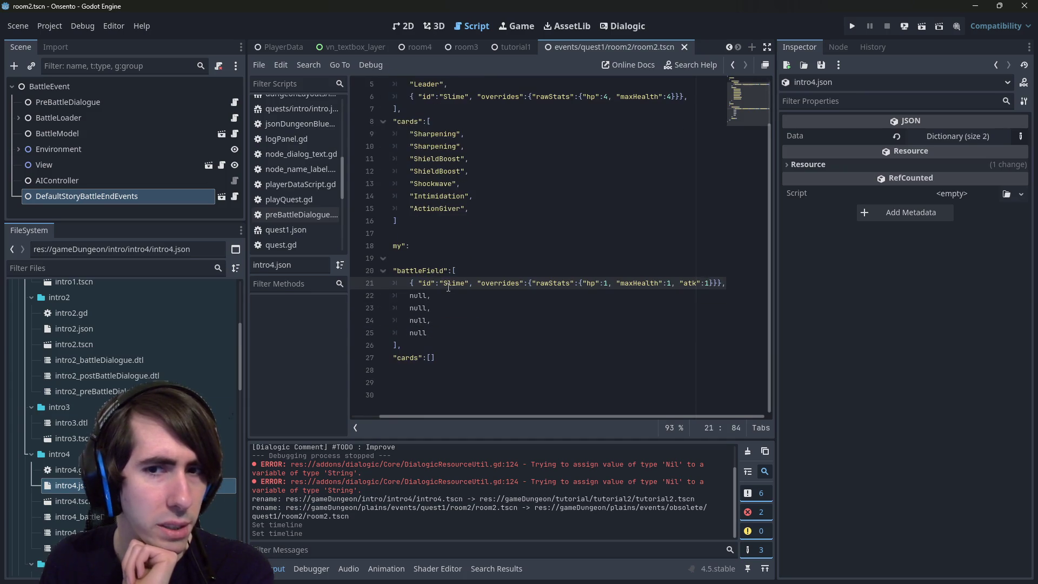
{"action": "left_click_drag", "start_coordinate": [448, 287], "coordinate": [725, 285]}
{"action": "scroll", "coordinate": [618, 341], "scroll_direction": "up", "scroll_amount": 2}
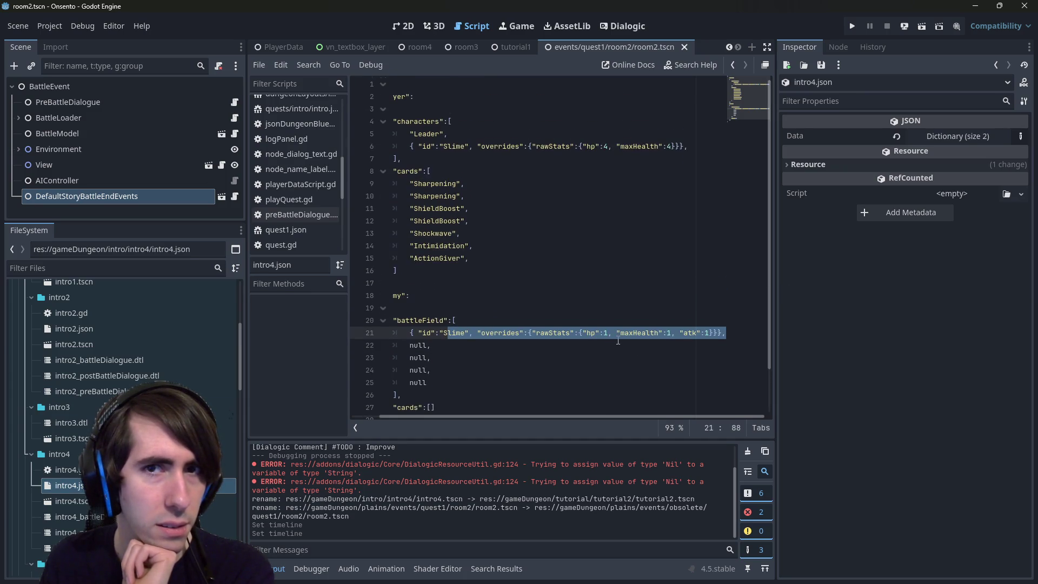
{"action": "left_click", "coordinate": [618, 320]}
Reopen room2Battle.json from quest1/room2 and select all of its text.
{"action": "scroll", "coordinate": [233, 452], "scroll_direction": "down", "scroll_amount": 2}
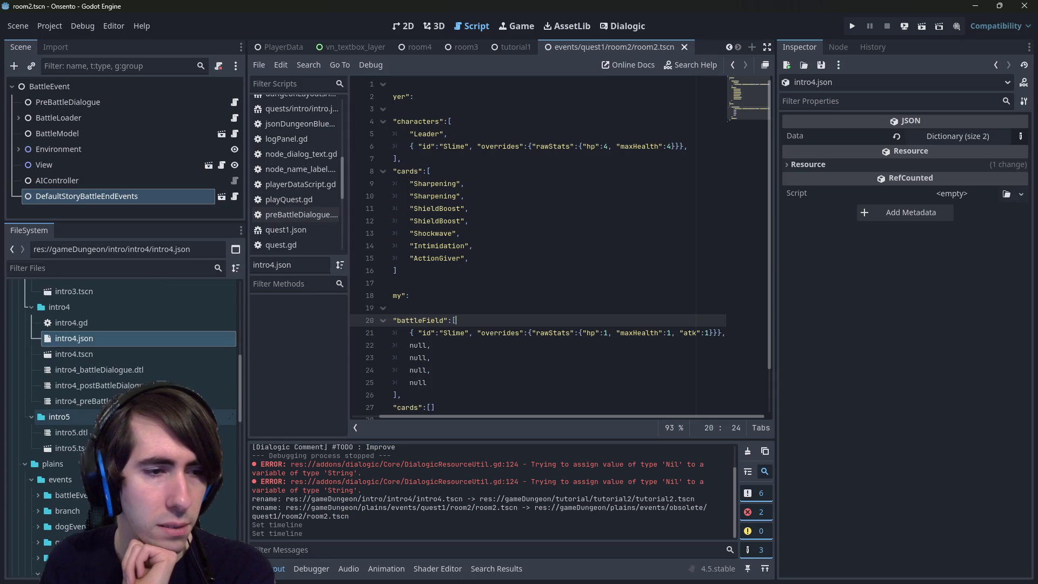
{"action": "scroll", "coordinate": [132, 360], "scroll_direction": "down", "scroll_amount": 4}
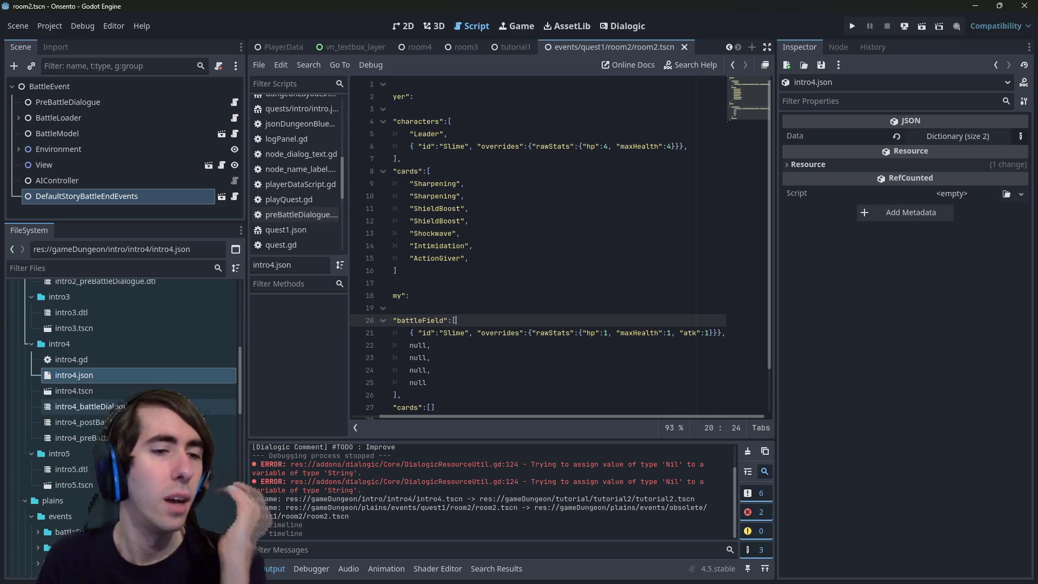
{"action": "scroll", "coordinate": [132, 361], "scroll_direction": "down", "scroll_amount": 10}
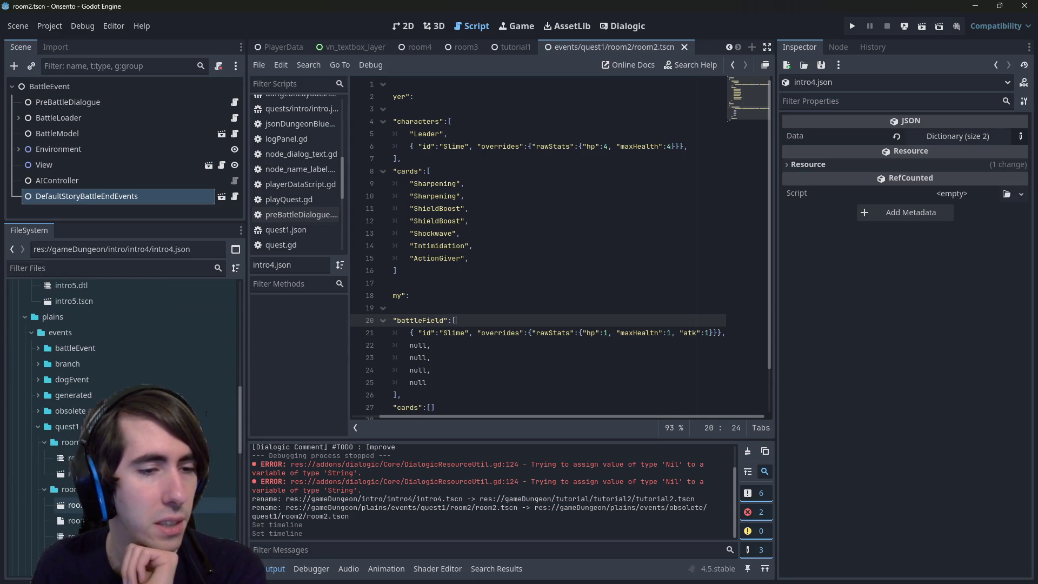
{"action": "left_click", "coordinate": [135, 520]}
{"action": "double_click", "coordinate": [135, 521]}
{"action": "left_click", "coordinate": [529, 320]}
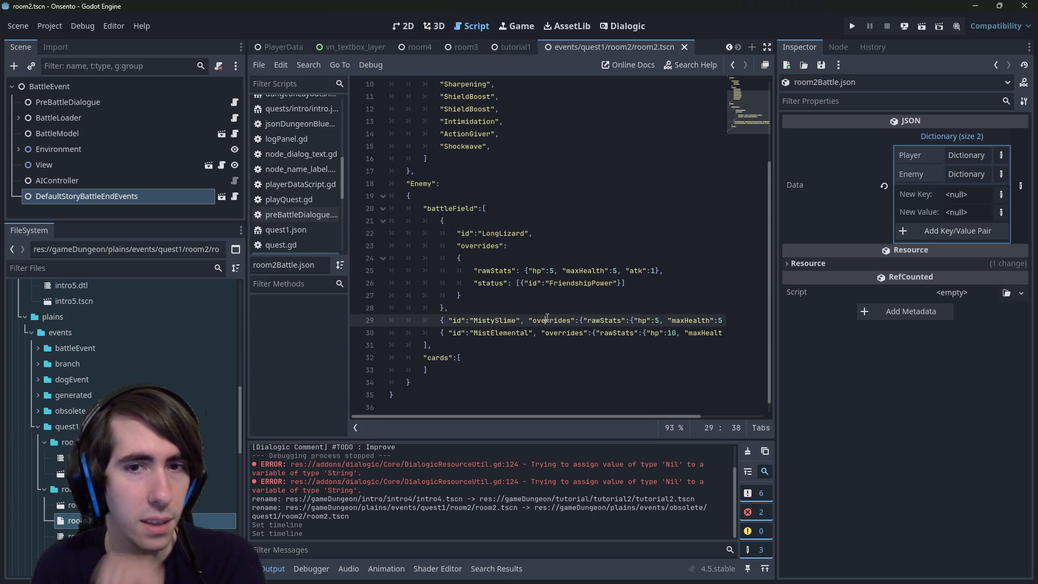
{"action": "key", "text": "ctrl+a"}
{"action": "scroll", "coordinate": [141, 383], "scroll_direction": "up", "scroll_amount": 5}
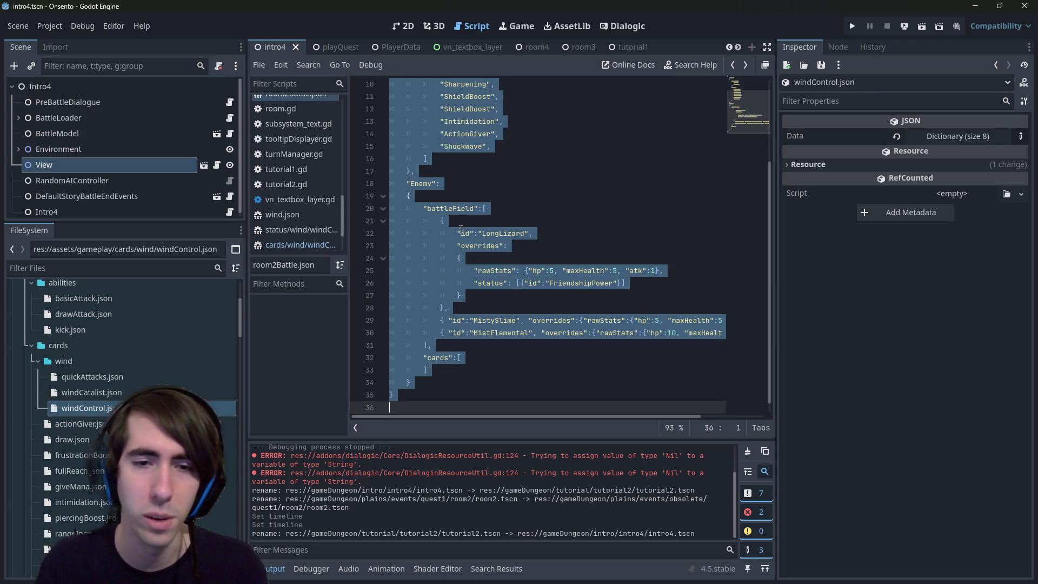
{"action": "left_click", "coordinate": [465, 357]}
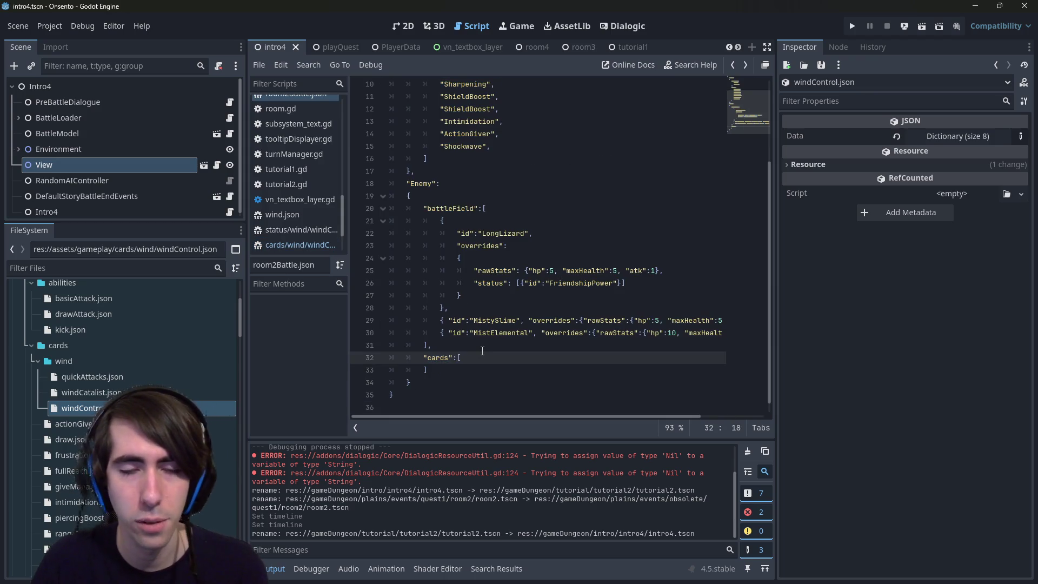
{"action": "key", "text": "Return"}
{"action": "key", "text": "ctrl+z"}
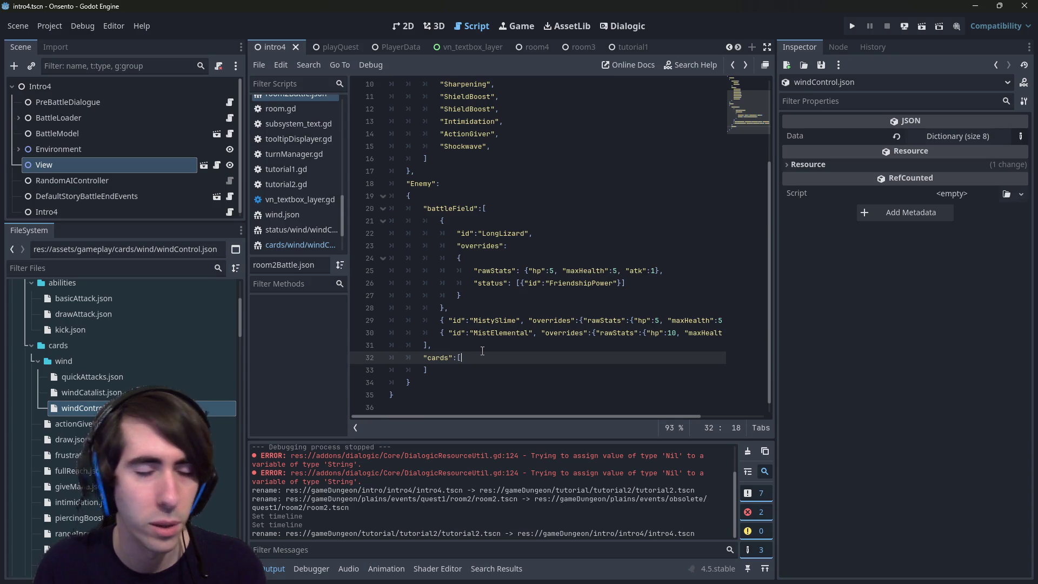
{"action": "scroll", "coordinate": [482, 351], "scroll_direction": "up", "scroll_amount": 2}
{"action": "scroll", "coordinate": [294, 119], "scroll_direction": "up", "scroll_amount": 1}
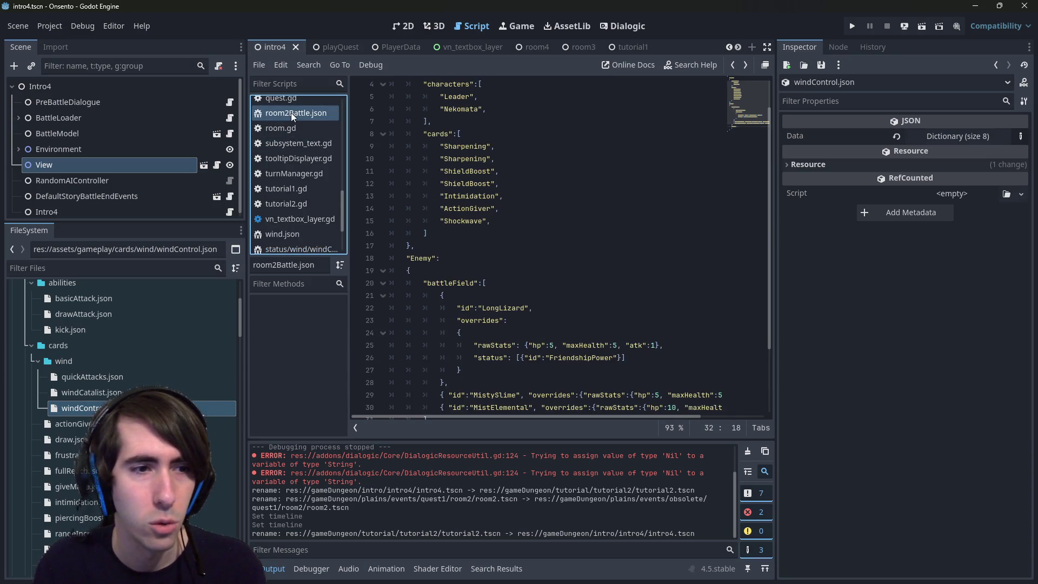
{"action": "left_click", "coordinate": [559, 258]}
{"action": "scroll", "coordinate": [560, 261], "scroll_direction": "down", "scroll_amount": 2}
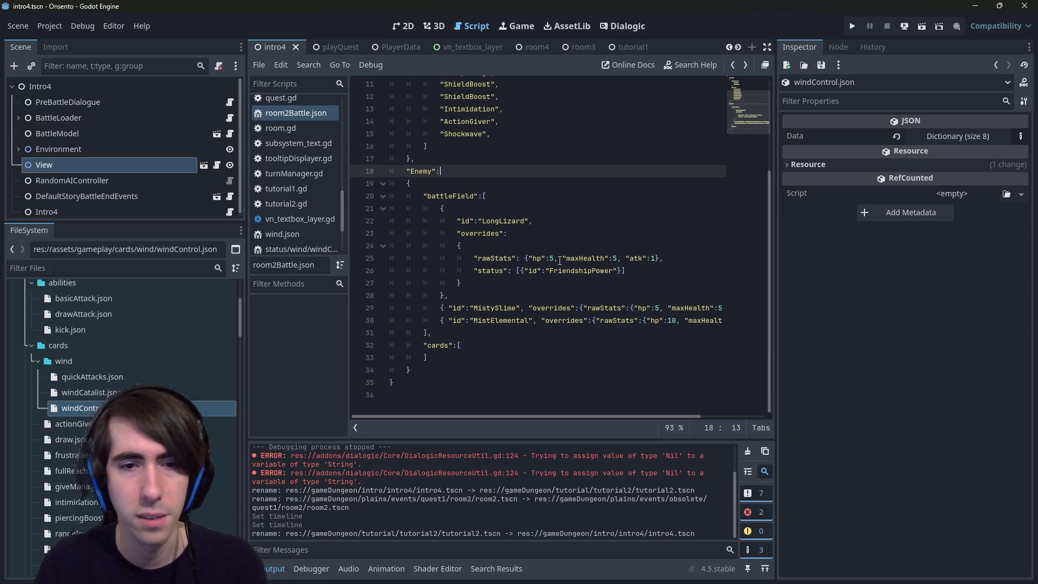
{"action": "key", "text": "ctrl+z"}
{"action": "key", "text": "ctrl+z"}
{"action": "key", "text": "ctrl+s"}
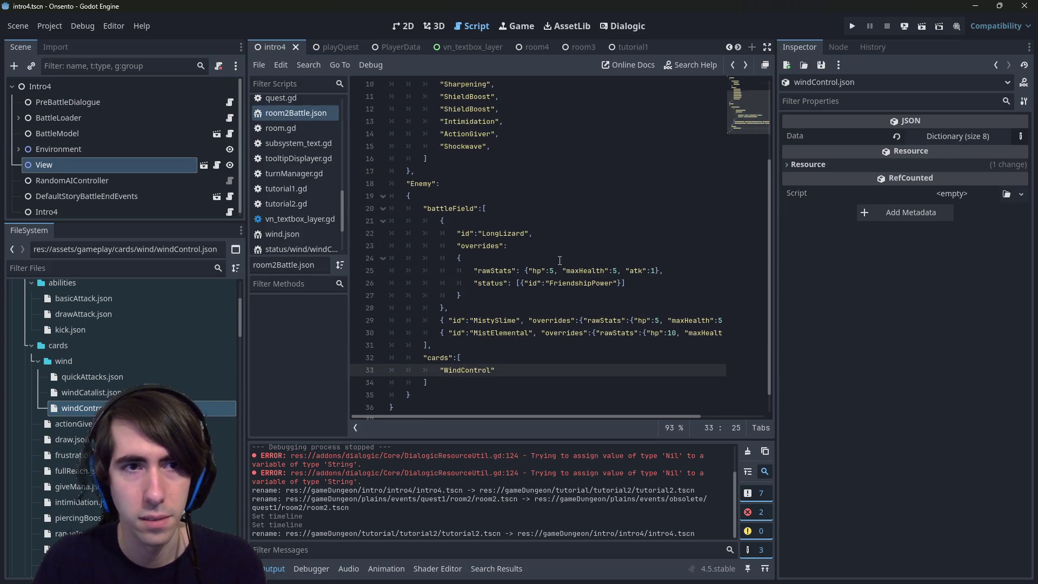
{"action": "scroll", "coordinate": [270, 190], "scroll_direction": "up", "scroll_amount": 8}
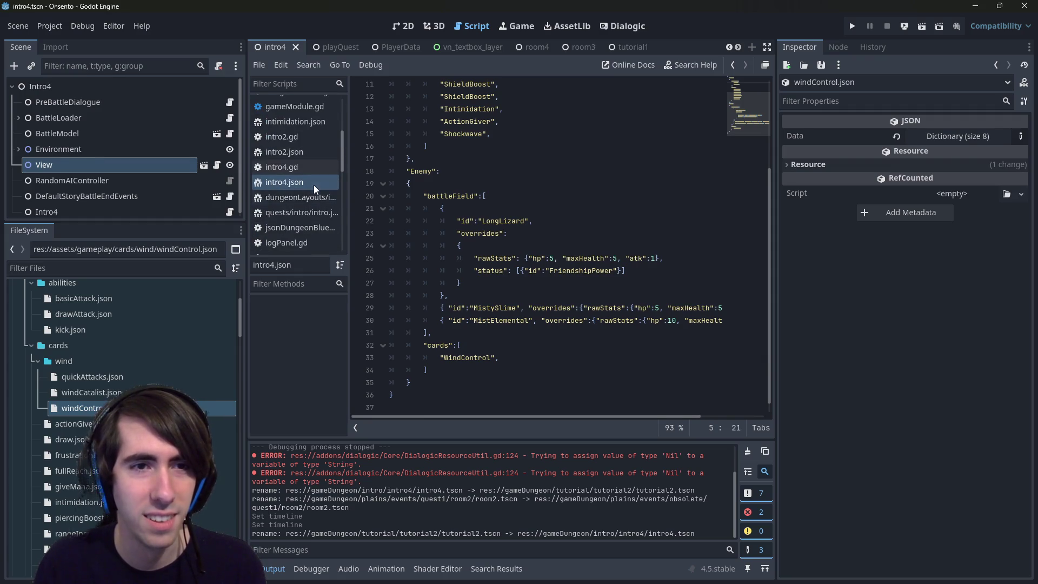
{"action": "left_click", "coordinate": [460, 345]}
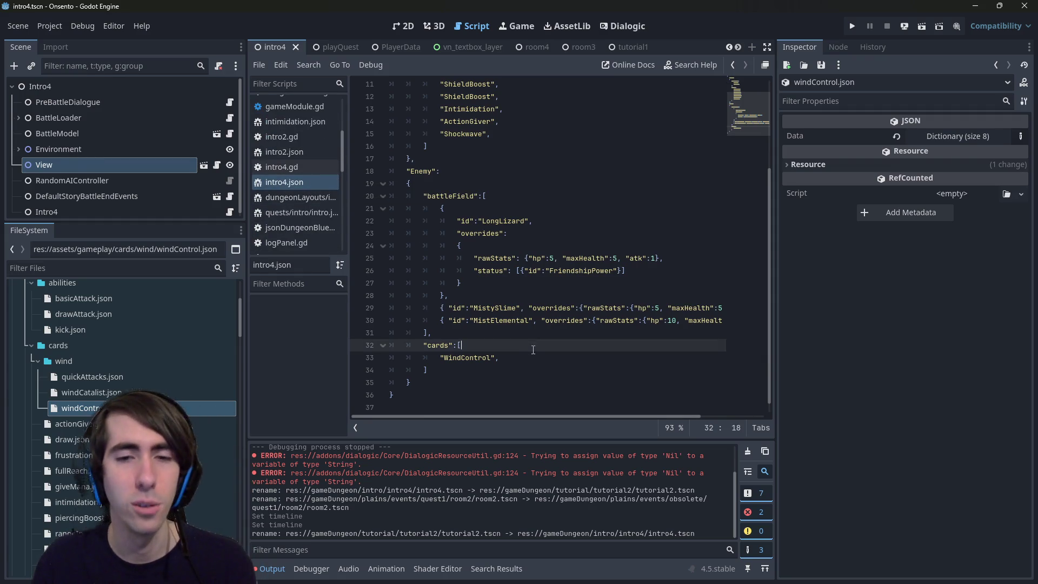
{"action": "scroll", "coordinate": [184, 372], "scroll_direction": "up", "scroll_amount": 2}
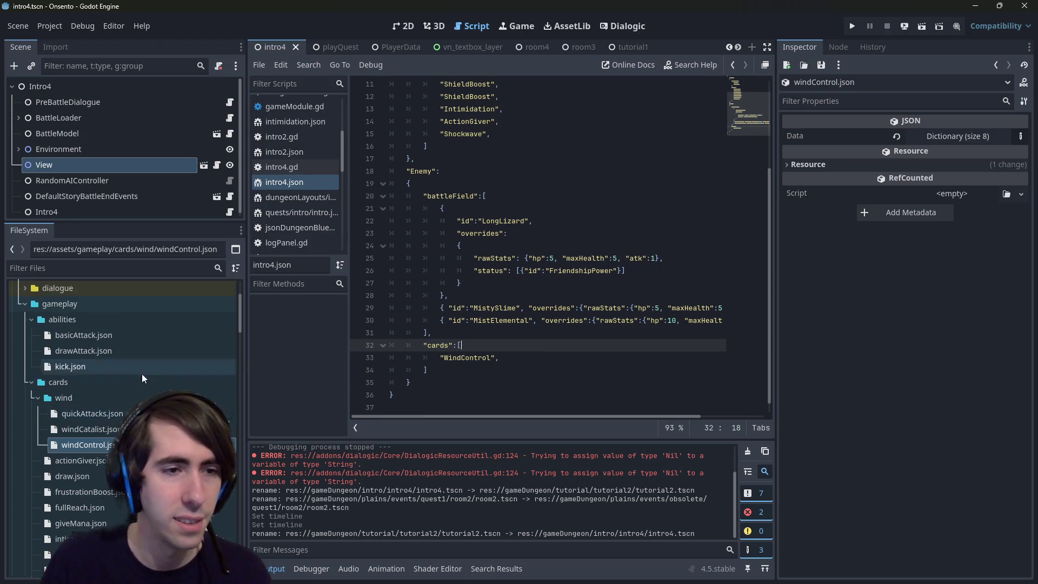
{"action": "double_click", "coordinate": [71, 382]}
{"action": "scroll", "coordinate": [71, 378], "scroll_direction": "up", "scroll_amount": 2}
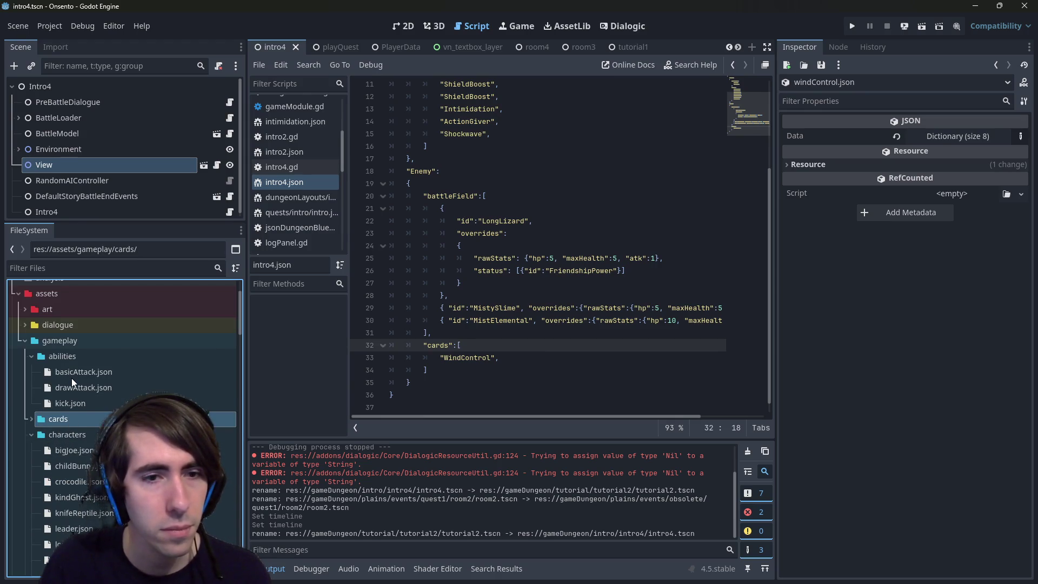
{"action": "left_click", "coordinate": [462, 334]}
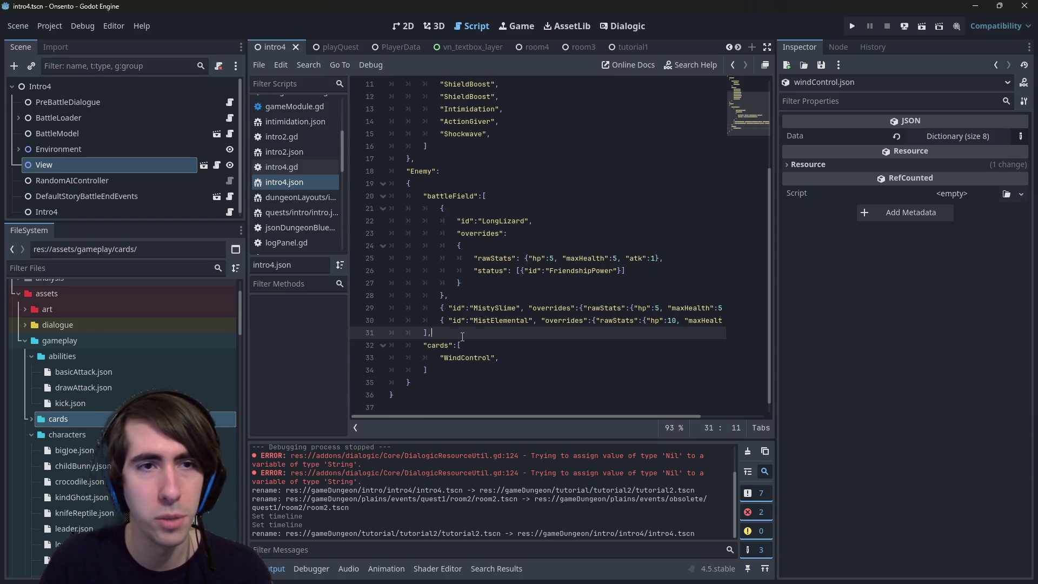
{"action": "key", "text": "Down"}
{"action": "key", "text": "Down"}
{"action": "key", "text": "End"}
{"action": "key", "text": "BackSpace"}
{"action": "key", "text": "BackSpace"}
{"action": "key", "text": "BackSpace"}
{"action": "key", "text": "BackSpace"}
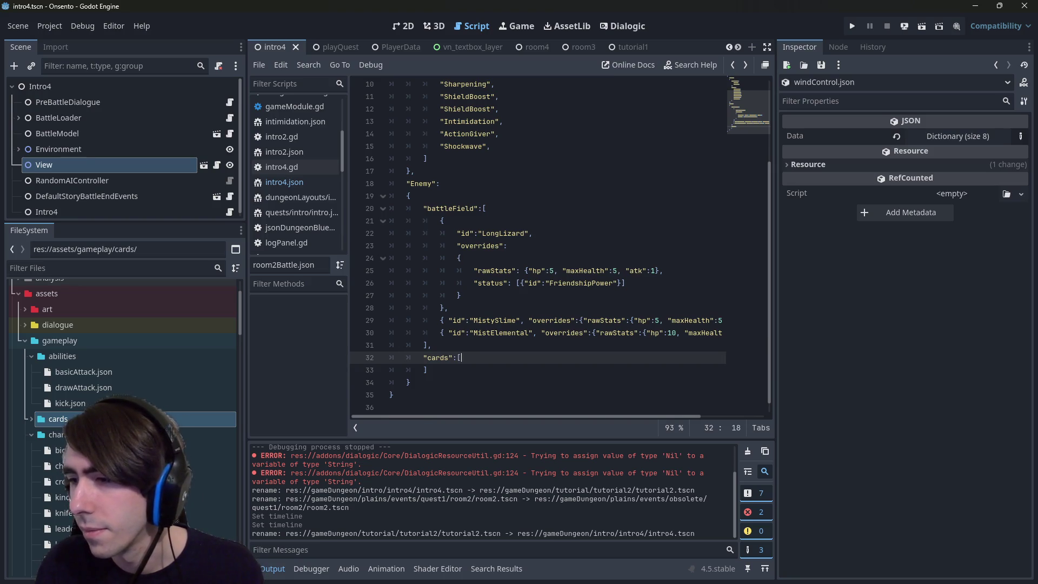
{"action": "scroll", "coordinate": [141, 366], "scroll_direction": "down", "scroll_amount": 2}
{"action": "scroll", "coordinate": [142, 362], "scroll_direction": "down", "scroll_amount": 10}
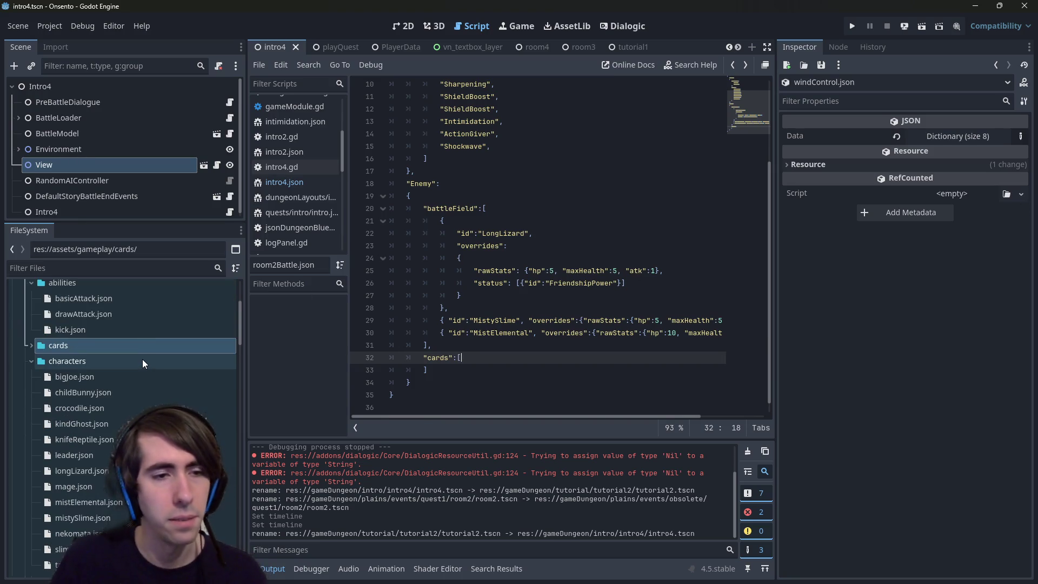
{"action": "scroll", "coordinate": [136, 349], "scroll_direction": "down", "scroll_amount": 10}
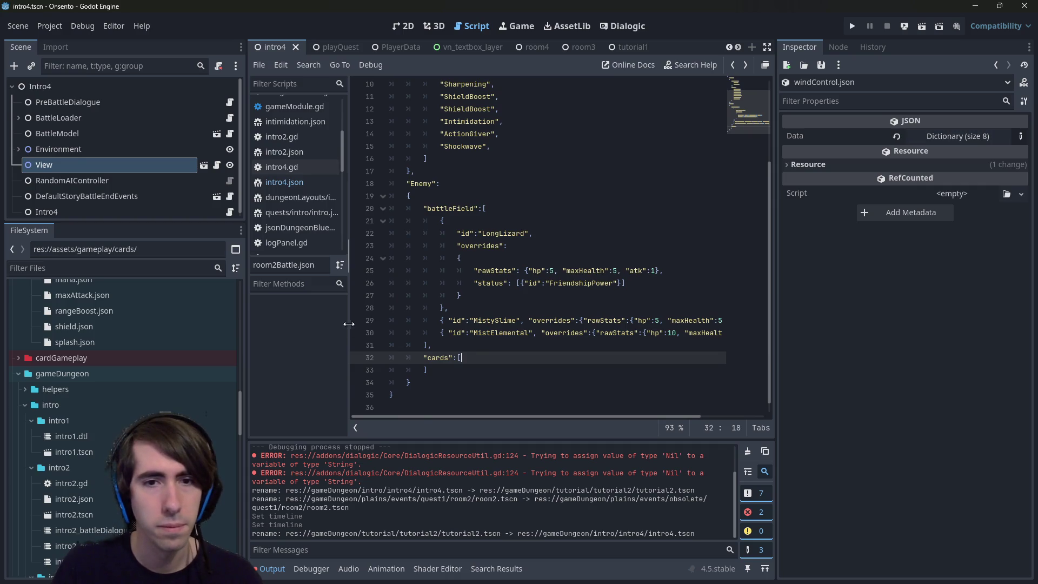
{"action": "scroll", "coordinate": [104, 460], "scroll_direction": "down", "scroll_amount": 5}
{"action": "scroll", "coordinate": [105, 461], "scroll_direction": "down", "scroll_amount": 12}
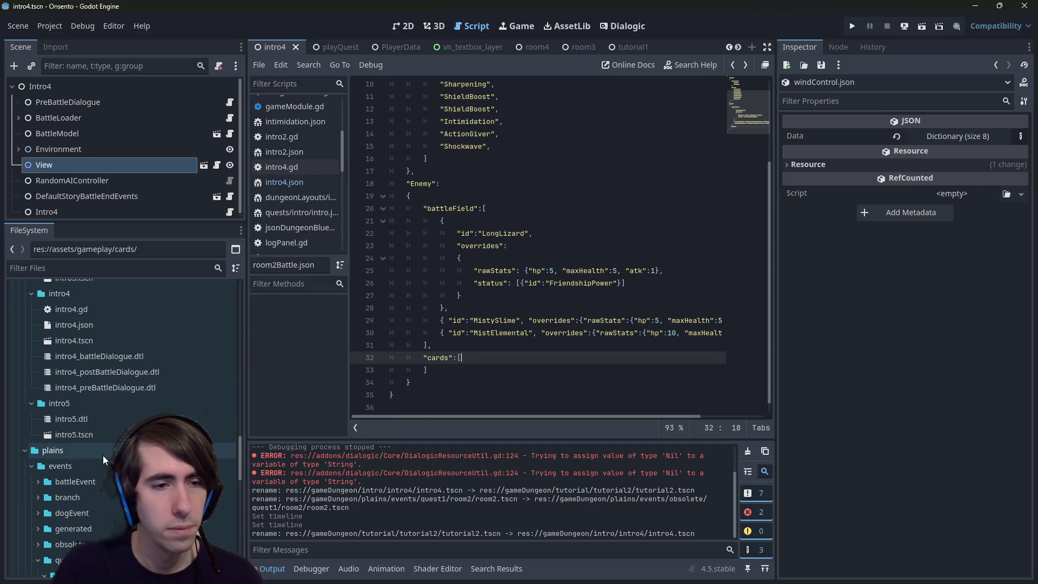
{"action": "scroll", "coordinate": [103, 456], "scroll_direction": "down", "scroll_amount": 8}
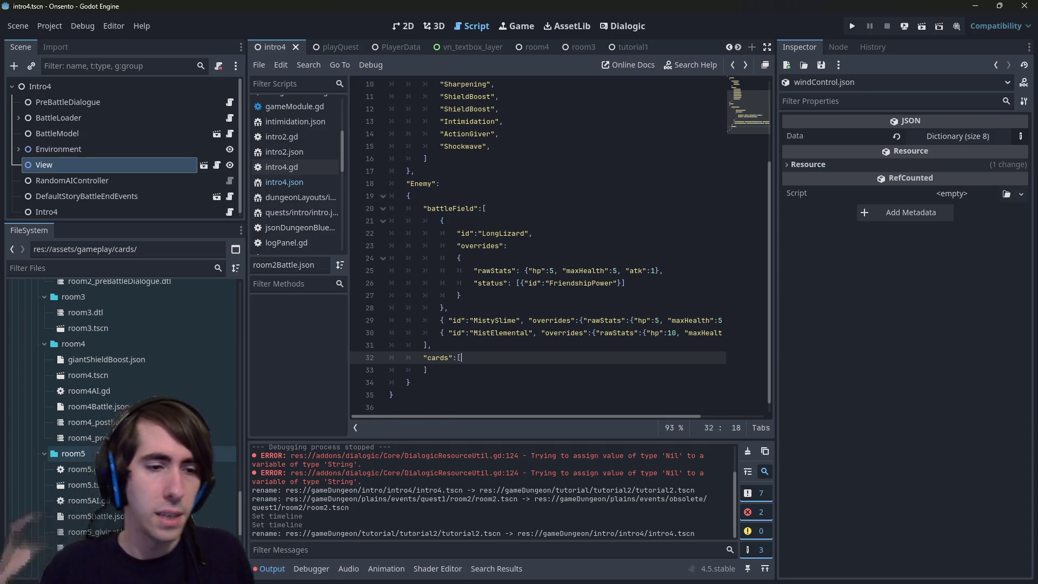
{"action": "scroll", "coordinate": [133, 413], "scroll_direction": "up", "scroll_amount": 3}
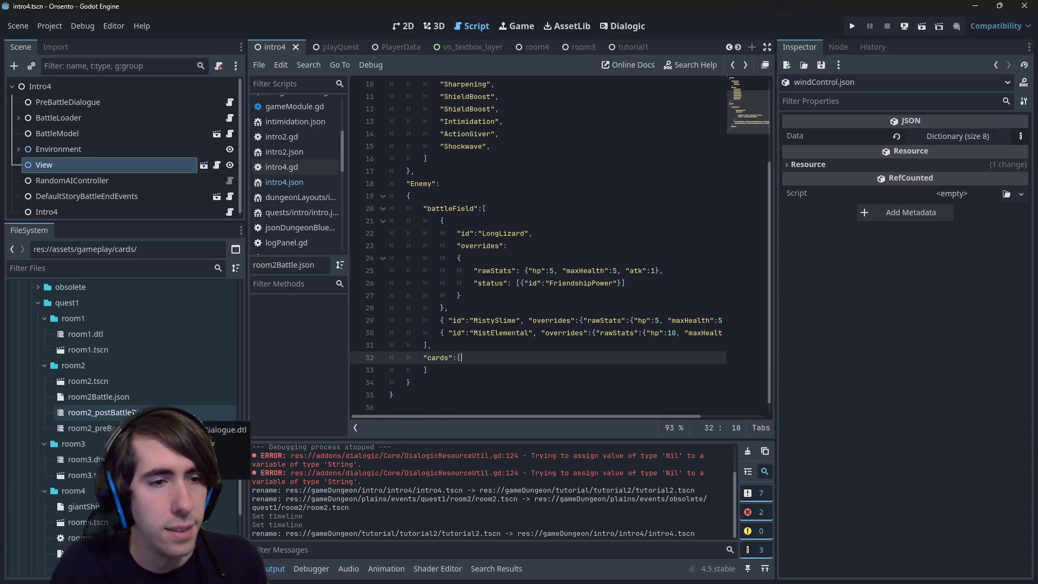
{"action": "left_click", "coordinate": [129, 397]}
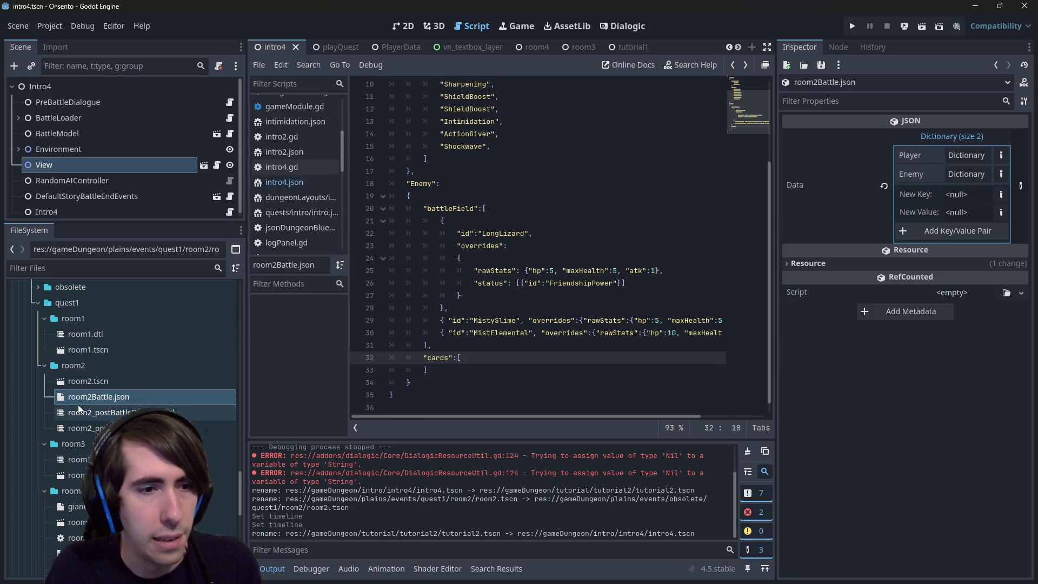
{"action": "key", "text": "Down"}
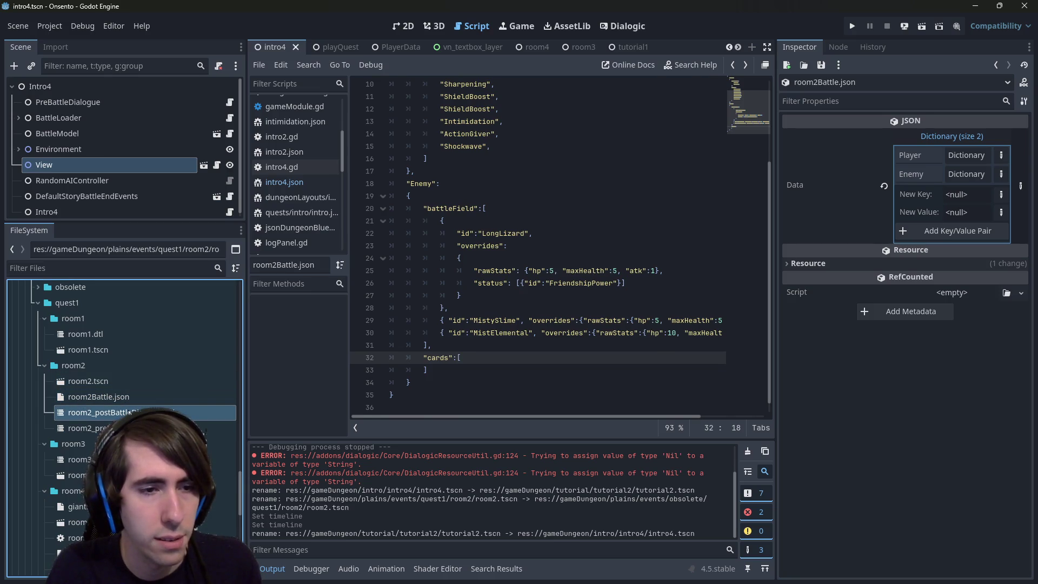
{"action": "left_click", "coordinate": [125, 402]}
{"action": "scroll", "coordinate": [537, 342], "scroll_direction": "up", "scroll_amount": 3}
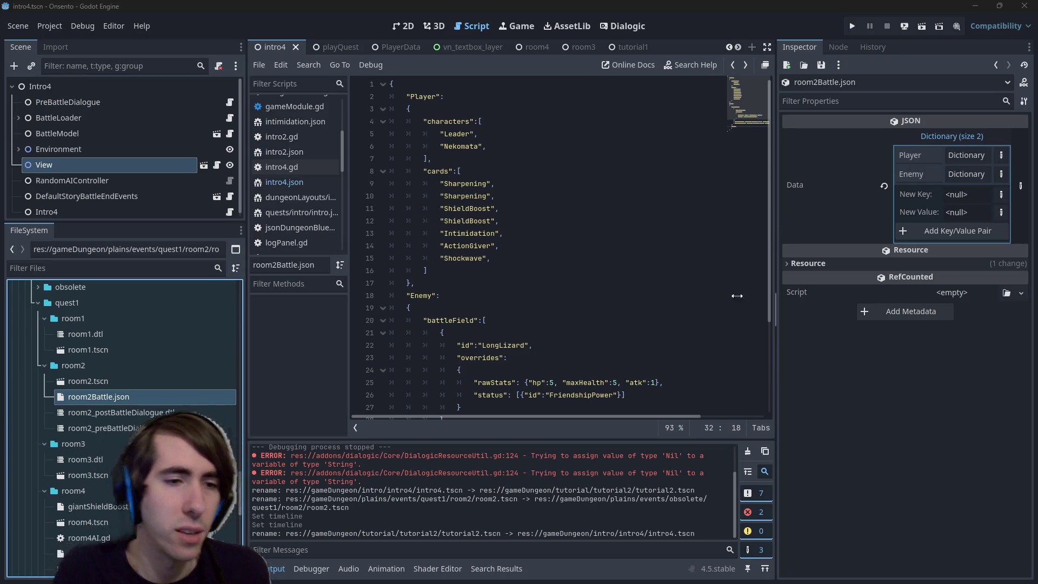
{"action": "double_click", "coordinate": [122, 394]}
{"action": "scroll", "coordinate": [543, 306], "scroll_direction": "down", "scroll_amount": 4}
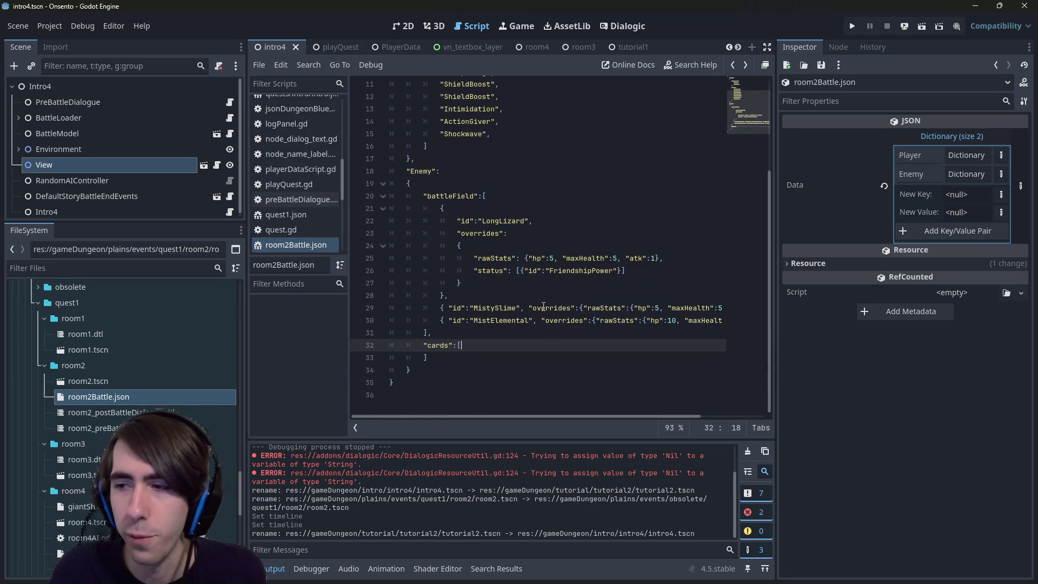
{"action": "scroll", "coordinate": [543, 306], "scroll_direction": "up", "scroll_amount": 1}
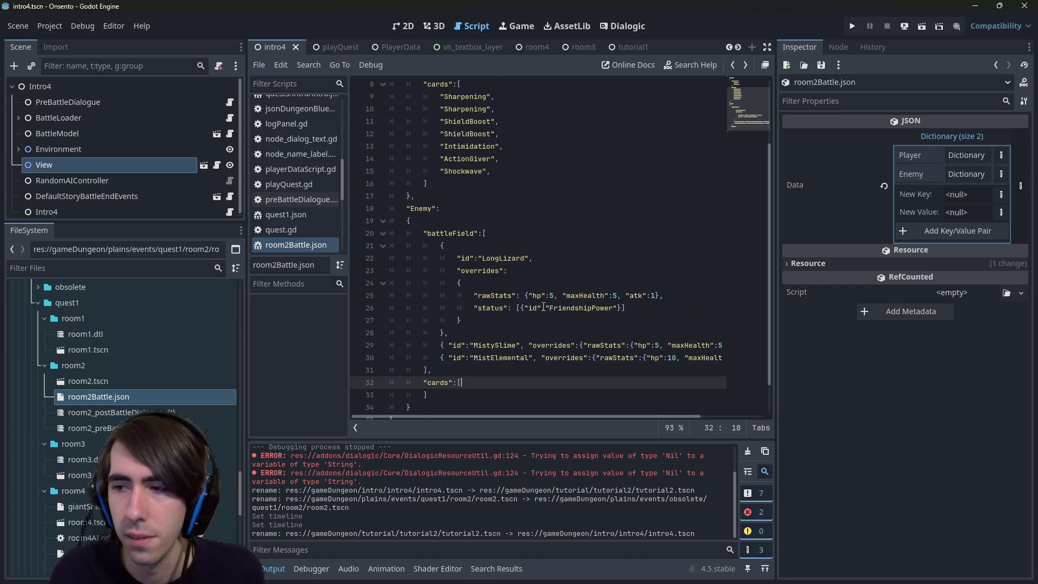
{"action": "scroll", "coordinate": [190, 412], "scroll_direction": "up", "scroll_amount": 10}
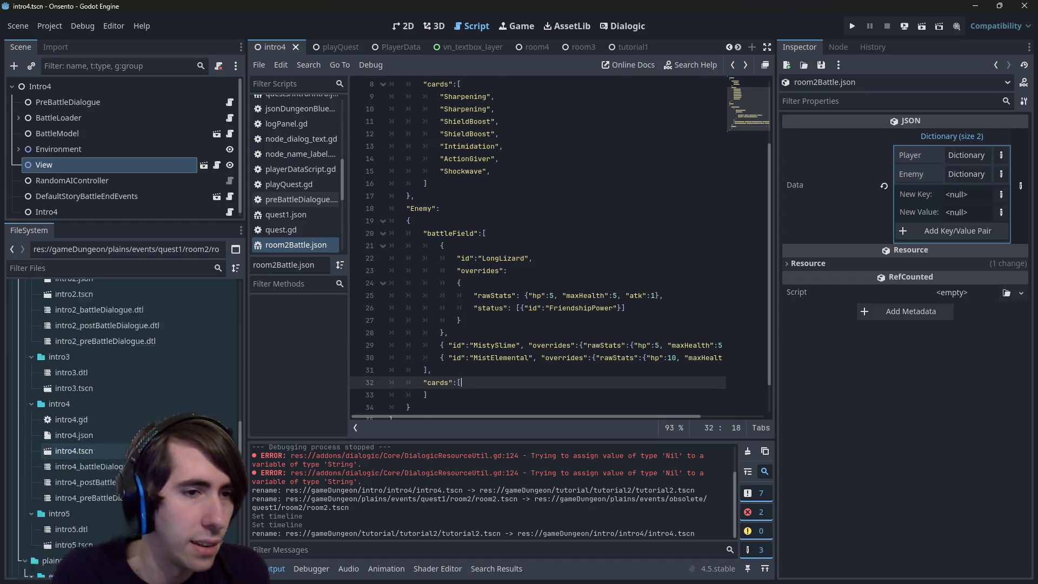
{"action": "scroll", "coordinate": [190, 412], "scroll_direction": "up", "scroll_amount": 10}
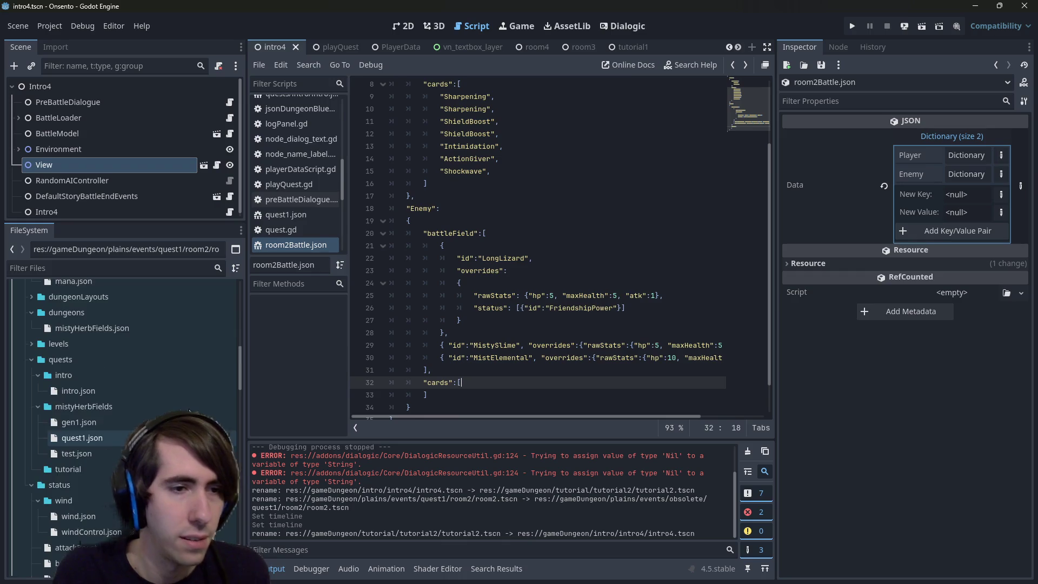
{"action": "scroll", "coordinate": [190, 412], "scroll_direction": "up", "scroll_amount": 10}
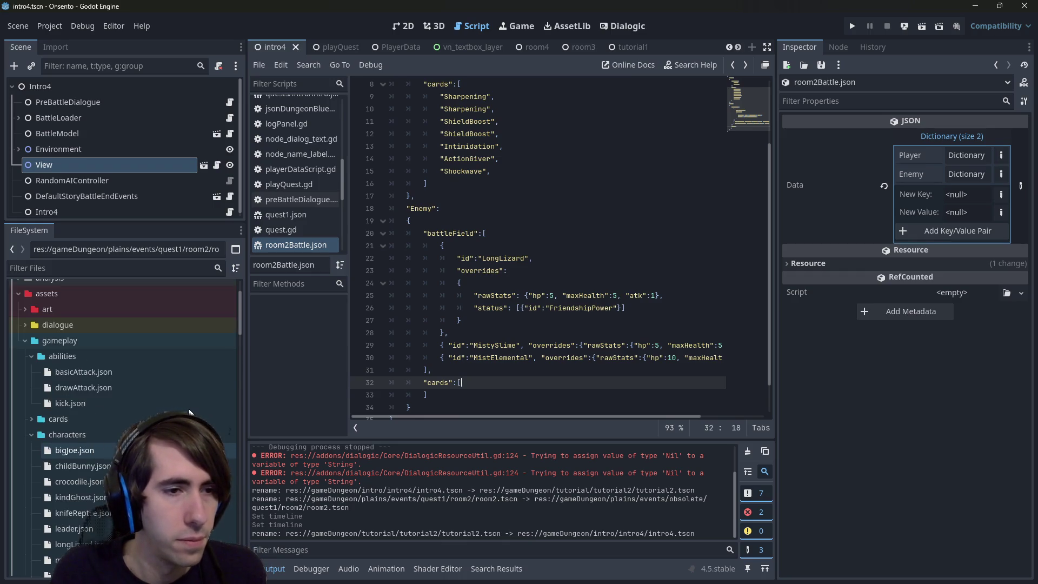
{"action": "scroll", "coordinate": [110, 431], "scroll_direction": "down", "scroll_amount": 3}
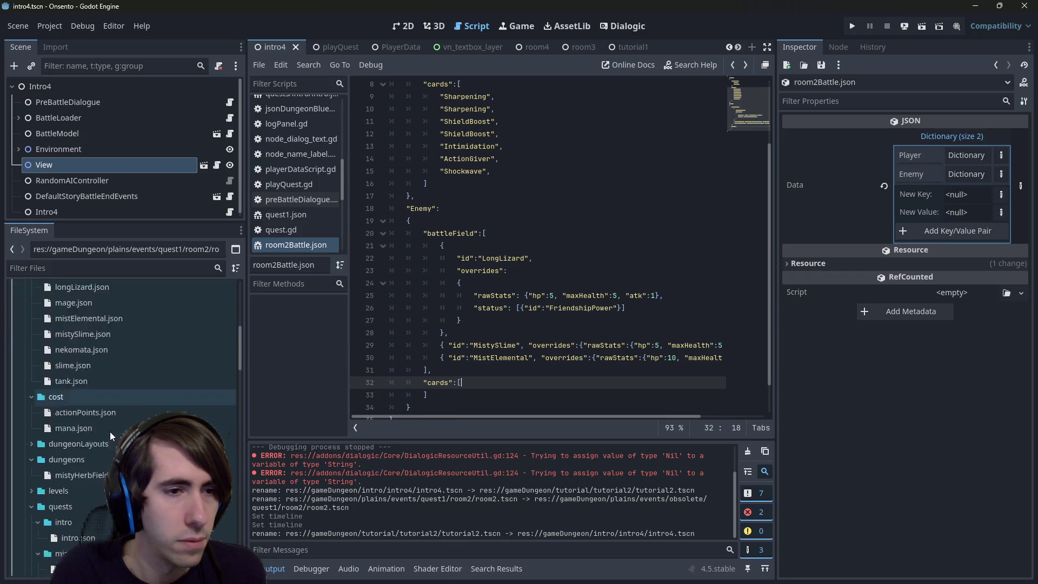
{"action": "scroll", "coordinate": [109, 427], "scroll_direction": "down", "scroll_amount": 15}
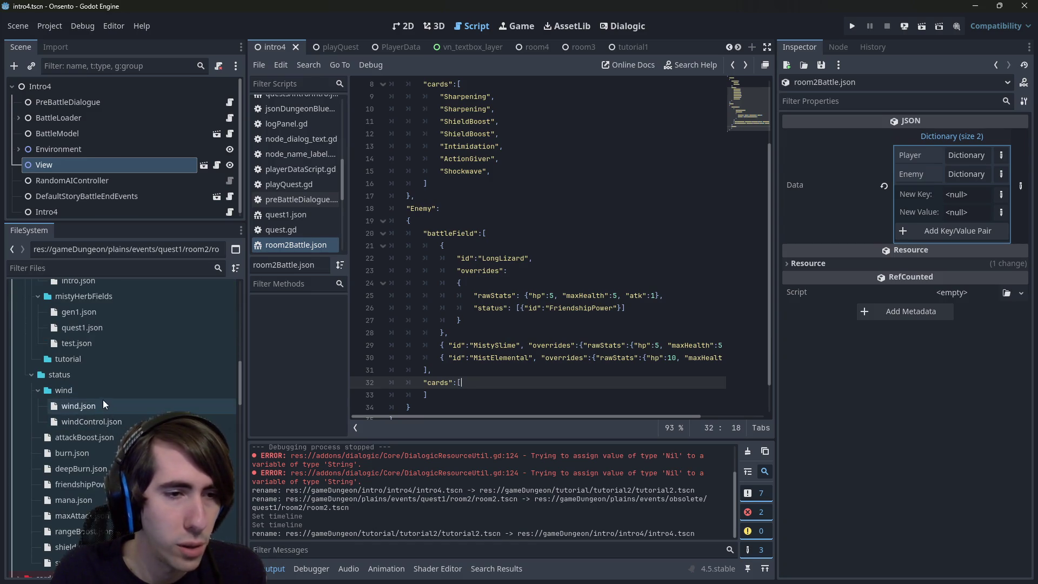
Add a "Wind" entry on a new line after "cards":[ in the enemy cards list.
{"action": "scroll", "coordinate": [118, 421], "scroll_direction": "down", "scroll_amount": 2}
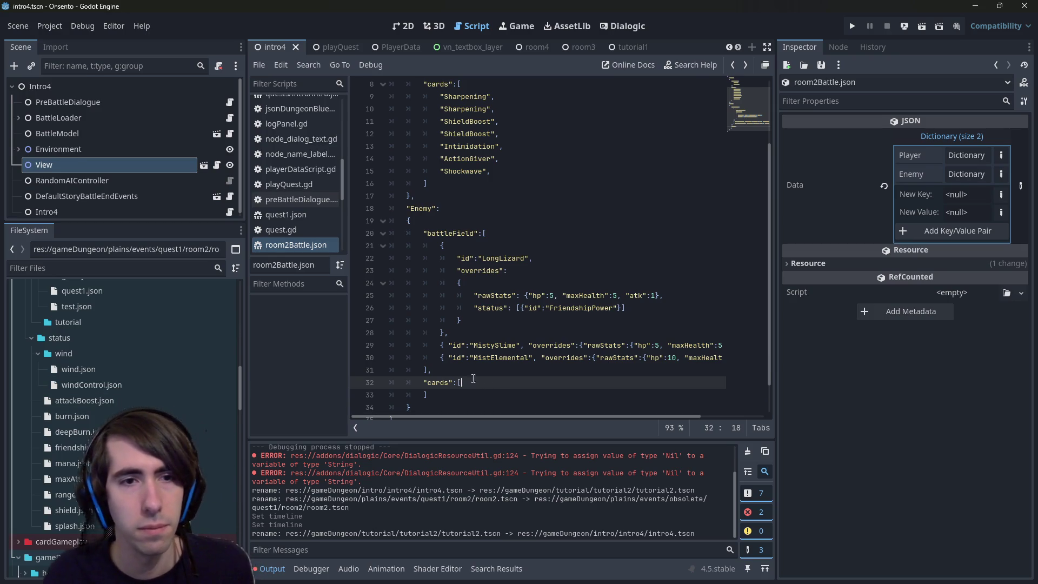
{"action": "key", "text": "Return"}
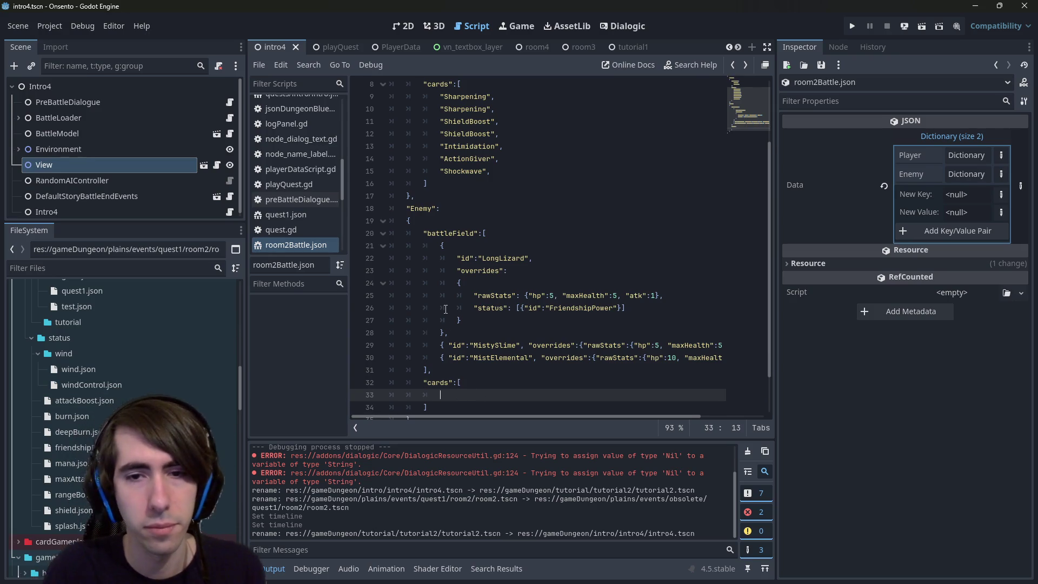
{"action": "type", "text": "\"Wind"}
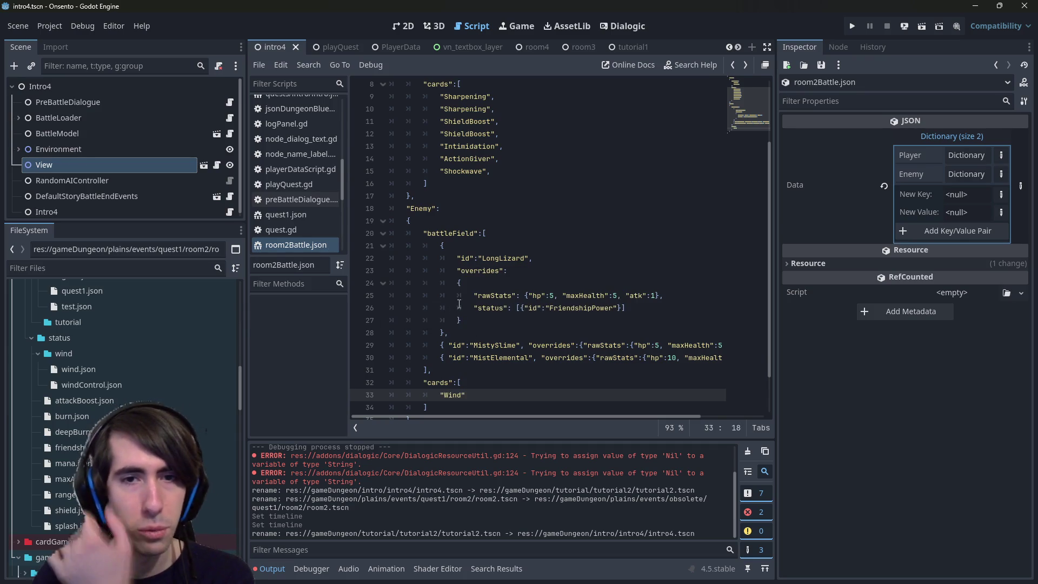
{"action": "left_click", "coordinate": [505, 249]}
Expand res://assets/art and the characters folder, previewing its enemy PNG images.
{"action": "scroll", "coordinate": [100, 346], "scroll_direction": "up", "scroll_amount": 10}
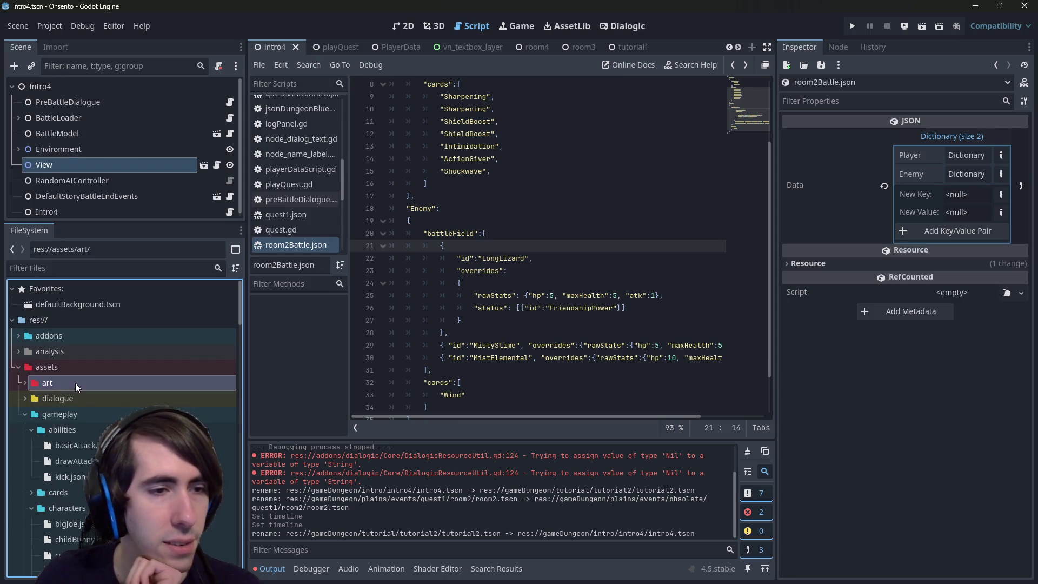
{"action": "double_click", "coordinate": [76, 383]}
{"action": "scroll", "coordinate": [75, 383], "scroll_direction": "down", "scroll_amount": 3}
{"action": "double_click", "coordinate": [83, 340]}
{"action": "scroll", "coordinate": [83, 341], "scroll_direction": "down", "scroll_amount": 3}
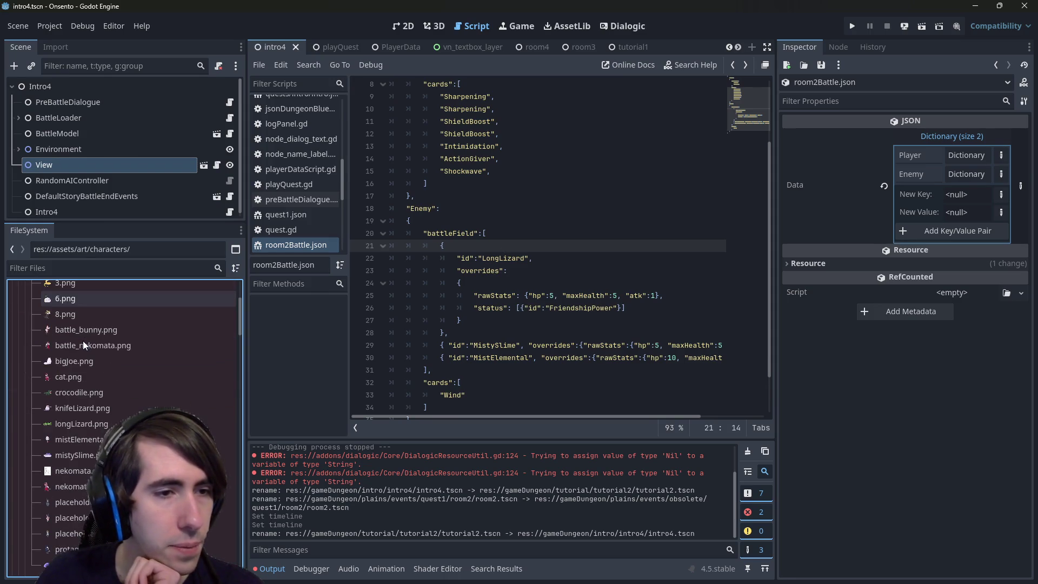
{"action": "mouse_move", "coordinate": [69, 318]}
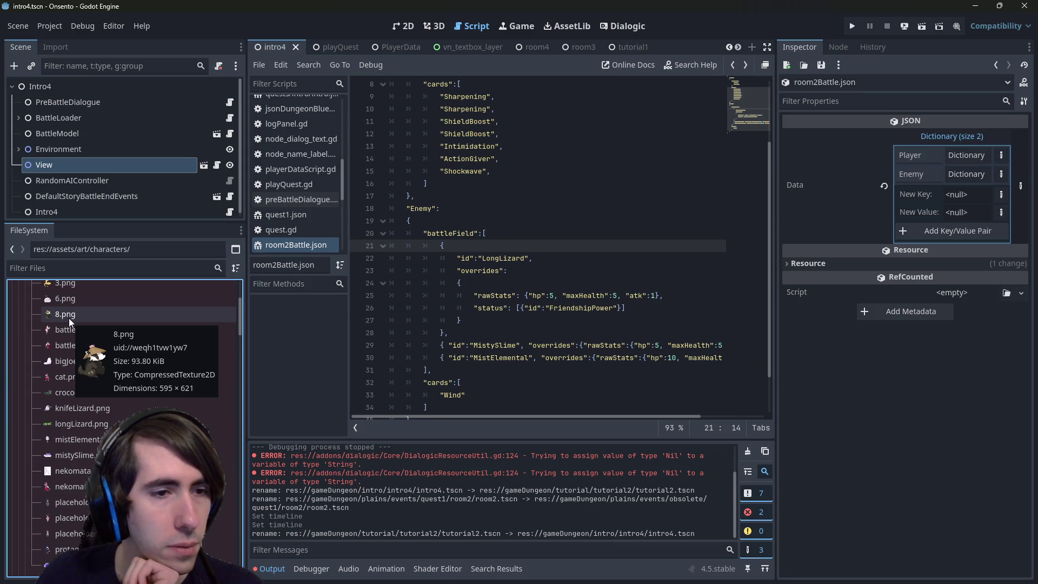
{"action": "scroll", "coordinate": [69, 318], "scroll_direction": "up", "scroll_amount": 4}
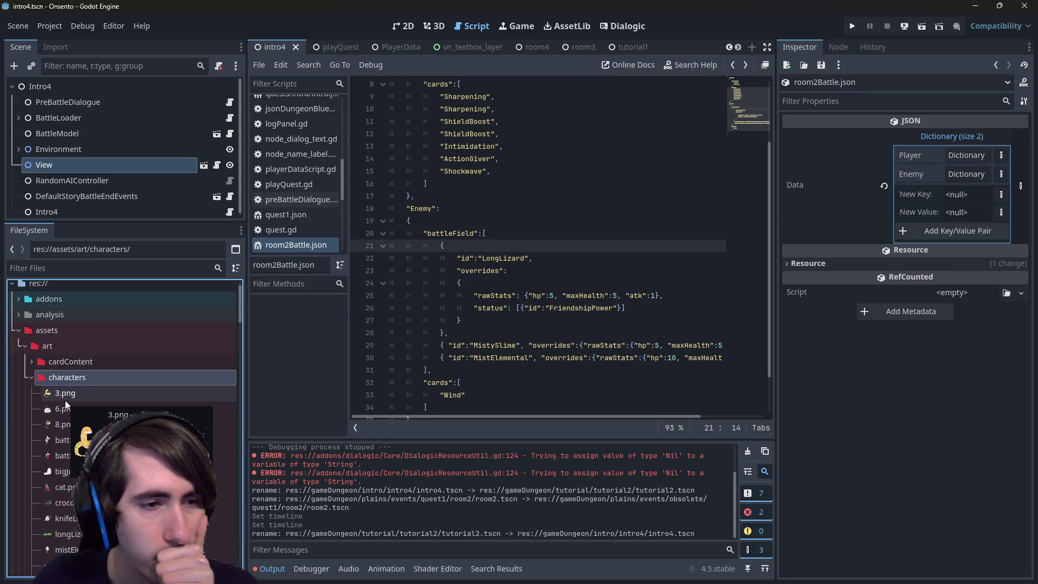
{"action": "mouse_move", "coordinate": [60, 424]}
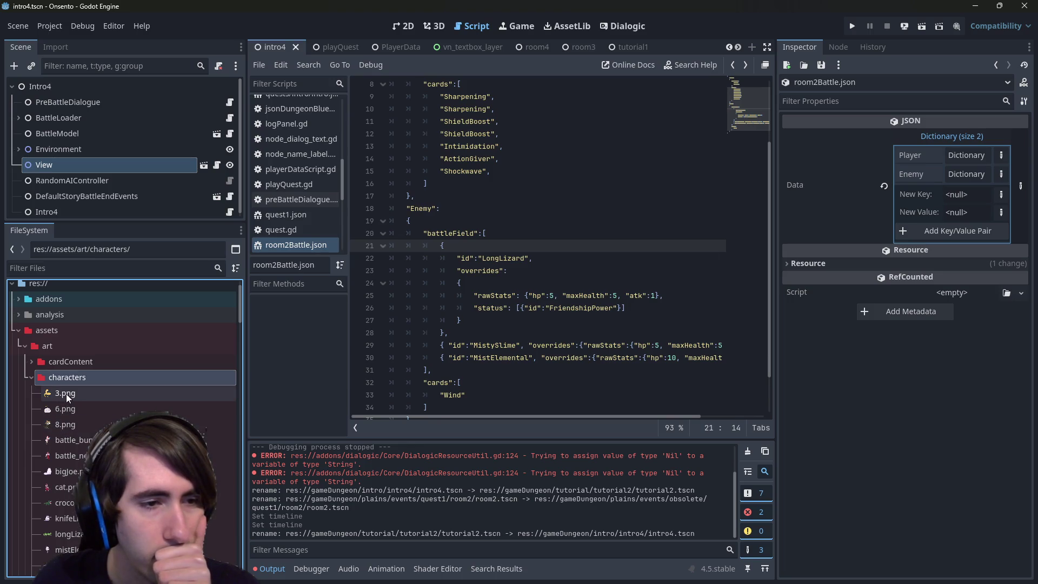
{"action": "scroll", "coordinate": [66, 394], "scroll_direction": "down", "scroll_amount": 3}
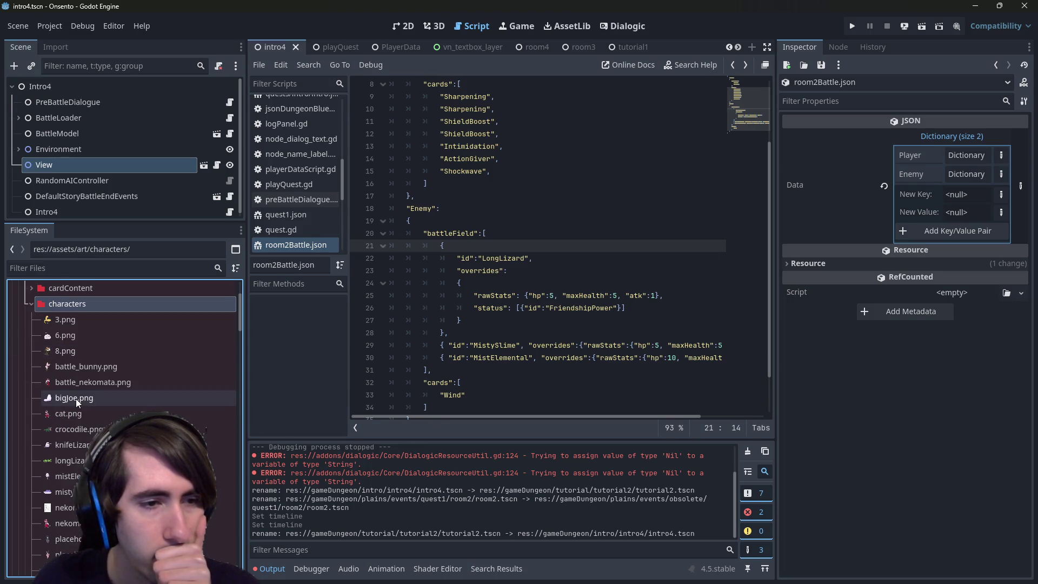
{"action": "scroll", "coordinate": [79, 395], "scroll_direction": "down", "scroll_amount": 3}
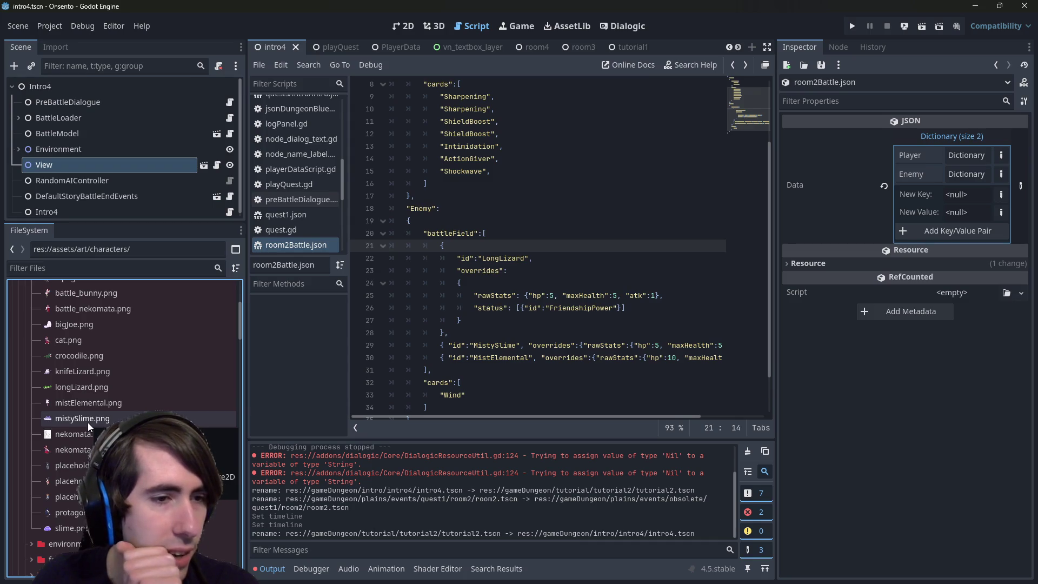
{"action": "scroll", "coordinate": [88, 423], "scroll_direction": "up", "scroll_amount": 2}
{"action": "scroll", "coordinate": [88, 423], "scroll_direction": "up", "scroll_amount": 2}
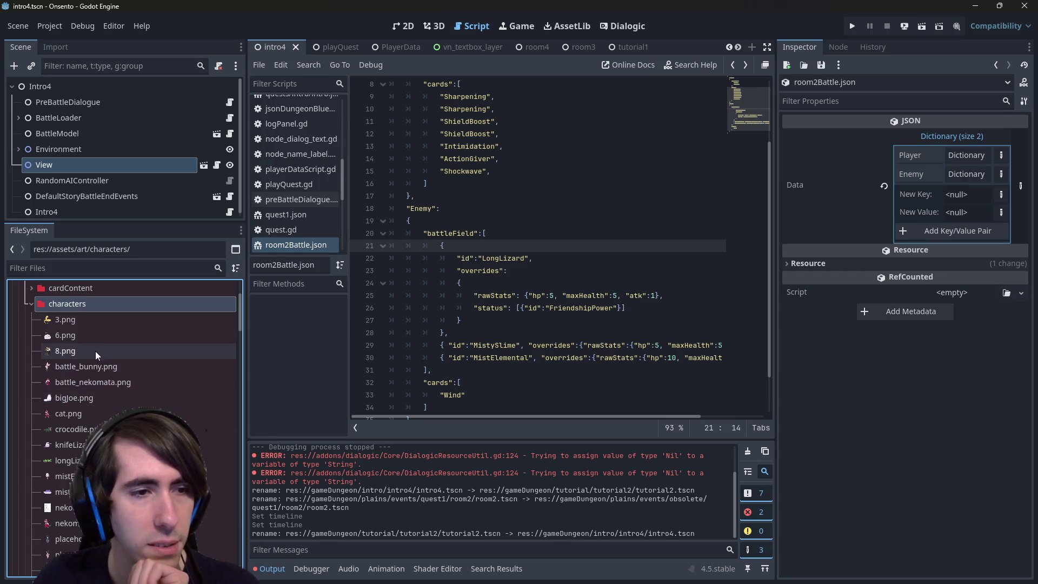
Return the caret to the end of the Wind card entry and preview more character images.
{"action": "mouse_move", "coordinate": [101, 394]}
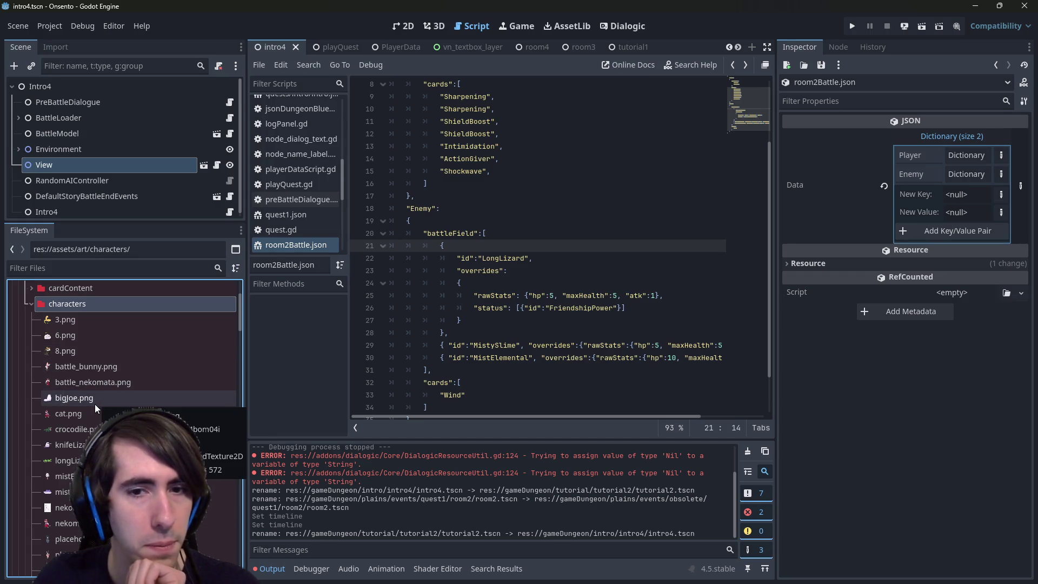
{"action": "left_click", "coordinate": [494, 392]}
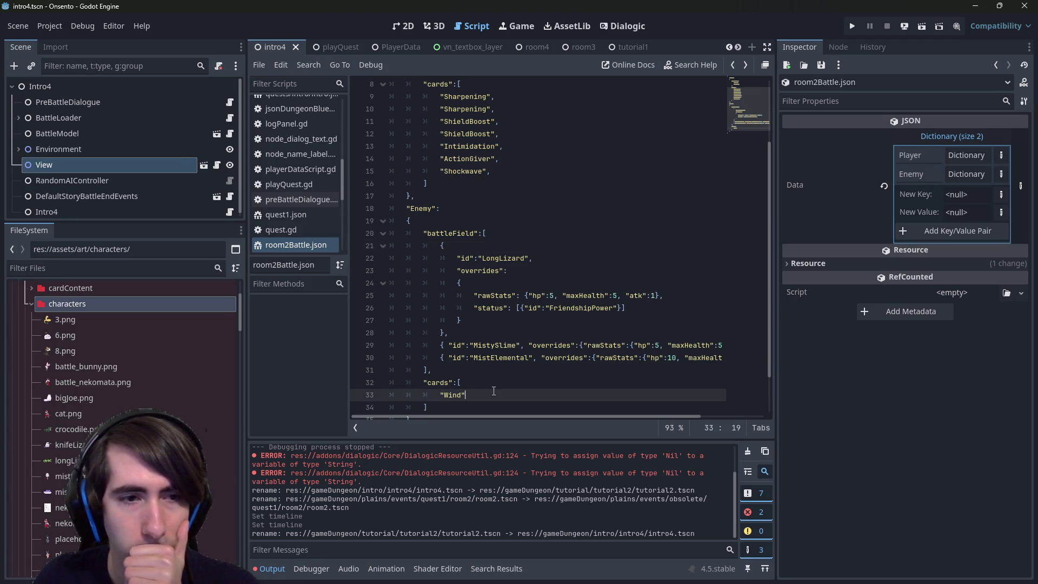
{"action": "mouse_move", "coordinate": [98, 374]}
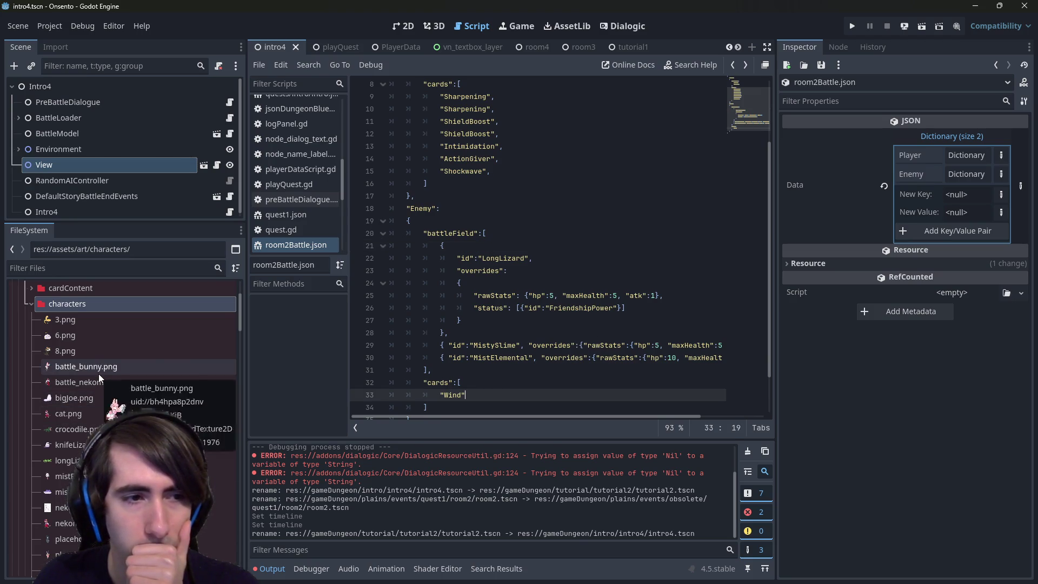
{"action": "scroll", "coordinate": [99, 439], "scroll_direction": "down", "scroll_amount": 2}
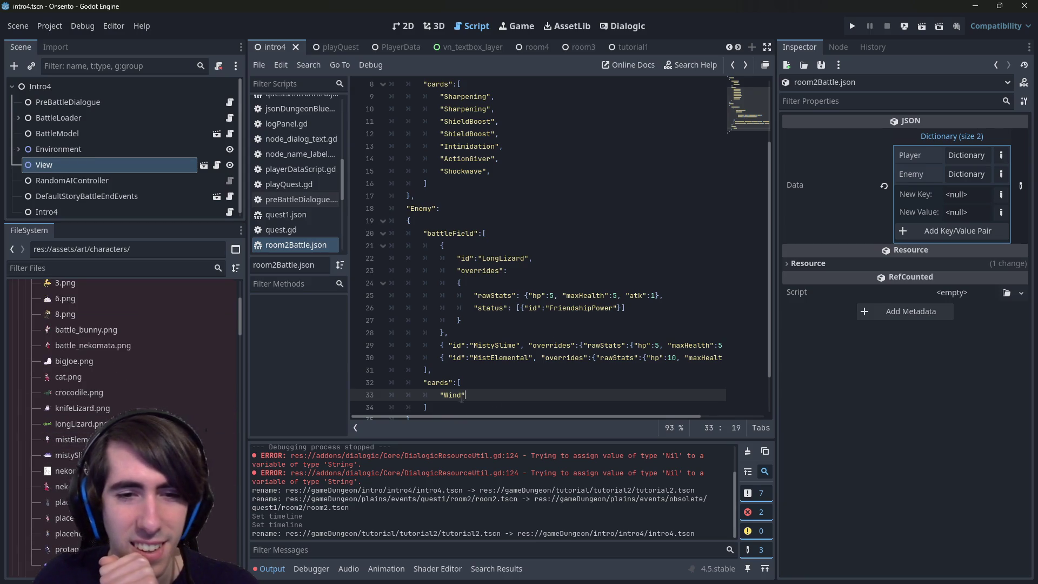
{"action": "scroll", "coordinate": [494, 306], "scroll_direction": "down", "scroll_amount": 1}
Change MistElemental's atk override from 15 to 5 and save room2Battle.json.
{"action": "double_click", "coordinate": [495, 320]}
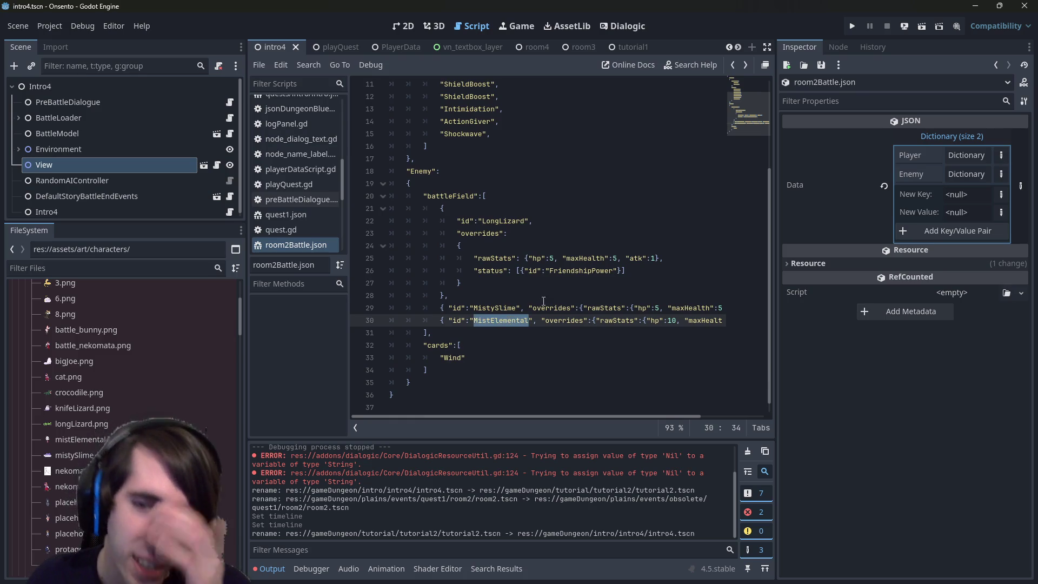
{"action": "mouse_move", "coordinate": [533, 417]}
{"action": "left_mouse_down"}
{"action": "mouse_move", "coordinate": [609, 408]}
{"action": "mouse_move", "coordinate": [581, 401]}
{"action": "mouse_move", "coordinate": [591, 402]}
{"action": "left_mouse_up"}
{"action": "double_click", "coordinate": [705, 321]}
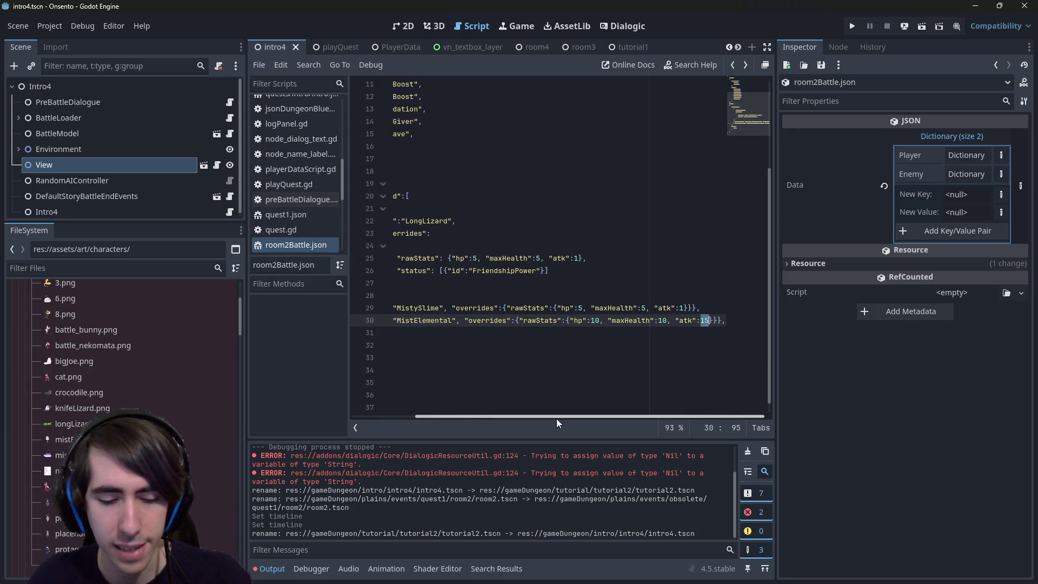
{"action": "type", "text": "5"}
{"action": "key", "text": "ctrl+s"}
Delete the leftover line under LongLizard's rawStats override and save the file.
{"action": "left_click_drag", "start_coordinate": [561, 414], "coordinate": [483, 410]}
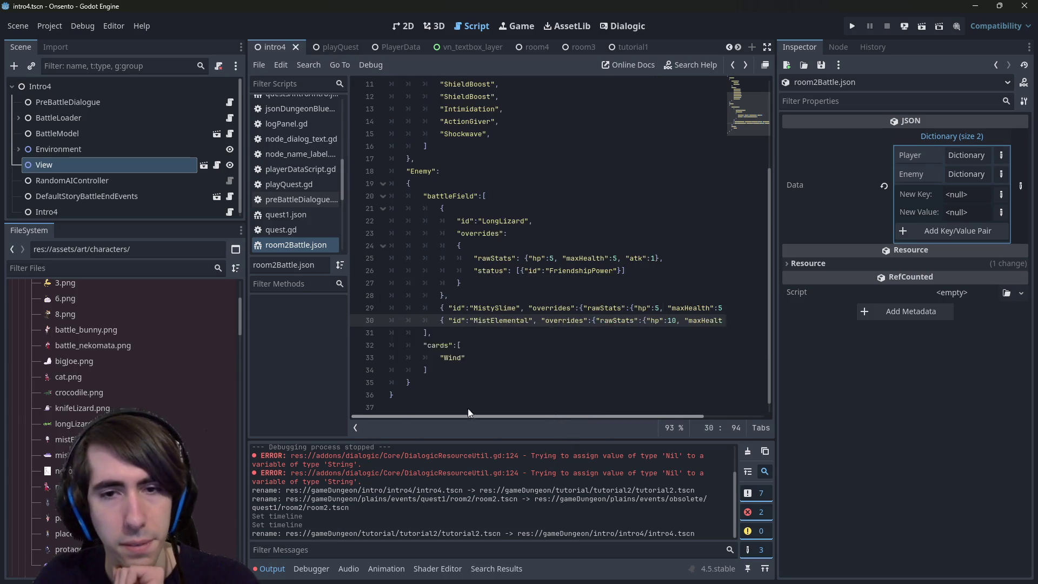
{"action": "left_click", "coordinate": [492, 361]}
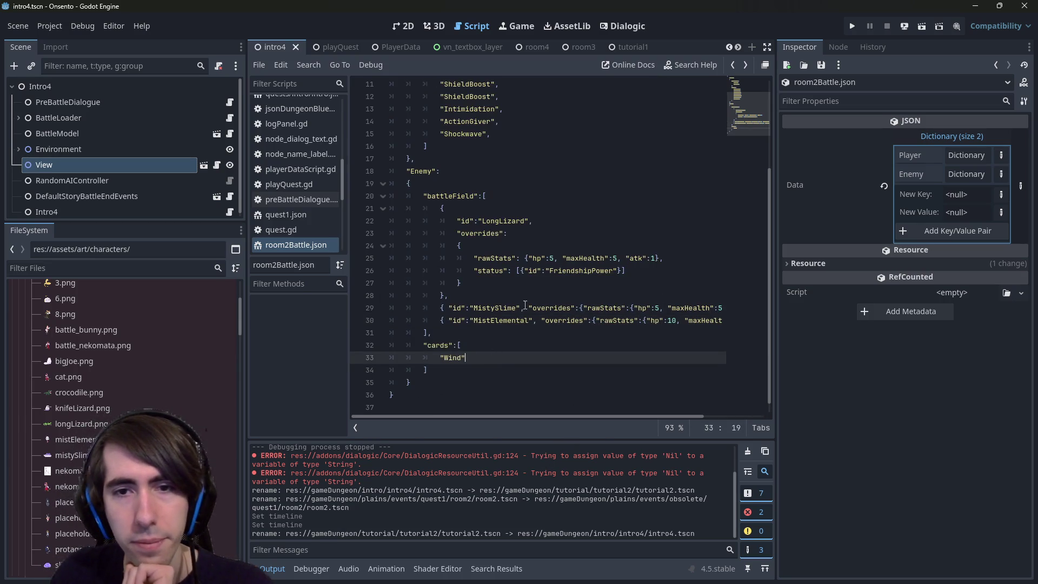
{"action": "left_click", "coordinate": [510, 220]}
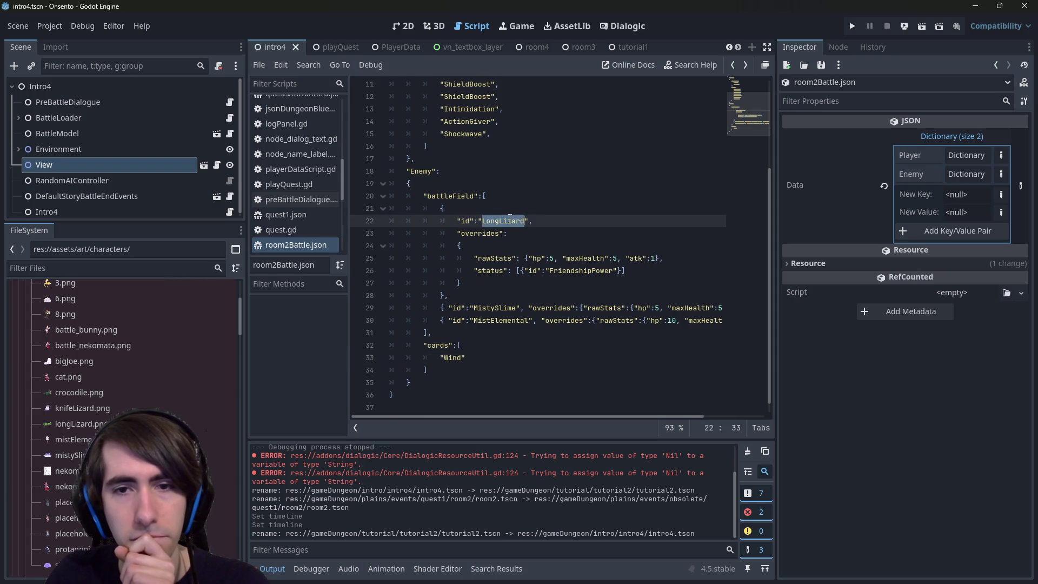
{"action": "left_click_drag", "start_coordinate": [626, 271], "coordinate": [298, 267]}
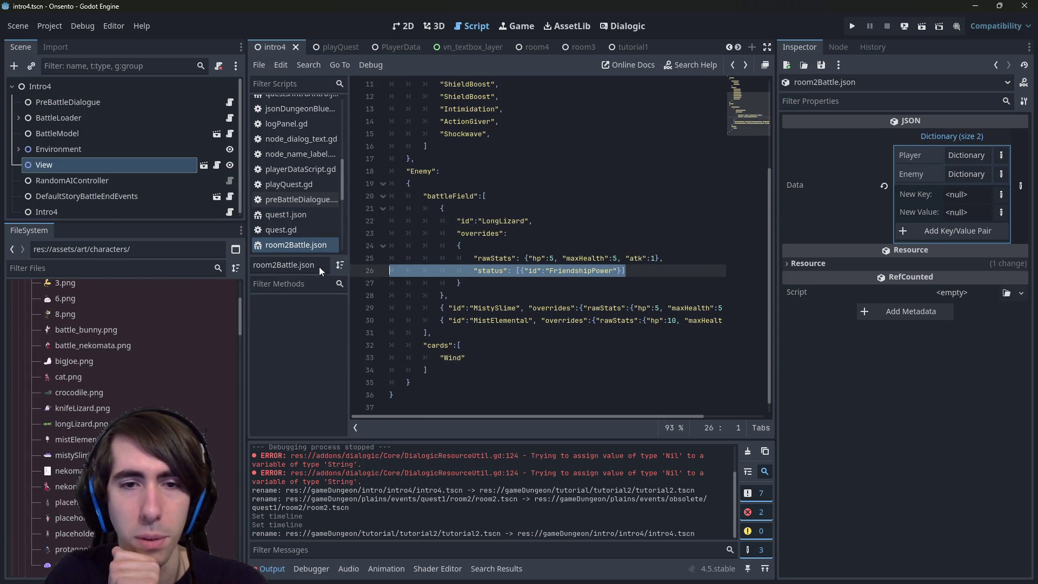
{"action": "key", "text": "BackSpace"}
{"action": "key", "text": "BackSpace"}
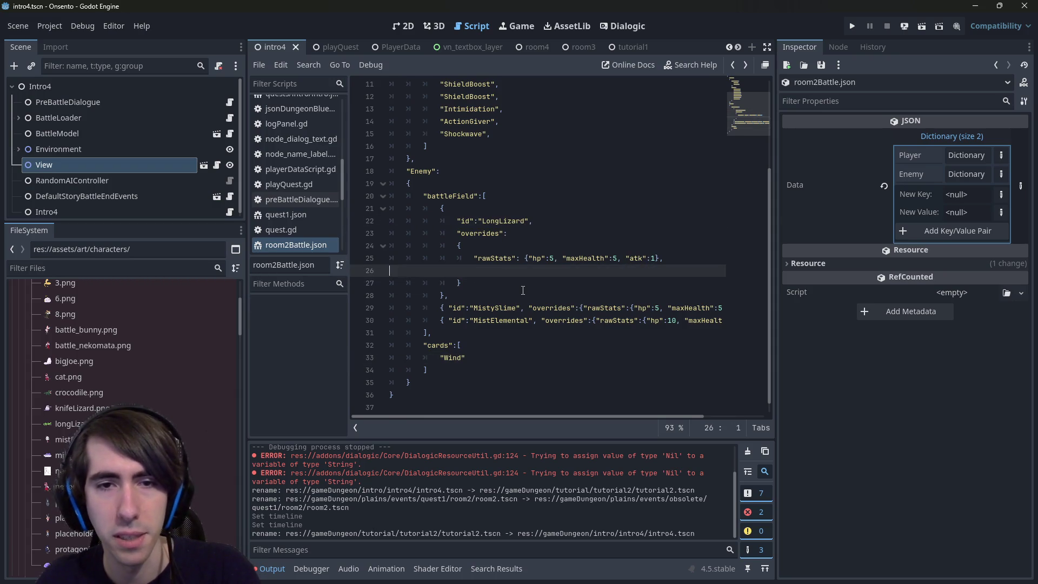
{"action": "key", "text": "ctrl+s"}
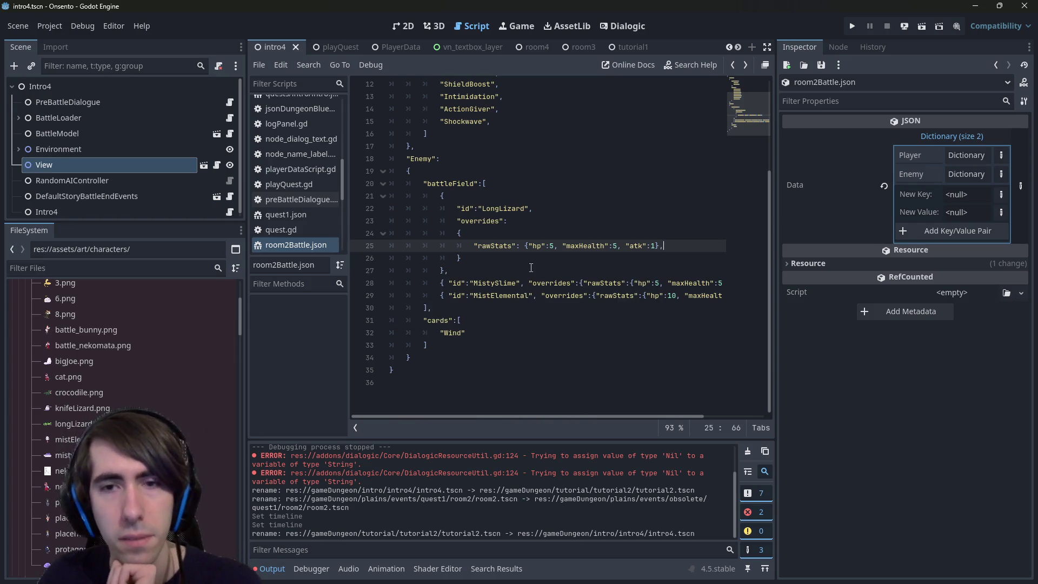
{"action": "scroll", "coordinate": [490, 414], "scroll_direction": "up", "scroll_amount": 1}
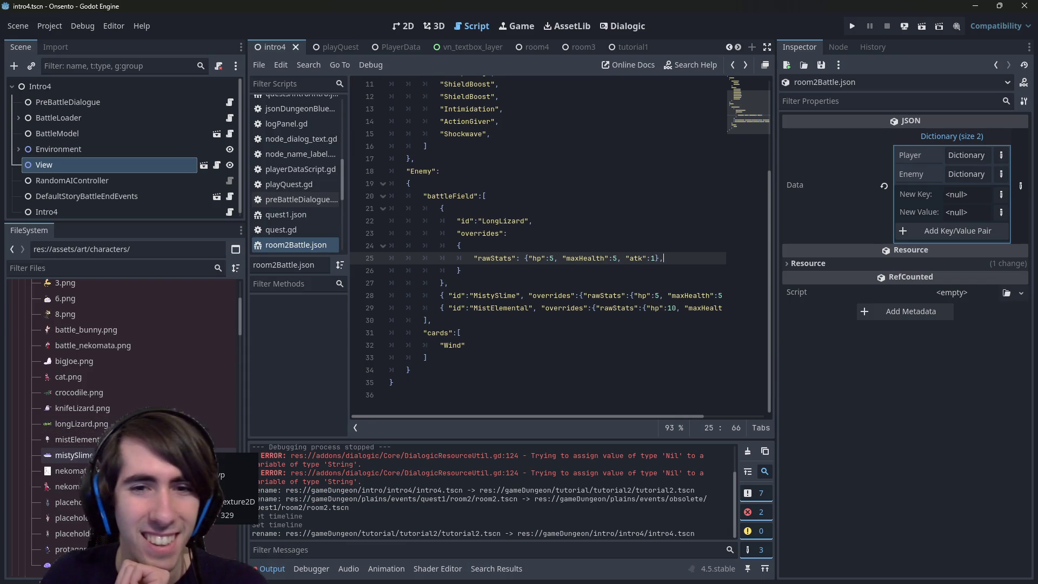
{"action": "scroll", "coordinate": [205, 455], "scroll_direction": "up", "scroll_amount": 2}
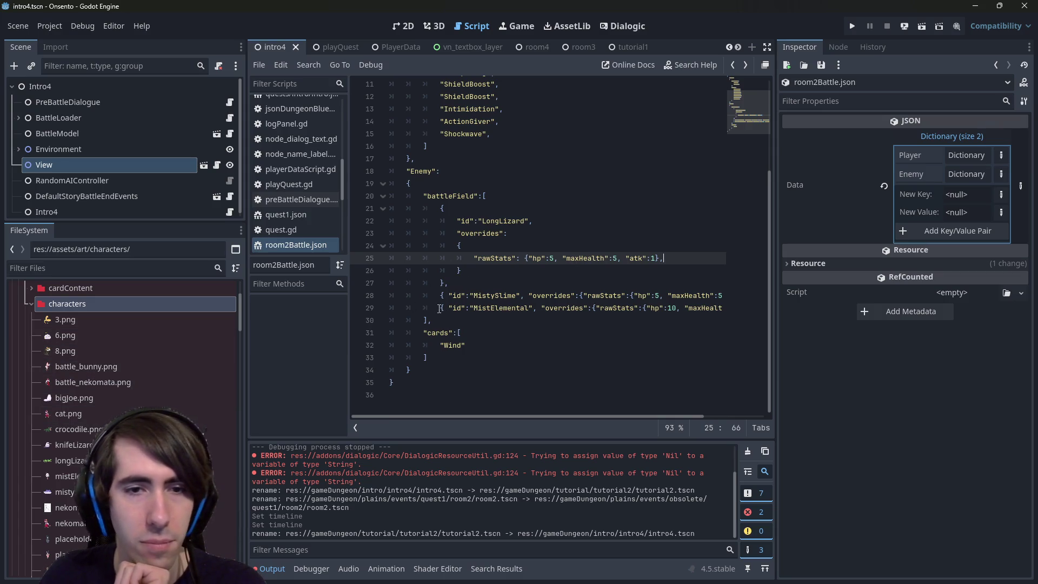
{"action": "left_click", "coordinate": [206, 429]}
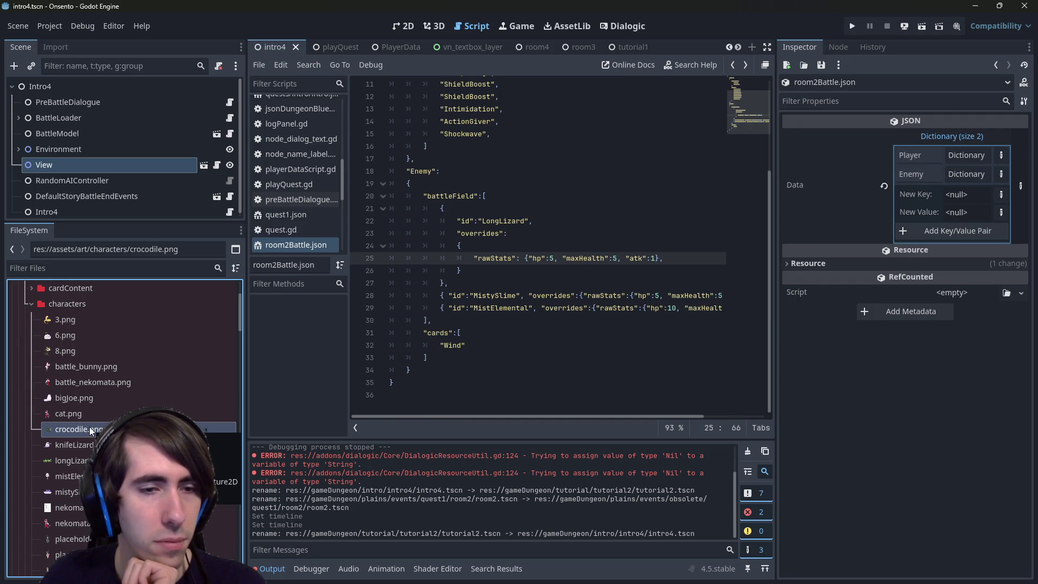
{"action": "left_click_drag", "start_coordinate": [439, 308], "coordinate": [744, 313]}
{"action": "key", "text": "ctrl+c"}
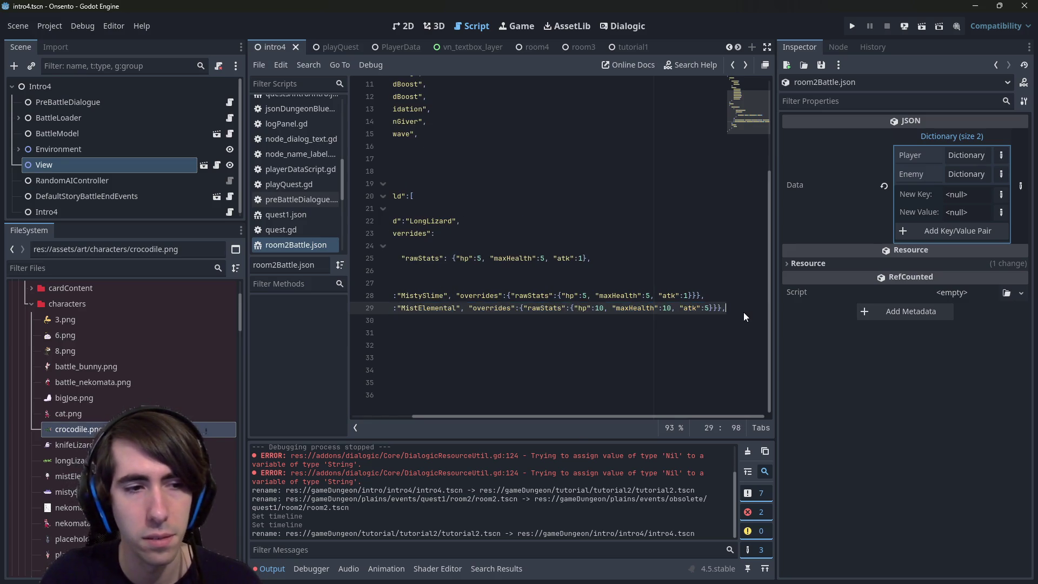
{"action": "key", "text": "End"}
{"action": "key", "text": "Return"}
{"action": "key", "text": "ctrl+v"}
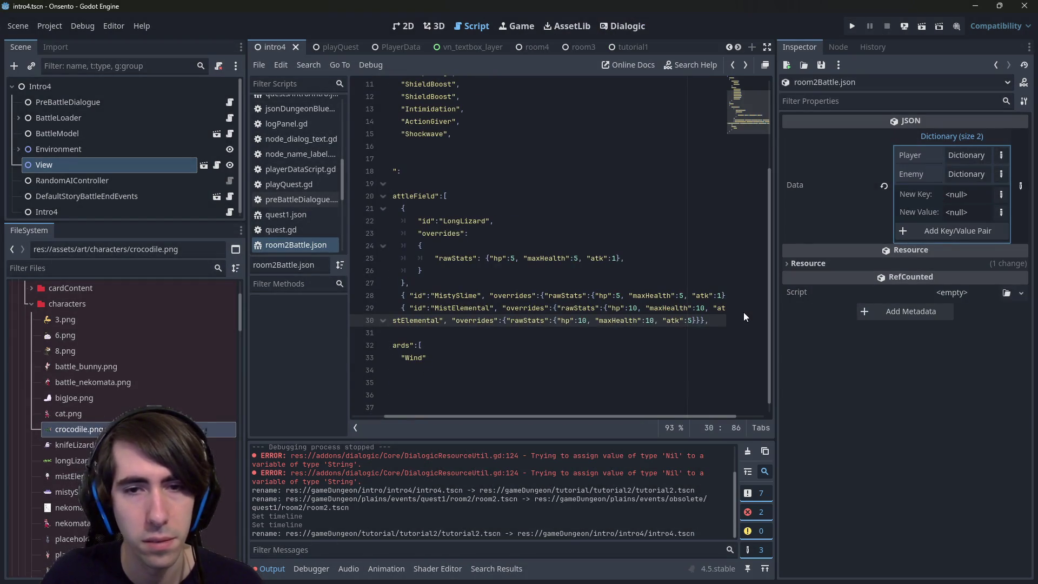
{"action": "mouse_move", "coordinate": [650, 320]}
{"action": "left_mouse_down"}
{"action": "mouse_move", "coordinate": [317, 334]}
{"action": "mouse_move", "coordinate": [353, 320]}
{"action": "left_mouse_up"}
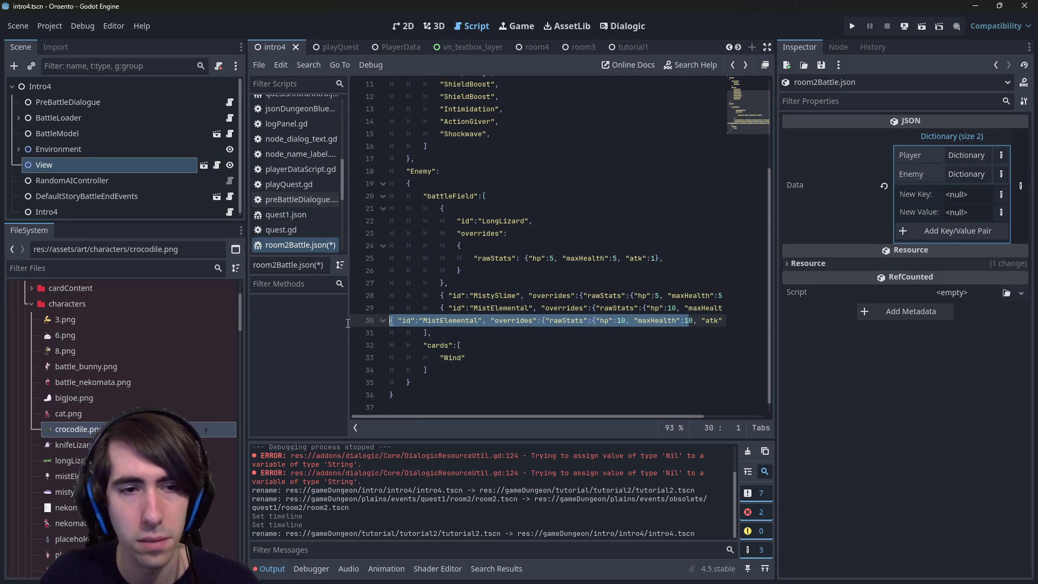
{"action": "key", "text": "ctrl+z"}
{"action": "key", "text": "ctrl+z"}
{"action": "key", "text": "ctrl+s"}
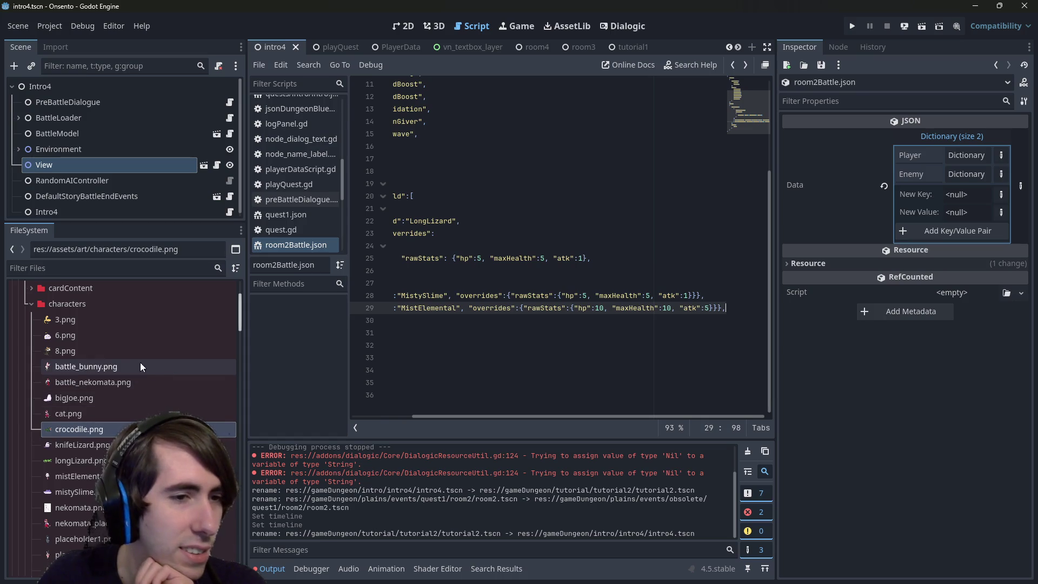
{"action": "mouse_move", "coordinate": [71, 348]}
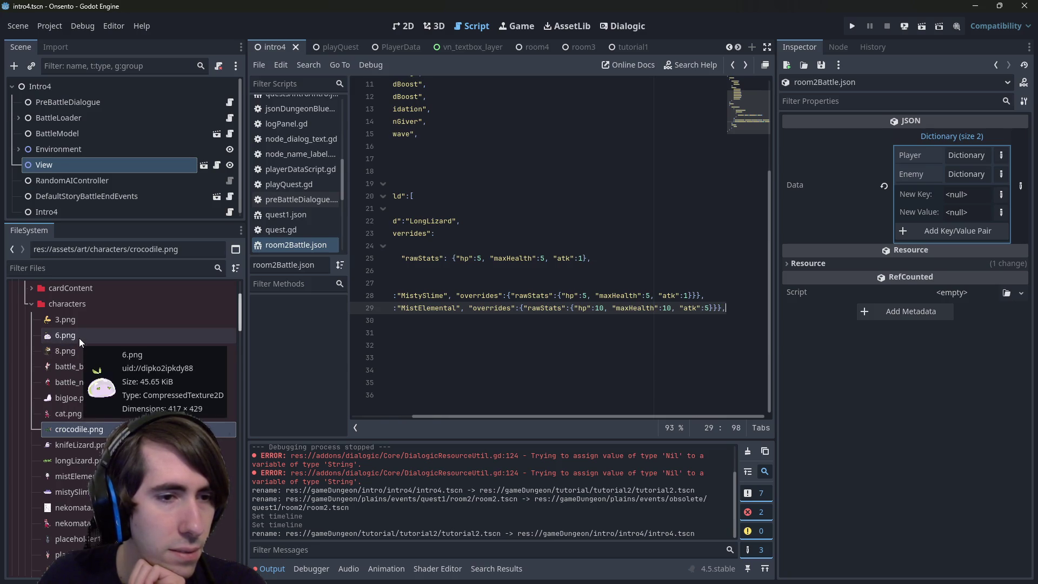
Compare the 6.png and mistySlime.png sprites in the FileSystem dock, finishing on 6.png.
{"action": "mouse_move", "coordinate": [77, 320]}
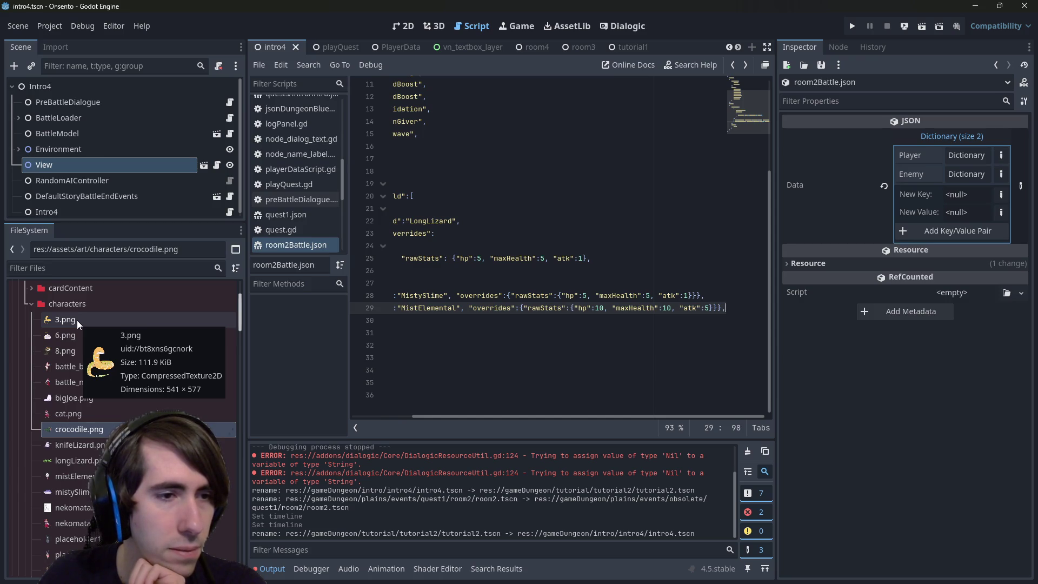
{"action": "left_click", "coordinate": [71, 341]}
{"action": "mouse_move", "coordinate": [82, 343]}
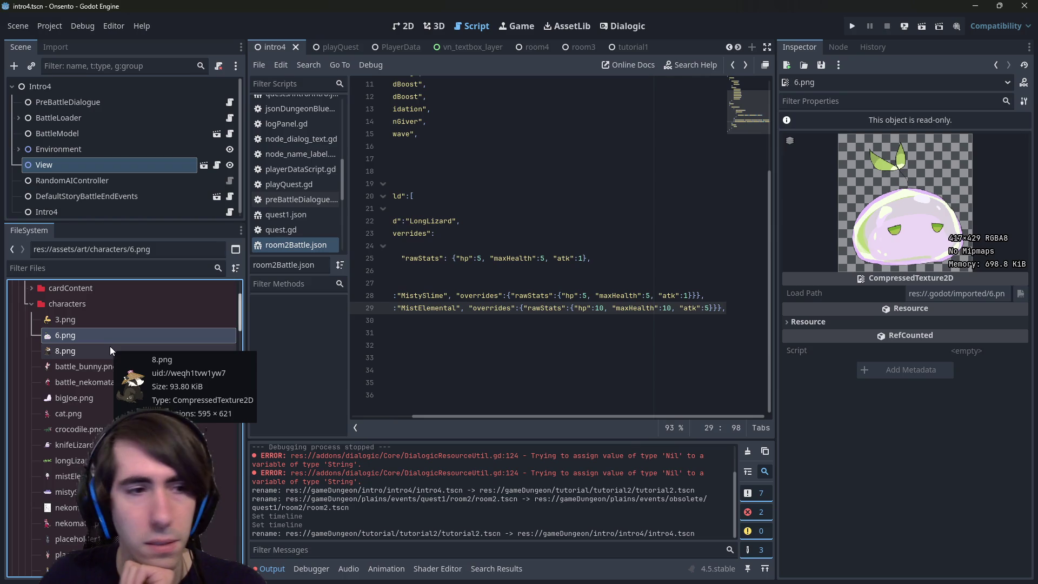
{"action": "left_click", "coordinate": [66, 492]}
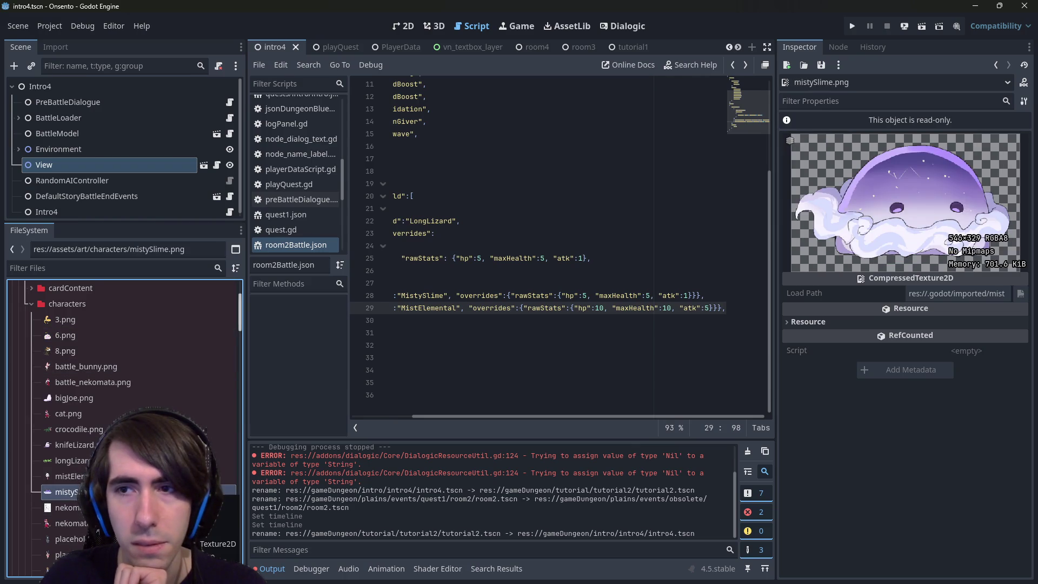
{"action": "left_click", "coordinate": [89, 333]}
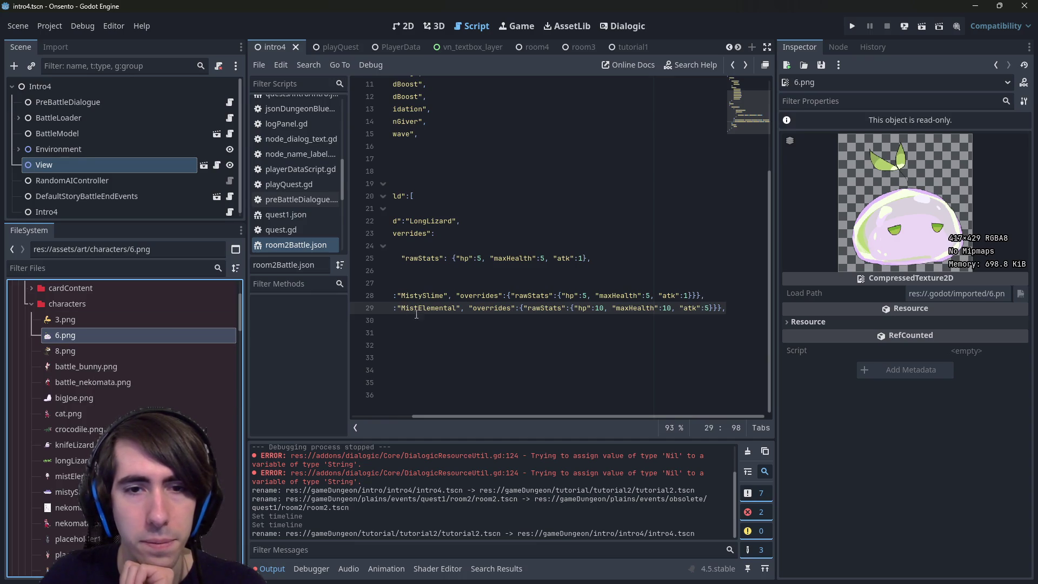
{"action": "scroll", "coordinate": [80, 342], "scroll_direction": "up", "scroll_amount": 3}
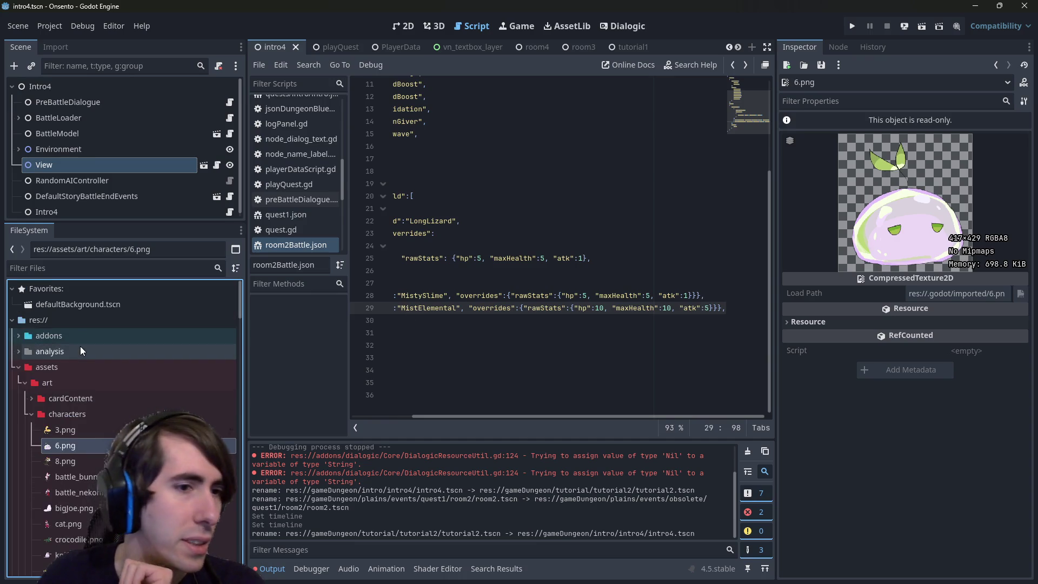
{"action": "scroll", "coordinate": [77, 375], "scroll_direction": "down", "scroll_amount": 15}
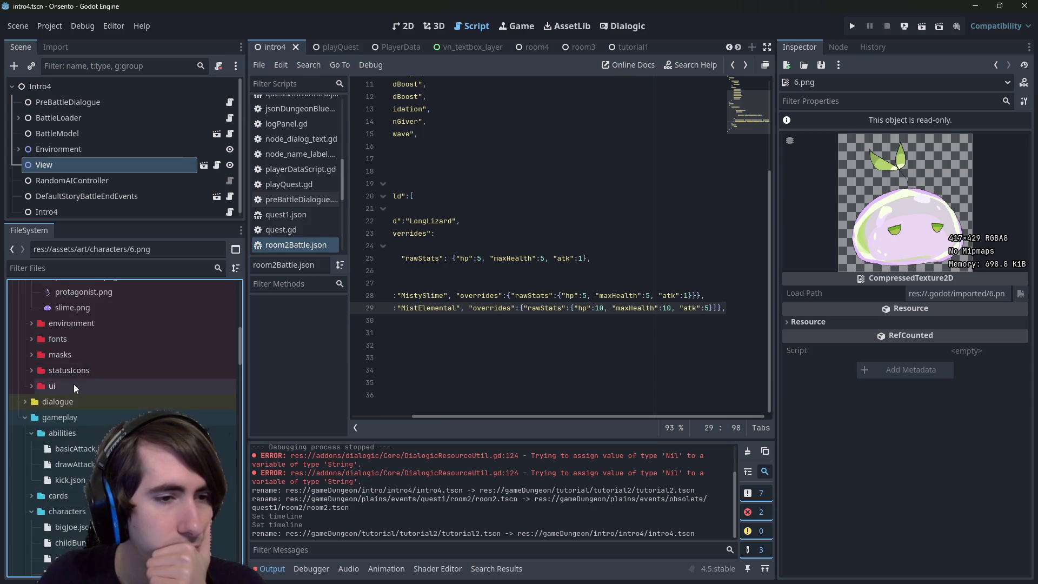
{"action": "scroll", "coordinate": [72, 390], "scroll_direction": "down", "scroll_amount": 3}
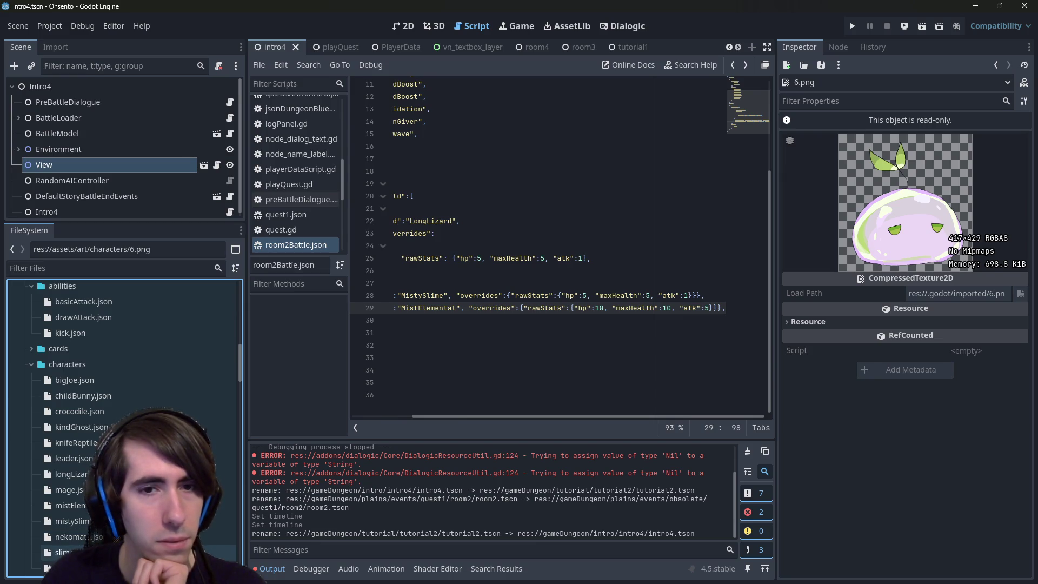
Rename the LongLizard enemy id to Slime and save room2Battle.json.
{"action": "left_click", "coordinate": [466, 296]}
{"action": "mouse_move", "coordinate": [466, 284]}
{"action": "left_mouse_down"}
{"action": "mouse_move", "coordinate": [449, 292]}
{"action": "mouse_move", "coordinate": [391, 258]}
{"action": "left_mouse_up"}
{"action": "double_click", "coordinate": [477, 233]}
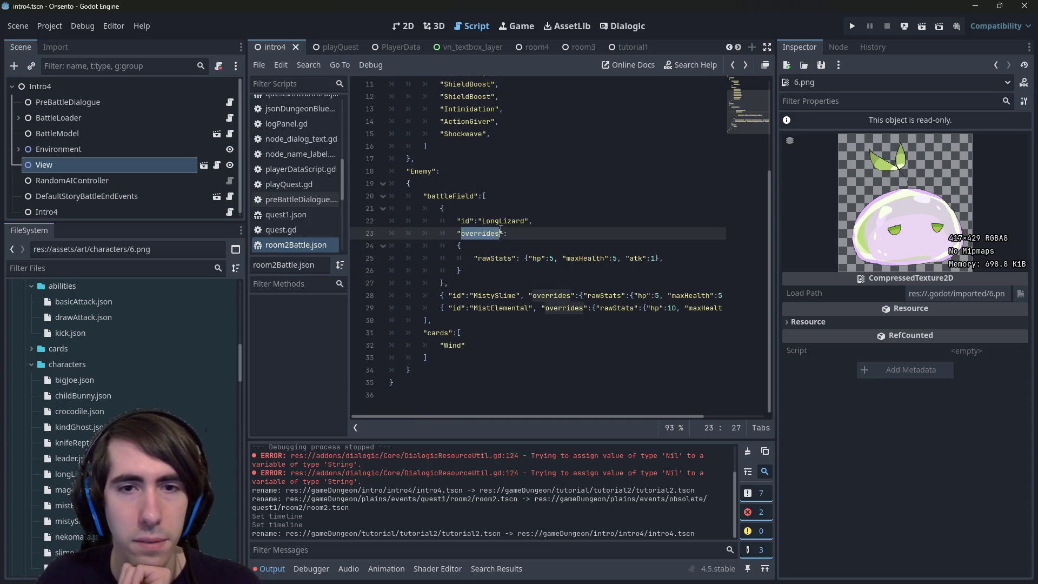
{"action": "double_click", "coordinate": [500, 222]}
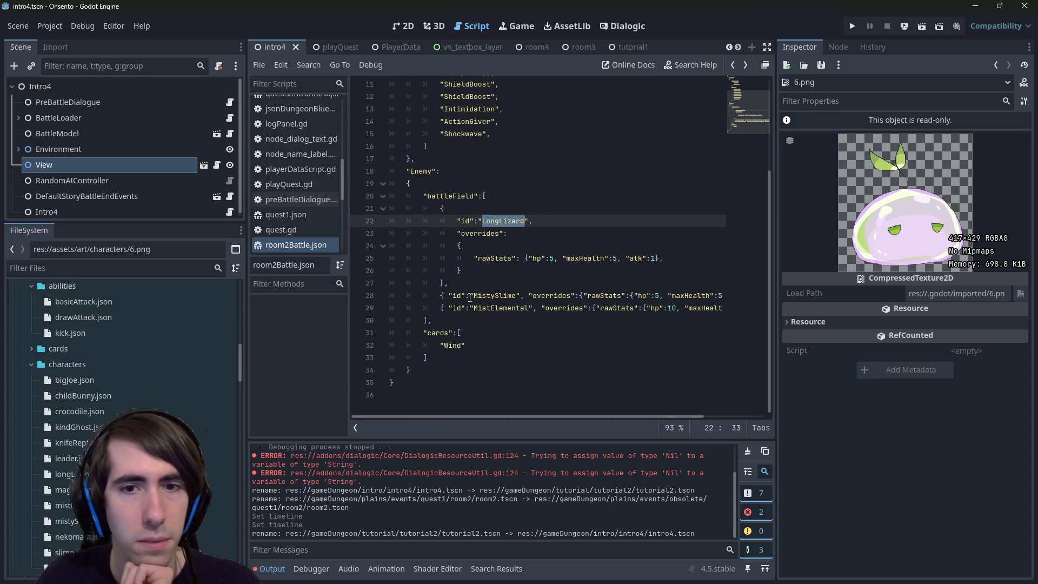
{"action": "type", "text": "Slime"}
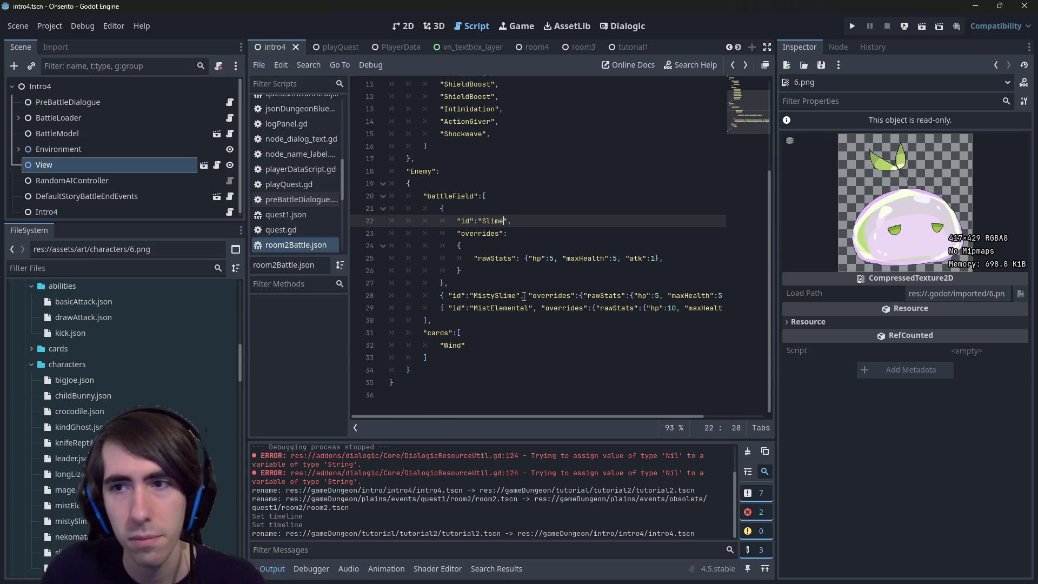
{"action": "scroll", "coordinate": [74, 369], "scroll_direction": "down", "scroll_amount": 10}
{"action": "scroll", "coordinate": [76, 369], "scroll_direction": "up", "scroll_amount": 3}
{"action": "key", "text": "ctrl+s"}
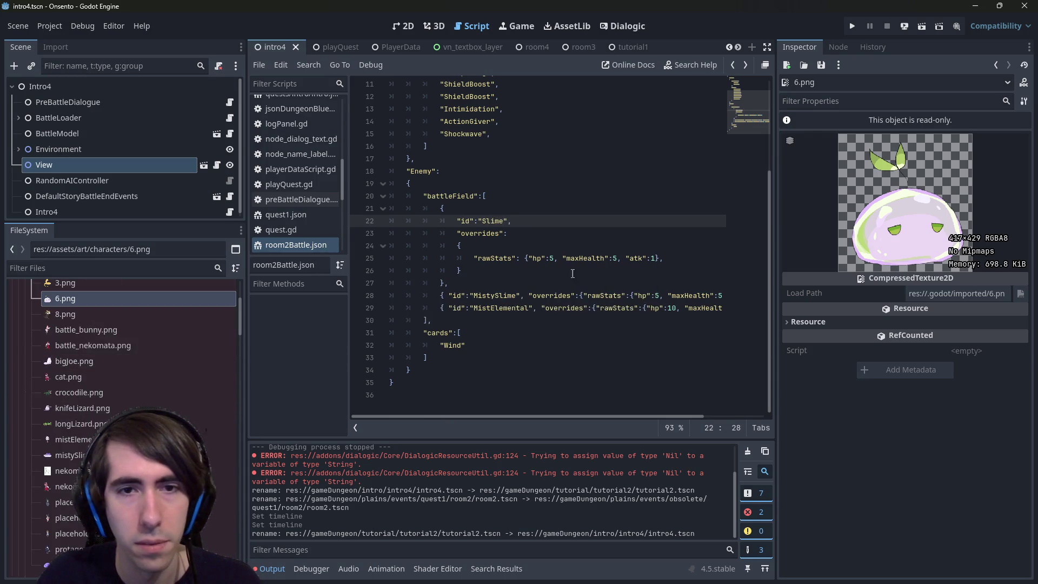
Set the first enemy's atk override to 1 and save.
{"action": "mouse_move", "coordinate": [511, 418]}
{"action": "left_mouse_down"}
{"action": "mouse_move", "coordinate": [574, 411]}
{"action": "mouse_move", "coordinate": [486, 409]}
{"action": "left_mouse_up"}
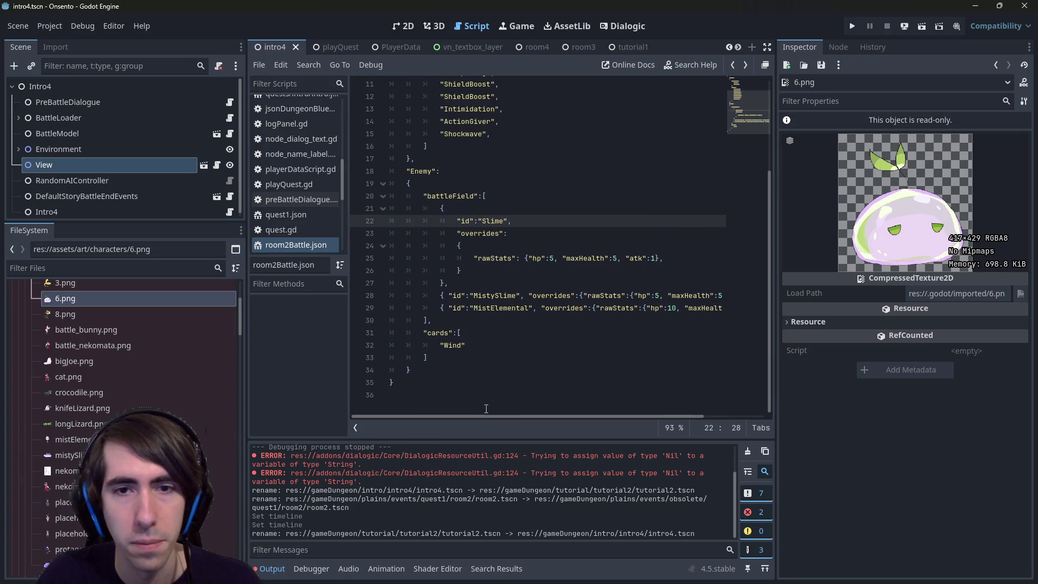
{"action": "left_click", "coordinate": [655, 258]}
{"action": "key", "text": "BackSpace"}
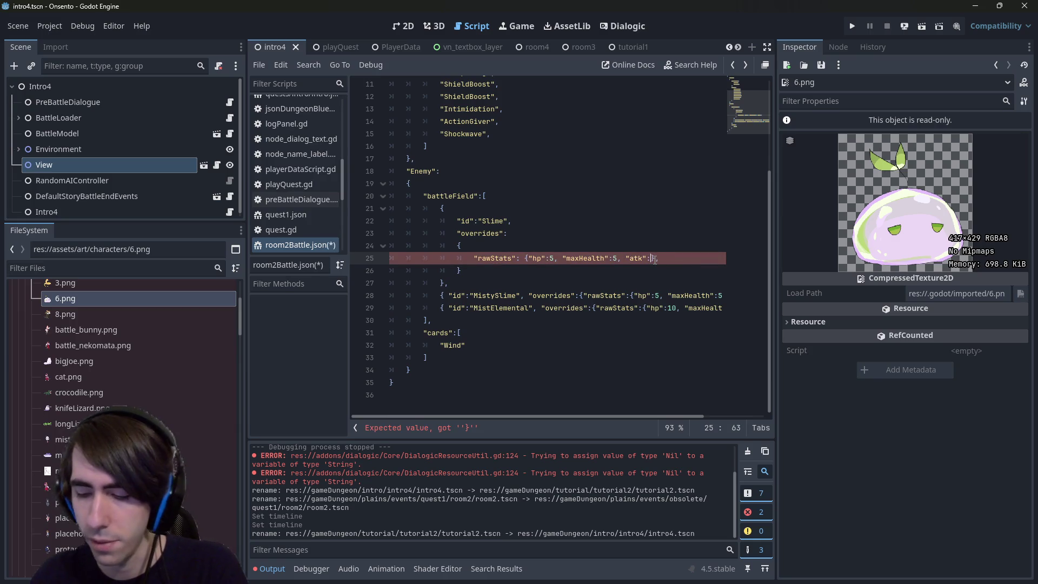
{"action": "type", "text": "1"}
{"action": "key", "text": "ctrl+s"}
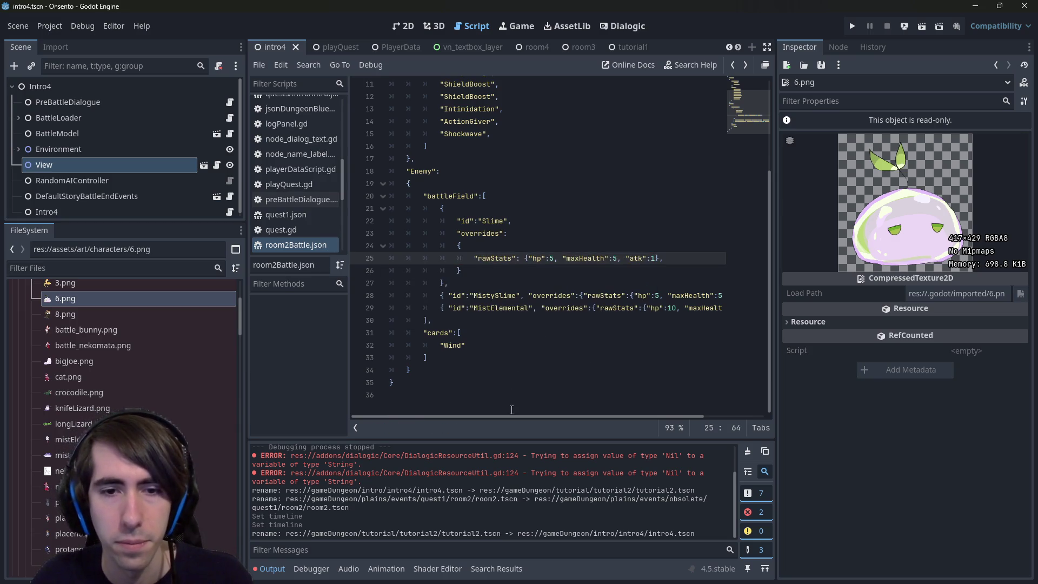
Set the Slime's hp and maxHealth to 10, save, and select the Slime block.
{"action": "left_click", "coordinate": [511, 409]}
{"action": "left_click_drag", "start_coordinate": [538, 417], "coordinate": [620, 416]}
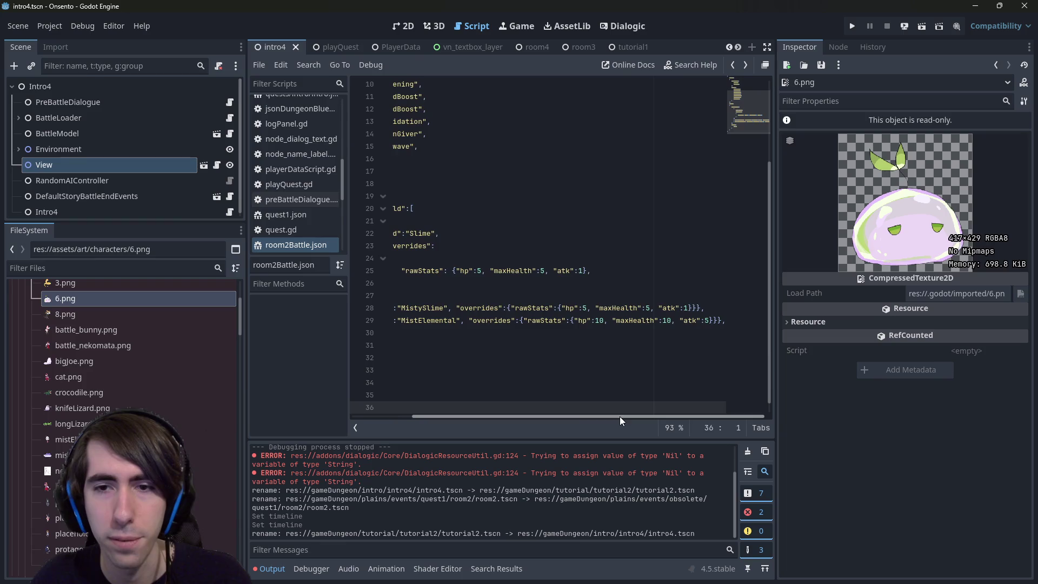
{"action": "left_click", "coordinate": [688, 308]}
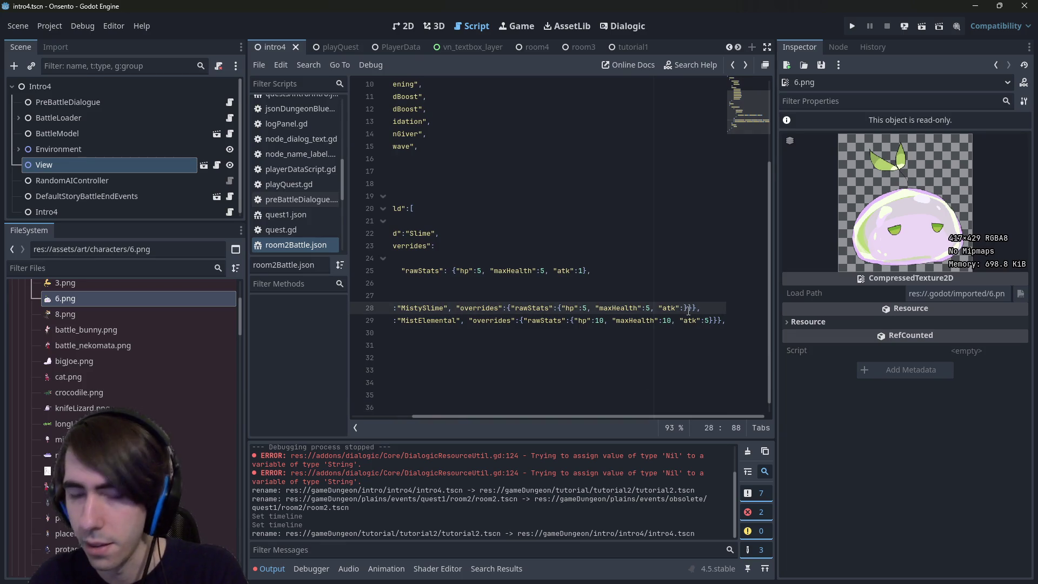
{"action": "type", "text": "2"}
{"action": "left_click", "coordinate": [583, 271]}
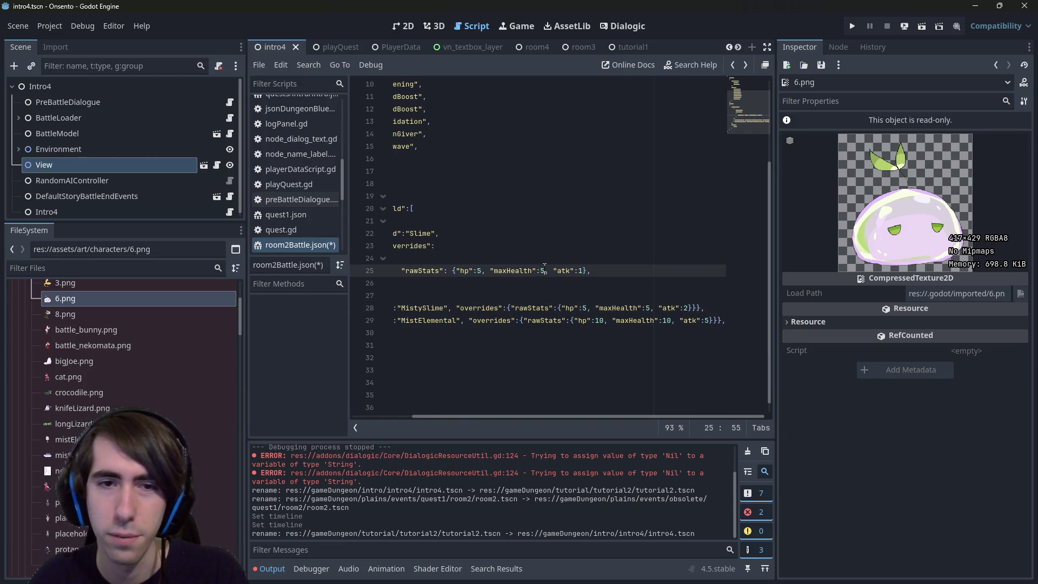
{"action": "type", "text": "10"}
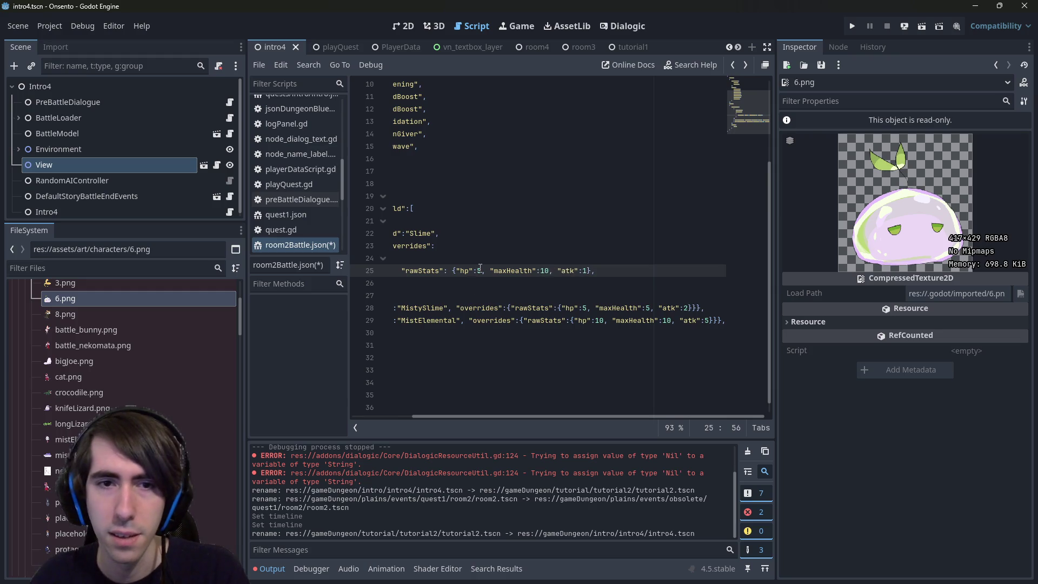
{"action": "type", "text": "10"}
{"action": "key", "text": "ctrl+s"}
{"action": "left_click", "coordinate": [686, 306]}
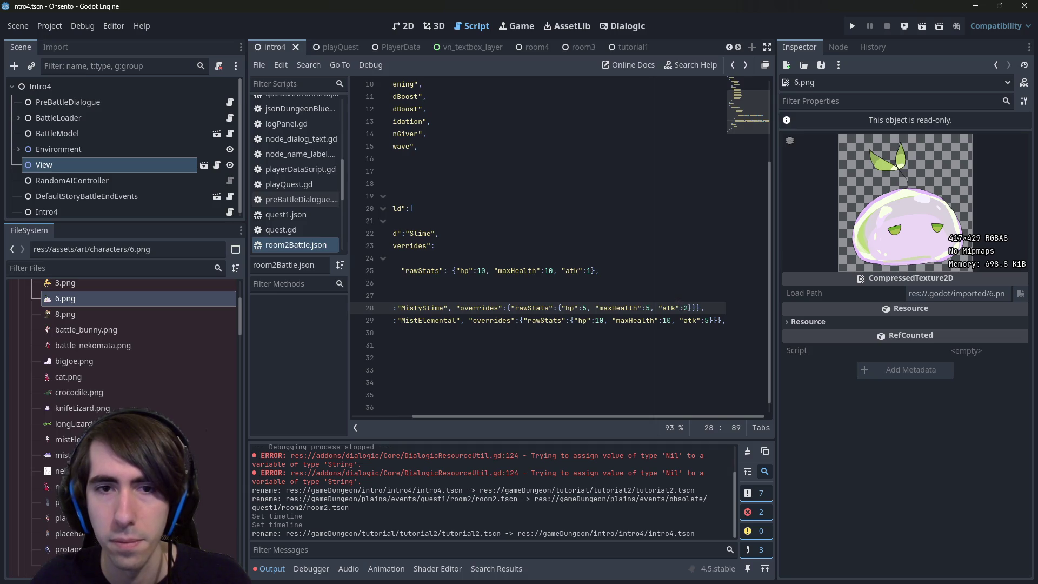
{"action": "mouse_move", "coordinate": [597, 290]}
{"action": "left_mouse_down"}
{"action": "mouse_move", "coordinate": [379, 227]}
{"action": "mouse_move", "coordinate": [373, 278]}
{"action": "mouse_move", "coordinate": [321, 226]}
{"action": "left_mouse_up"}
{"action": "key", "text": "ctrl+c"}
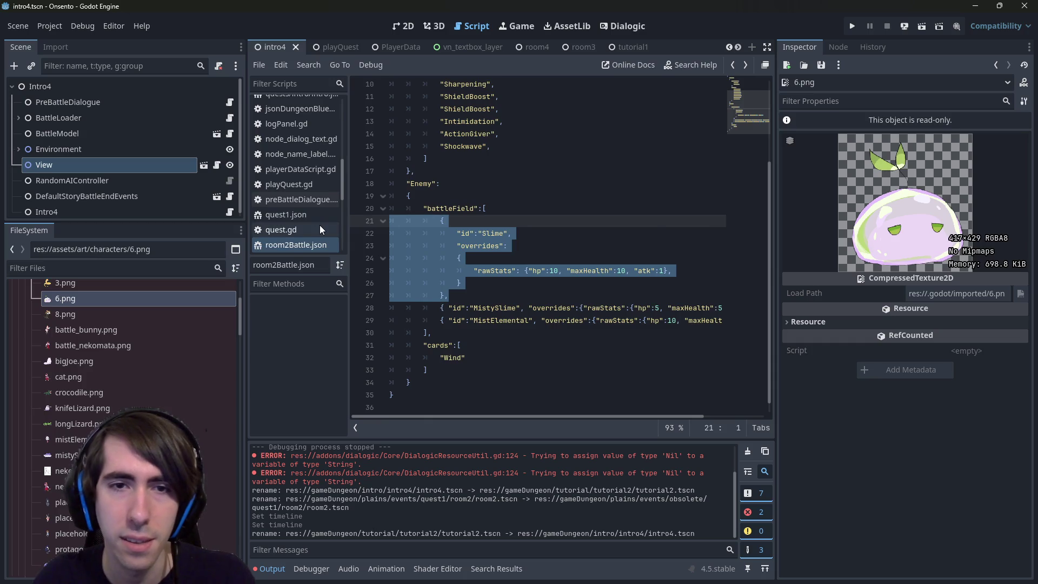
Delete the Slime entry and edit the hp values of MistySlime and MistElemental.
{"action": "key", "text": "BackSpace"}
{"action": "key", "text": "BackSpace"}
{"action": "left_click", "coordinate": [661, 222]}
{"action": "key", "text": "BackSpace"}
{"action": "type", "text": "10"}
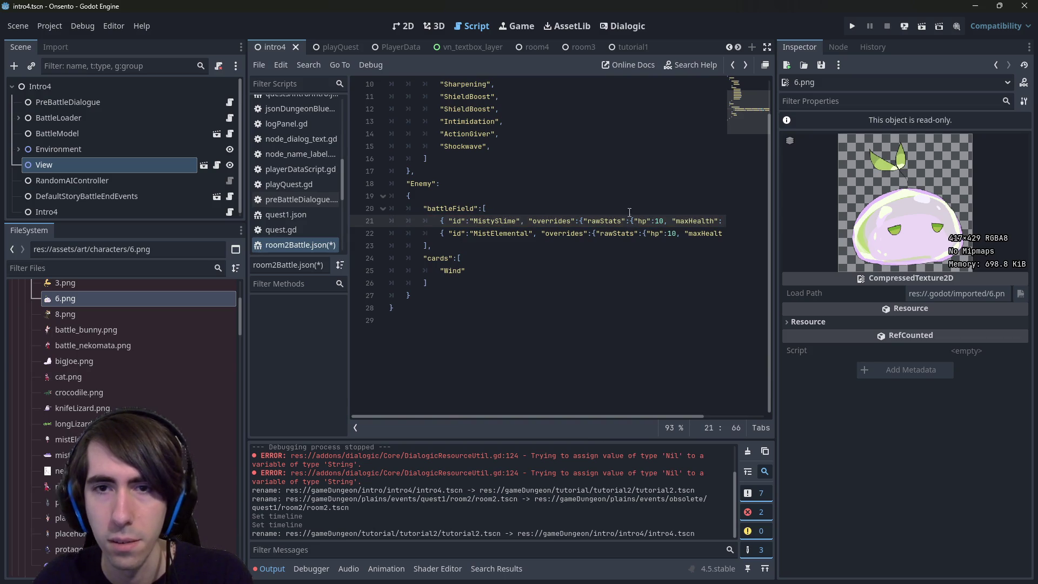
{"action": "key", "text": "BackSpace"}
{"action": "type", "text": "5"}
{"action": "left_click", "coordinate": [672, 233]}
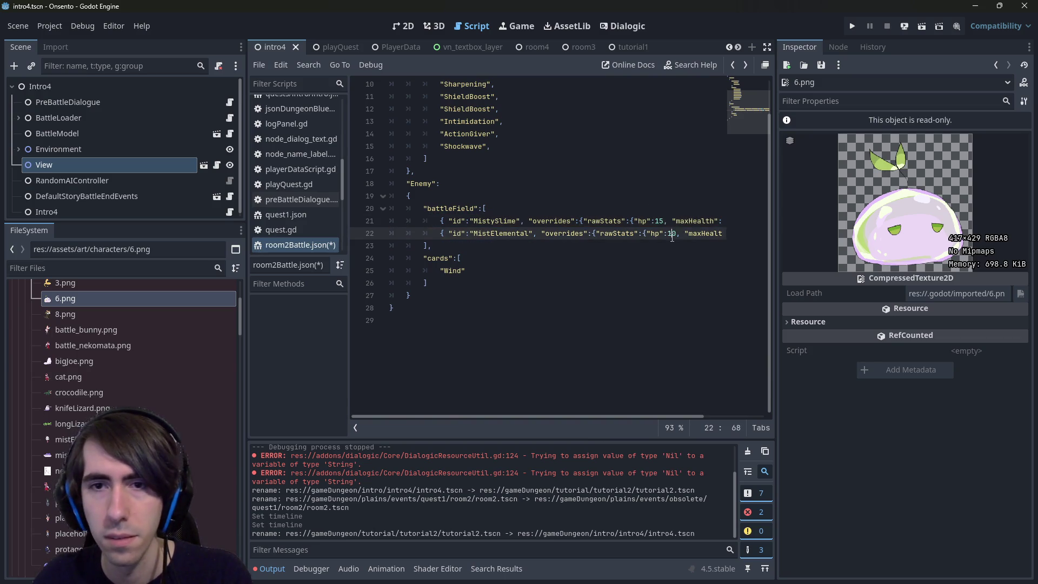
{"action": "type", "text": "5"}
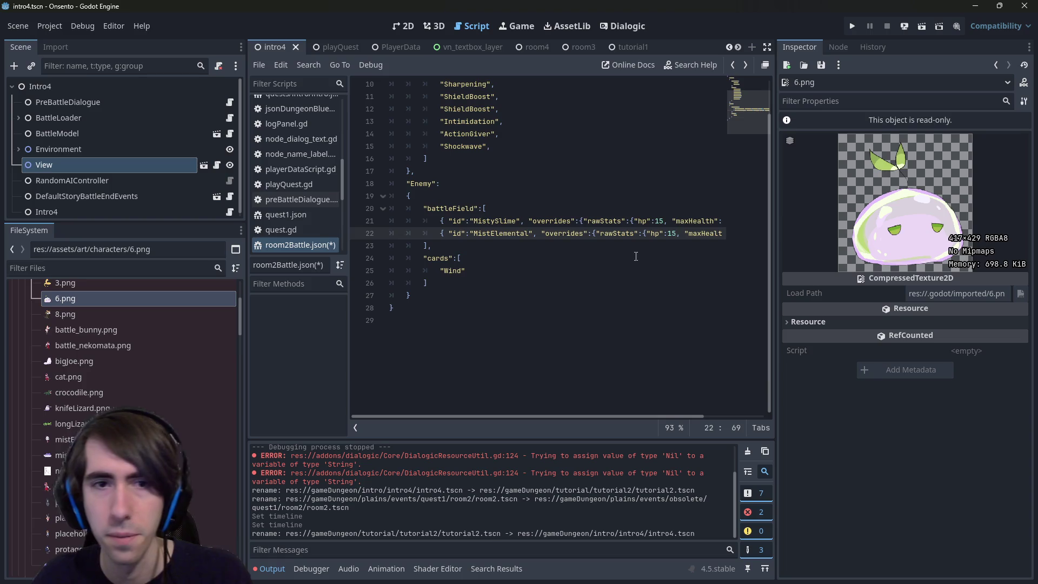
Review the enemy list and undo the recent hp changes.
{"action": "scroll", "coordinate": [564, 411], "scroll_direction": "up", "scroll_amount": 2}
{"action": "mouse_move", "coordinate": [565, 416]}
{"action": "left_mouse_down"}
{"action": "mouse_move", "coordinate": [667, 416]}
{"action": "mouse_move", "coordinate": [537, 405]}
{"action": "left_mouse_up"}
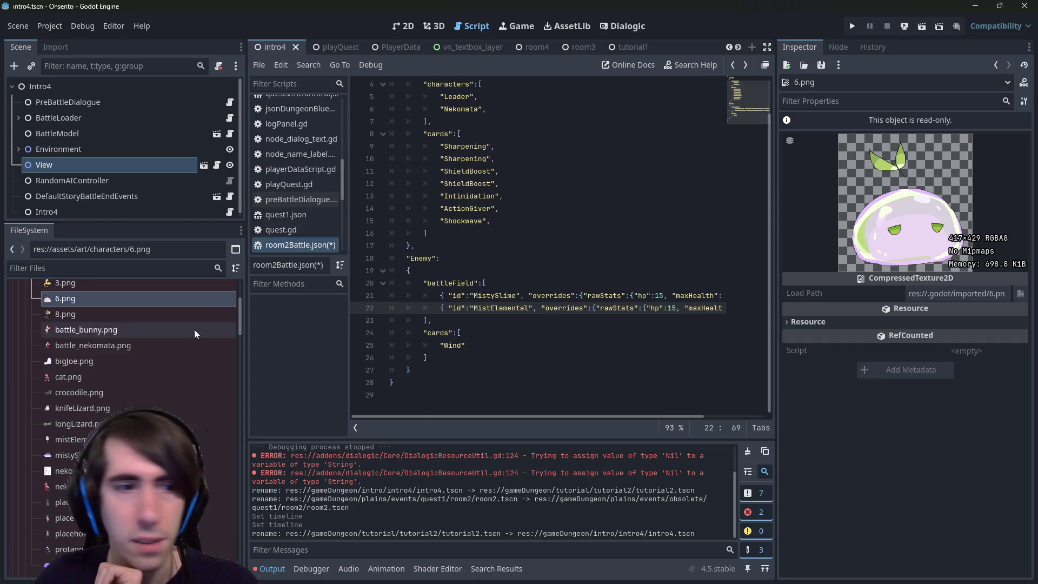
{"action": "scroll", "coordinate": [209, 317], "scroll_direction": "up", "scroll_amount": 5}
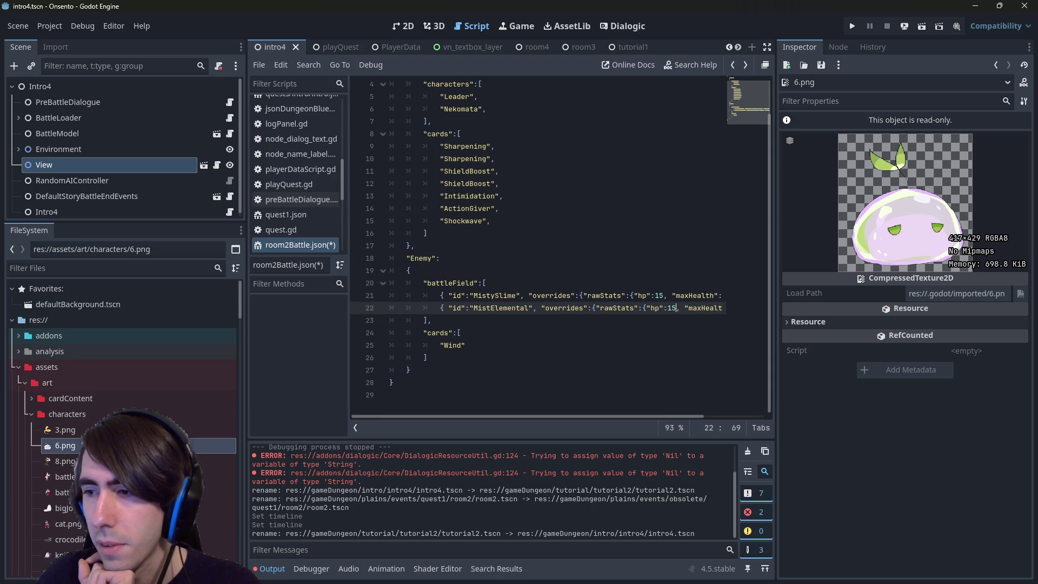
{"action": "key", "text": "ctrl+z"}
{"action": "key", "text": "ctrl+z"}
{"action": "key", "text": "ctrl+z"}
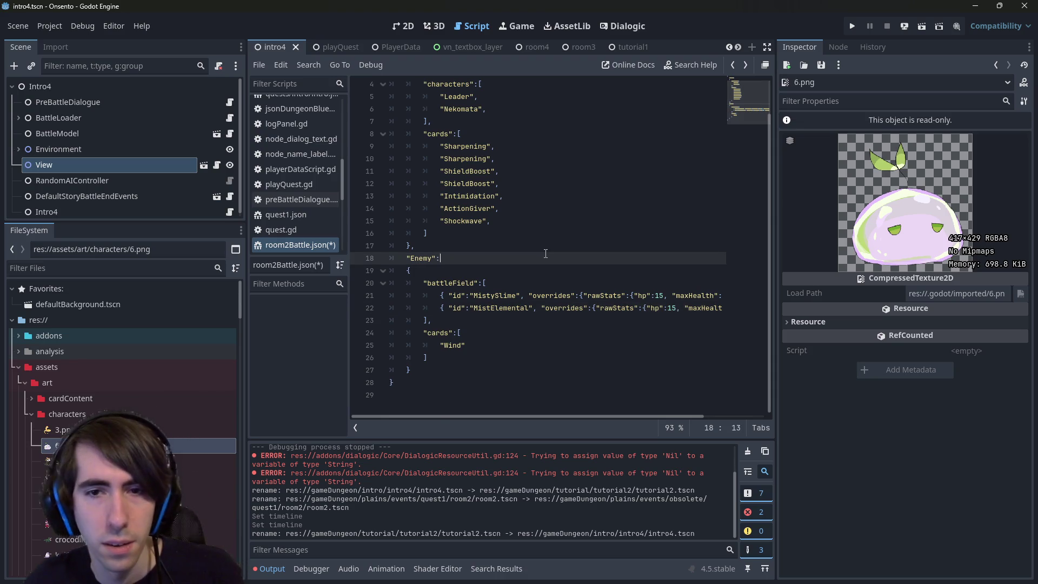
Restore the Slime entry and move it directly after MistySlime, then save.
{"action": "key", "text": "ctrl+z"}
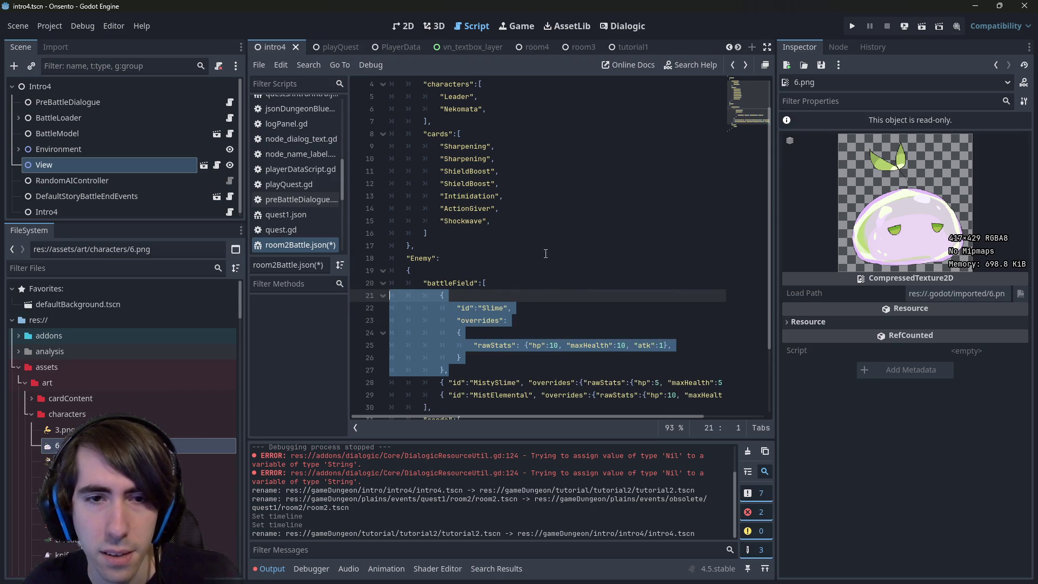
{"action": "key", "text": "ctrl+s"}
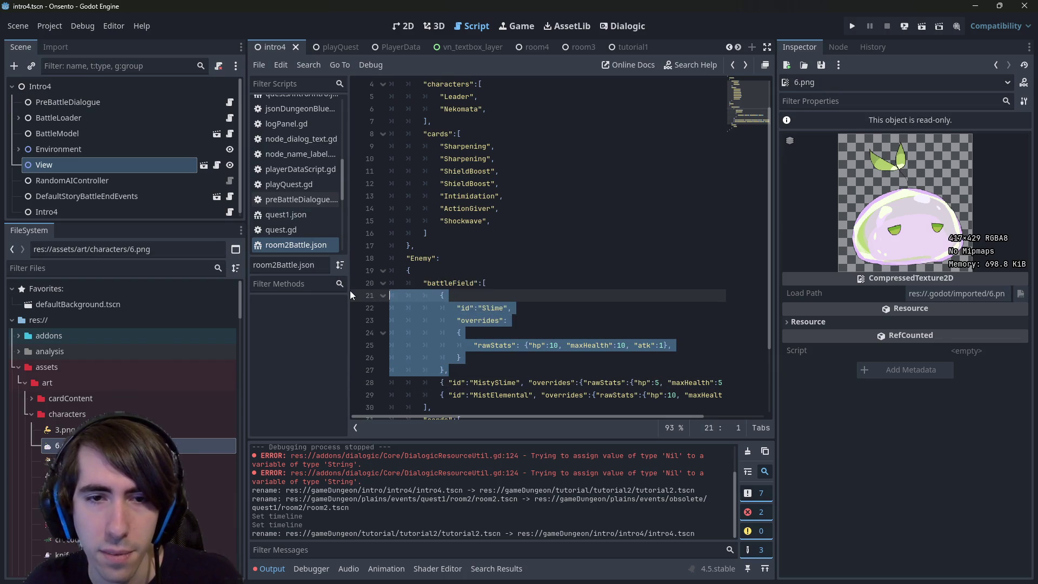
{"action": "key", "text": "BackSpace"}
{"action": "key", "text": "BackSpace"}
{"action": "left_click", "coordinate": [400, 303]}
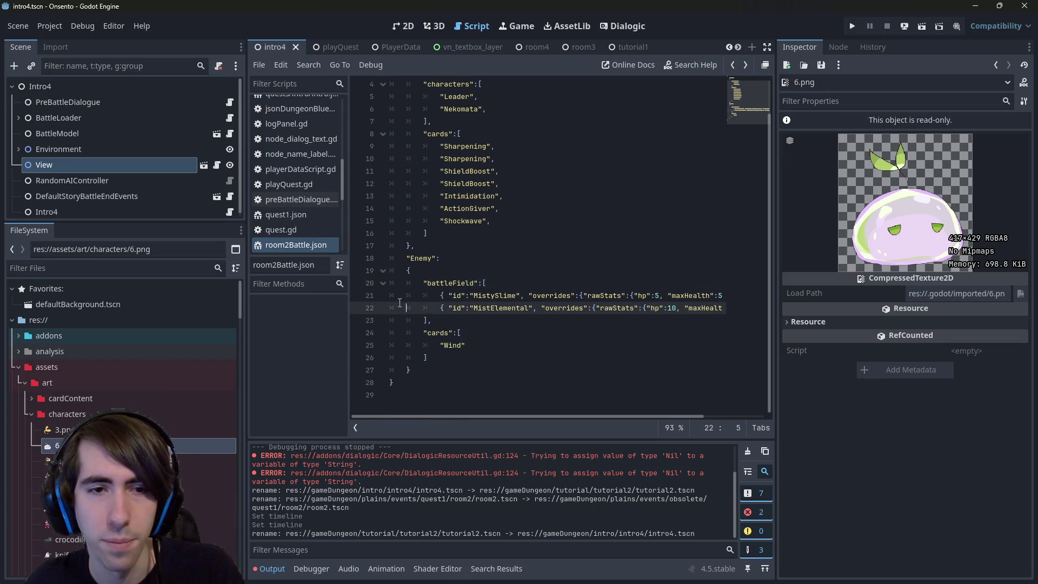
{"action": "key", "text": "Up"}
{"action": "key", "text": "End"}
{"action": "key", "text": "Return"}
{"action": "key", "text": "ctrl+v"}
{"action": "key", "text": "ctrl+s"}
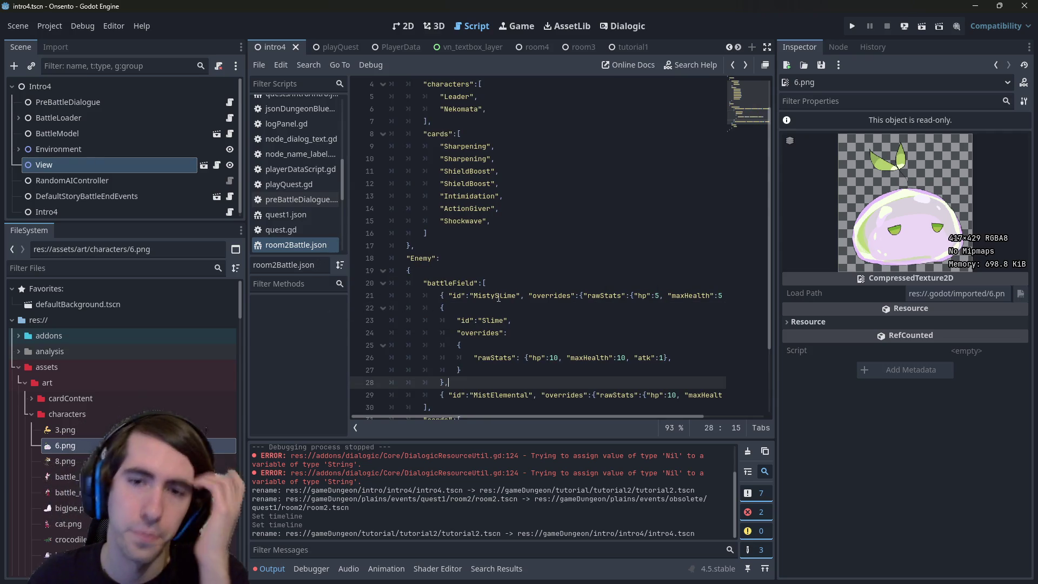
Try Slime's hp at 5, then revert it to 10 and save.
{"action": "mouse_move", "coordinate": [556, 419]}
{"action": "left_mouse_down"}
{"action": "mouse_move", "coordinate": [669, 414]}
{"action": "mouse_move", "coordinate": [561, 401]}
{"action": "left_mouse_up"}
{"action": "scroll", "coordinate": [564, 371], "scroll_direction": "down", "scroll_amount": 1}
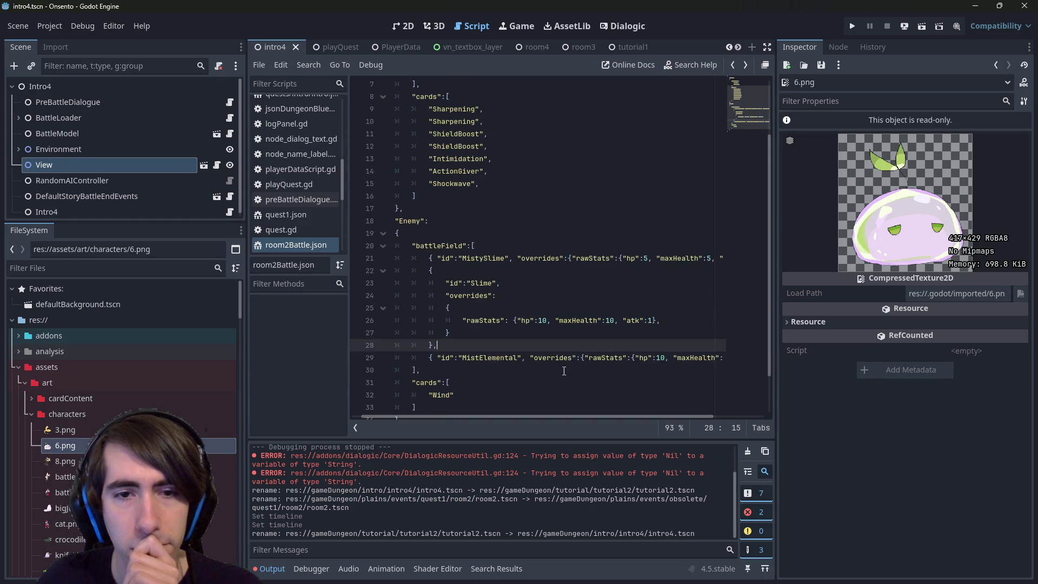
{"action": "double_click", "coordinate": [471, 285]}
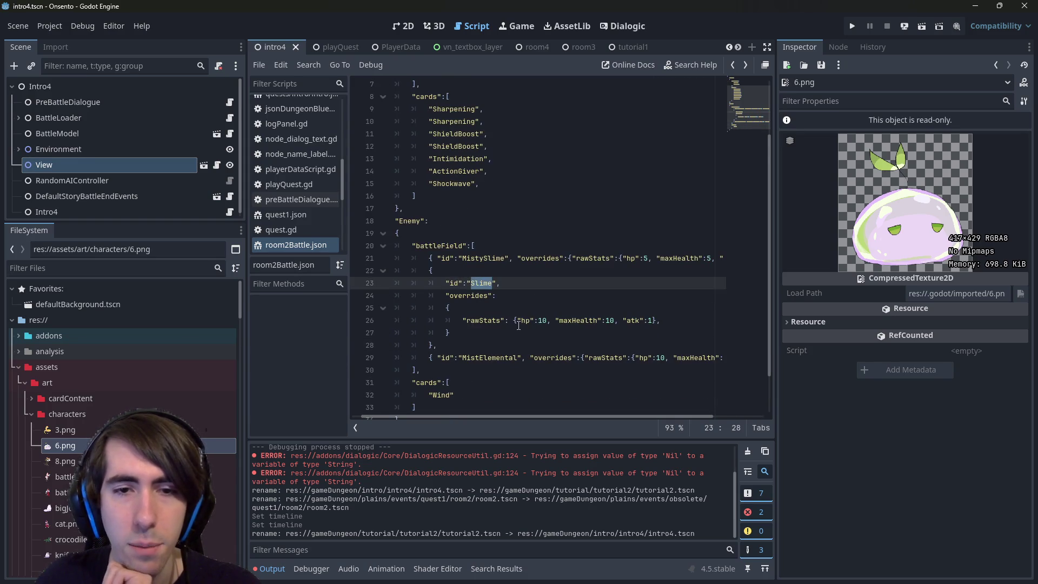
{"action": "left_click", "coordinate": [527, 321]}
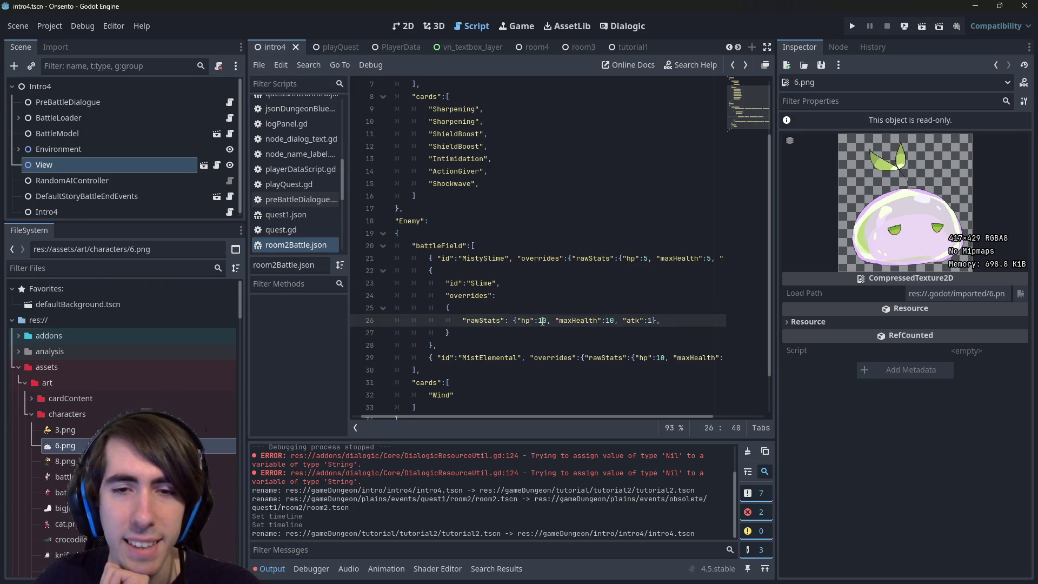
{"action": "double_click", "coordinate": [543, 321]}
{"action": "type", "text": "5"}
{"action": "key", "text": "ctrl+z"}
{"action": "key", "text": "ctrl+s"}
Set MistySlime's hp and maxHealth to 15 and save.
{"action": "left_click", "coordinate": [648, 258]}
{"action": "key", "text": "BackSpace"}
{"action": "type", "text": "15"}
{"action": "double_click", "coordinate": [713, 258]}
{"action": "key", "text": "ctrl+s"}
{"action": "left_click_drag", "start_coordinate": [651, 257], "coordinate": [748, 263]}
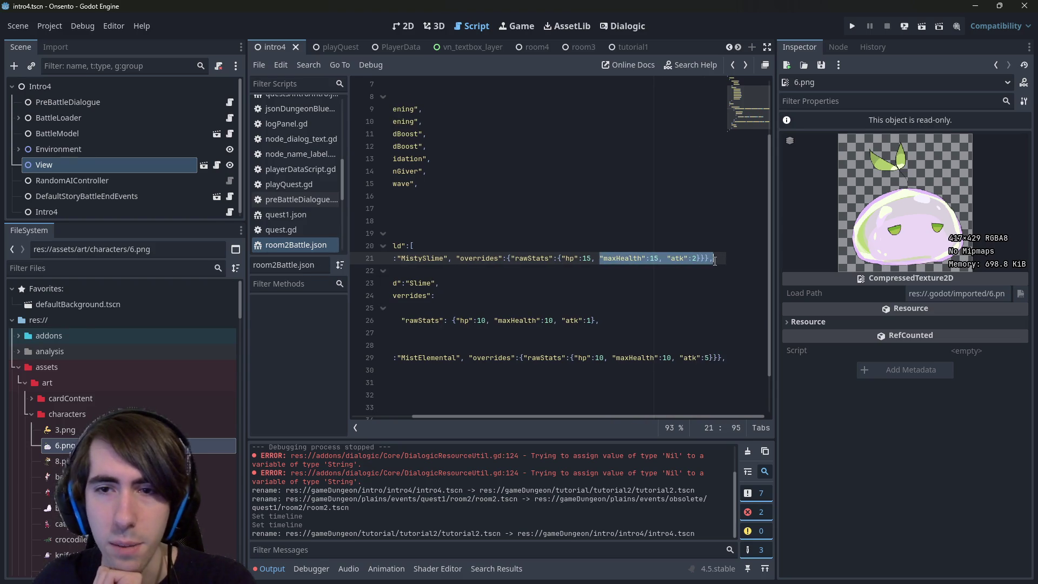
{"action": "left_click", "coordinate": [694, 259]}
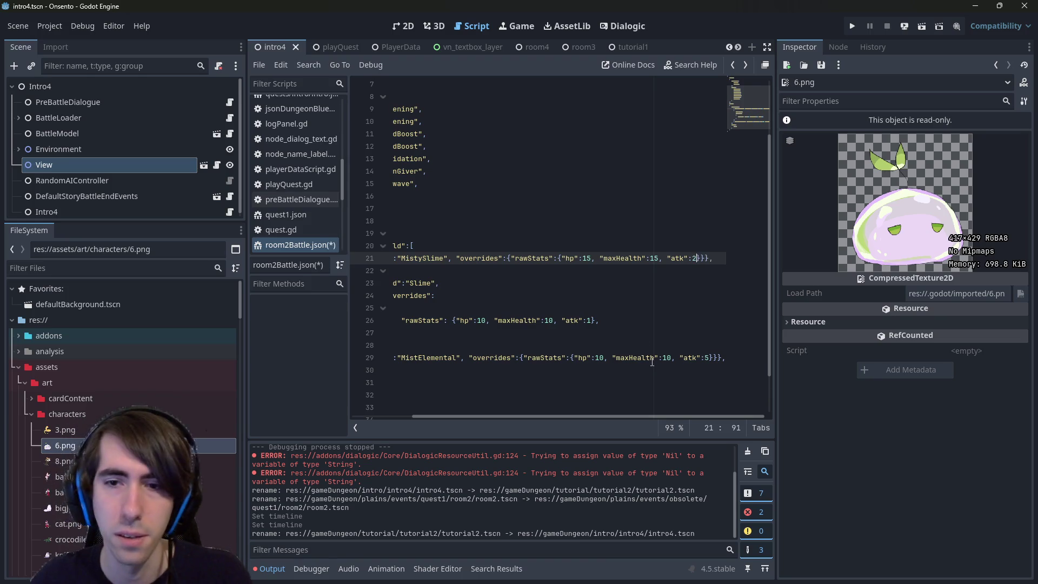
{"action": "left_click", "coordinate": [652, 361]}
{"action": "key", "text": "ctrl+s"}
Check MistElemental's stat values and select the Wind card line.
{"action": "left_click", "coordinate": [591, 348]}
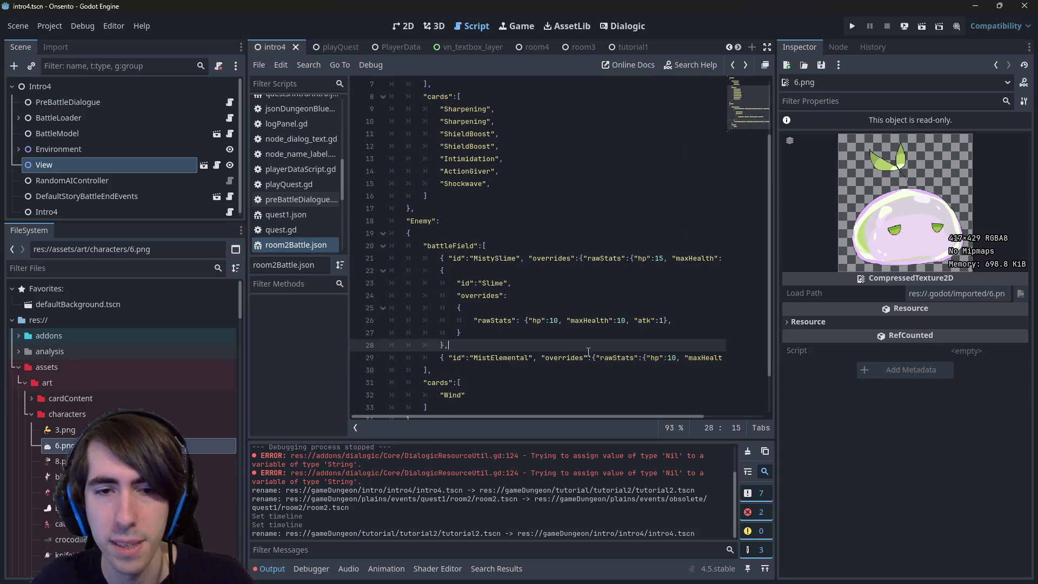
{"action": "left_click_drag", "start_coordinate": [580, 416], "coordinate": [661, 410]}
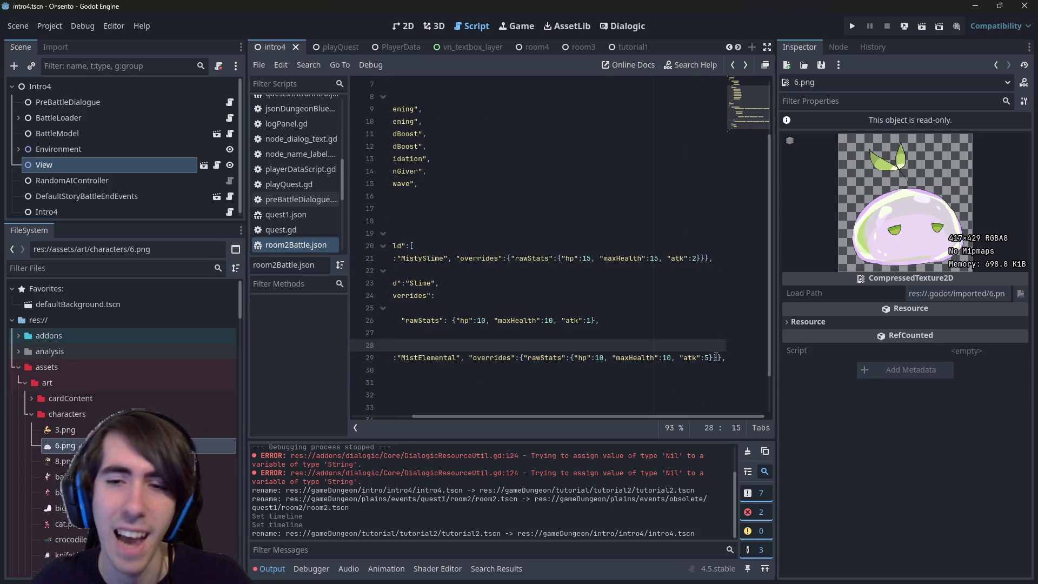
{"action": "left_click_drag", "start_coordinate": [717, 358], "coordinate": [604, 357]}
{"action": "key", "text": "Left"}
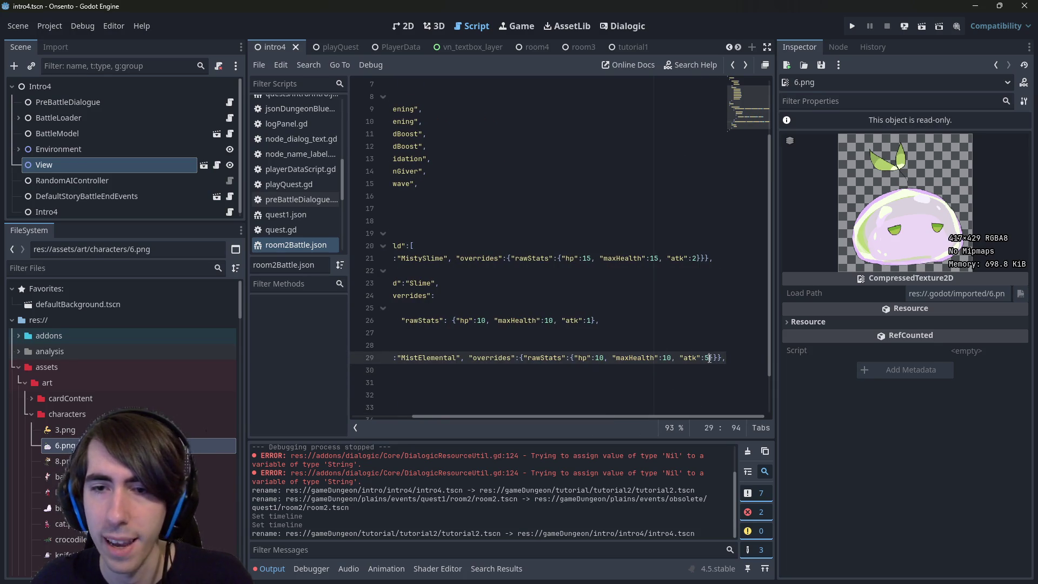
{"action": "left_click_drag", "start_coordinate": [559, 413], "coordinate": [498, 419]}
{"action": "scroll", "coordinate": [476, 417], "scroll_direction": "down", "scroll_amount": 1}
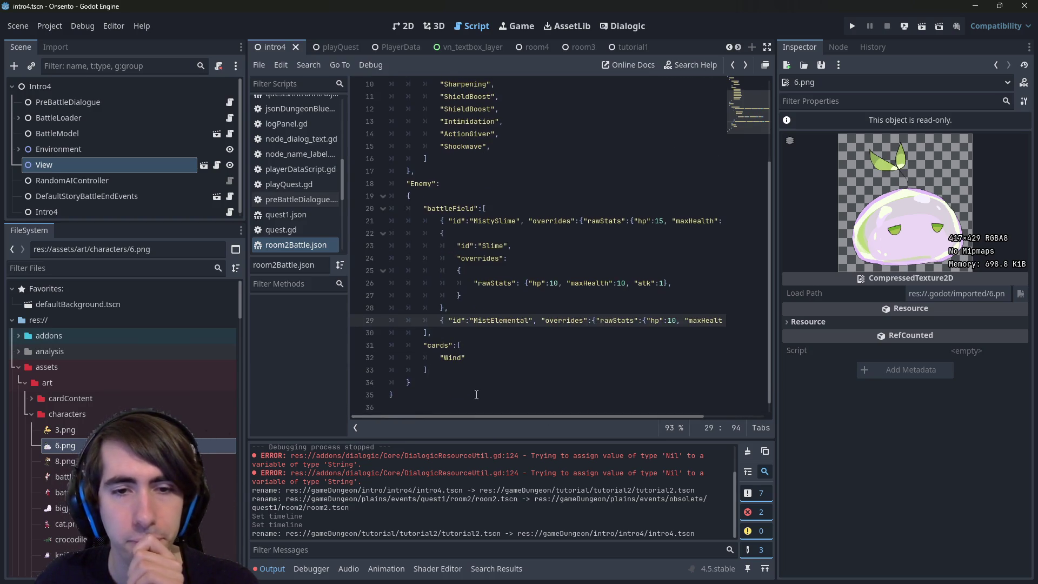
{"action": "left_click_drag", "start_coordinate": [451, 357], "coordinate": [313, 358]}
Add two "Shield" cards after "Wind", follow them with another "Wind", and save.
{"action": "left_click", "coordinate": [504, 355]}
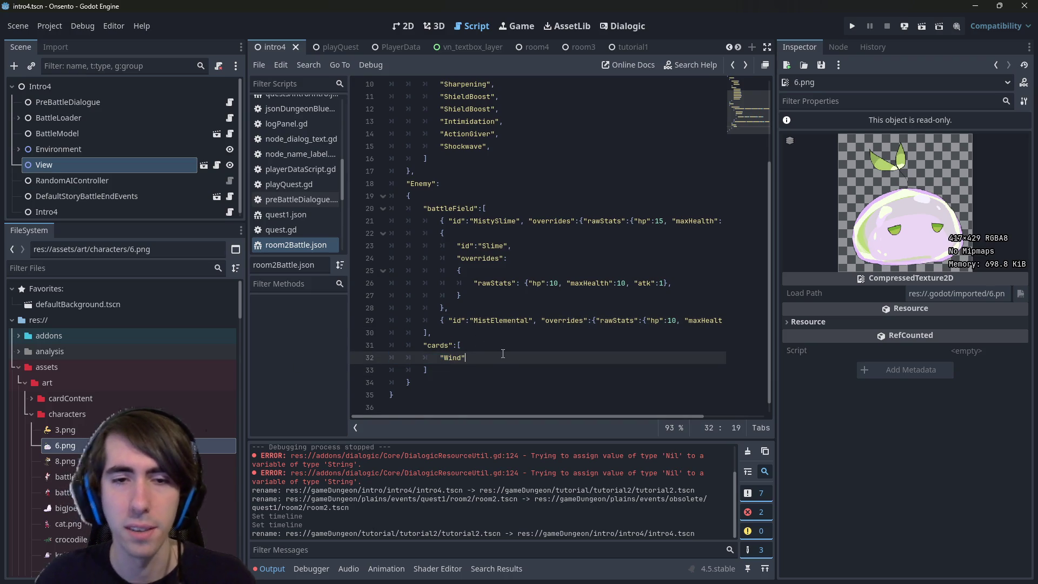
{"action": "type", "text": ",\"Shield\","}
{"action": "key", "text": "shift+Home"}
{"action": "key", "text": "shift+Home"}
{"action": "key", "text": "ctrl+c"}
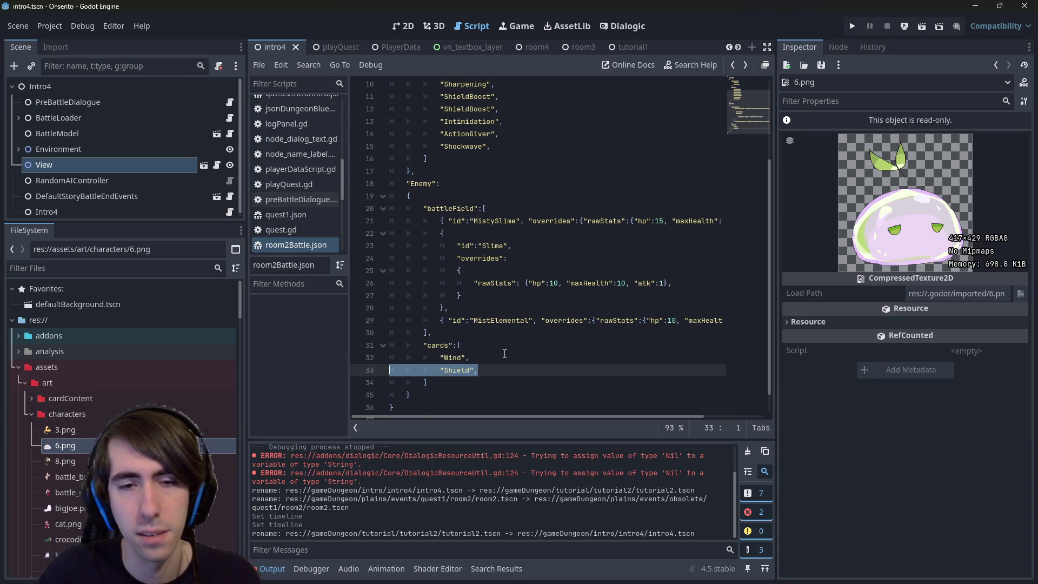
{"action": "key", "text": "End"}
{"action": "key", "text": "Return"}
{"action": "key", "text": "ctrl+v"}
{"action": "key", "text": "Up"}
{"action": "key", "text": "Up"}
{"action": "key", "text": "shift+Home"}
{"action": "key", "text": "shift+Home"}
{"action": "key", "text": "ctrl+c"}
{"action": "key", "text": "Down"}
{"action": "key", "text": "Down"}
{"action": "key", "text": "End"}
{"action": "key", "text": "Return"}
{"action": "key", "text": "ctrl+v"}
{"action": "key", "text": "BackSpace"}
{"action": "key", "text": "ctrl+s"}
Append a fifth card entry and rename it to "Tempest".
{"action": "scroll", "coordinate": [504, 354], "scroll_direction": "down", "scroll_amount": 2}
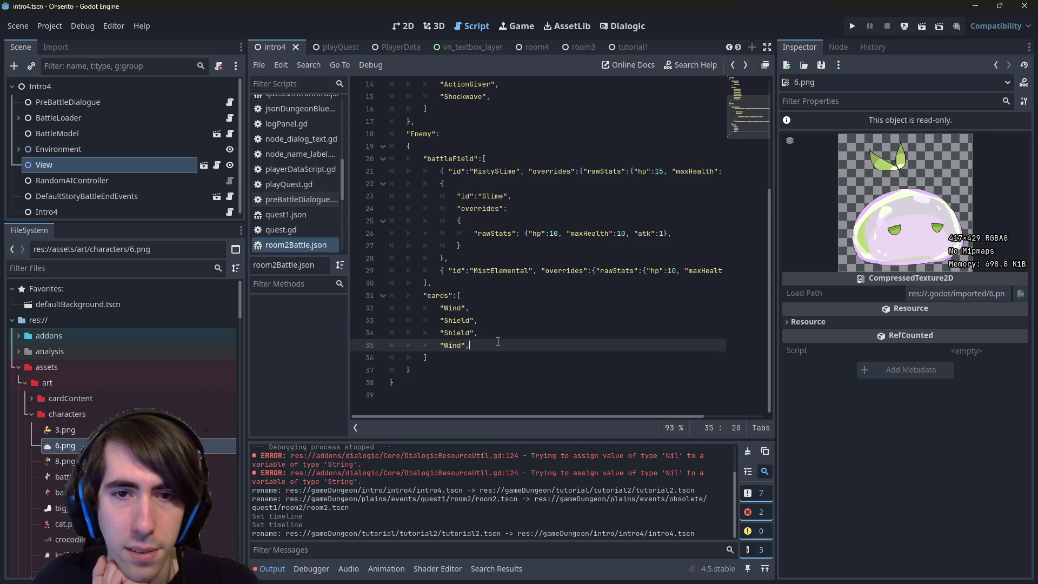
{"action": "mouse_move", "coordinate": [539, 416]}
{"action": "left_mouse_down"}
{"action": "mouse_move", "coordinate": [676, 402]}
{"action": "mouse_move", "coordinate": [535, 413]}
{"action": "left_mouse_up"}
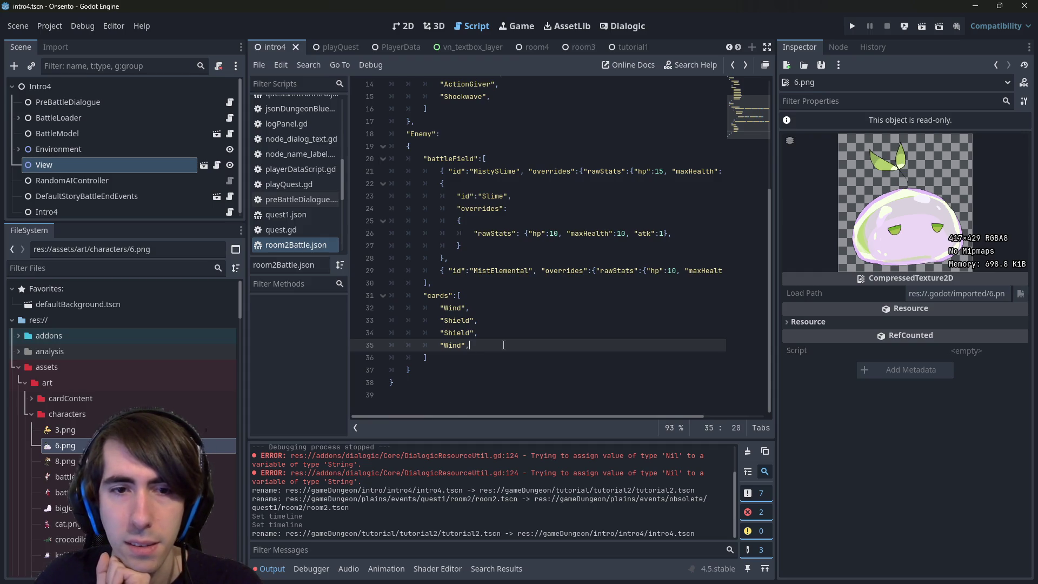
{"action": "key", "text": "Return"}
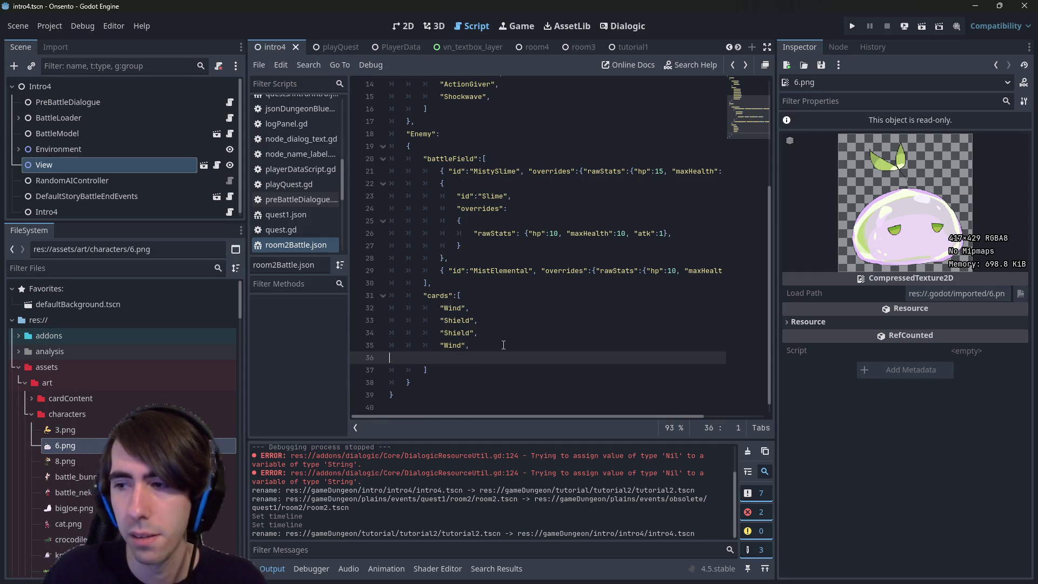
{"action": "type", "text": "\"Wind\","}
{"action": "double_click", "coordinate": [449, 357]}
{"action": "type", "text": "Tempest"}
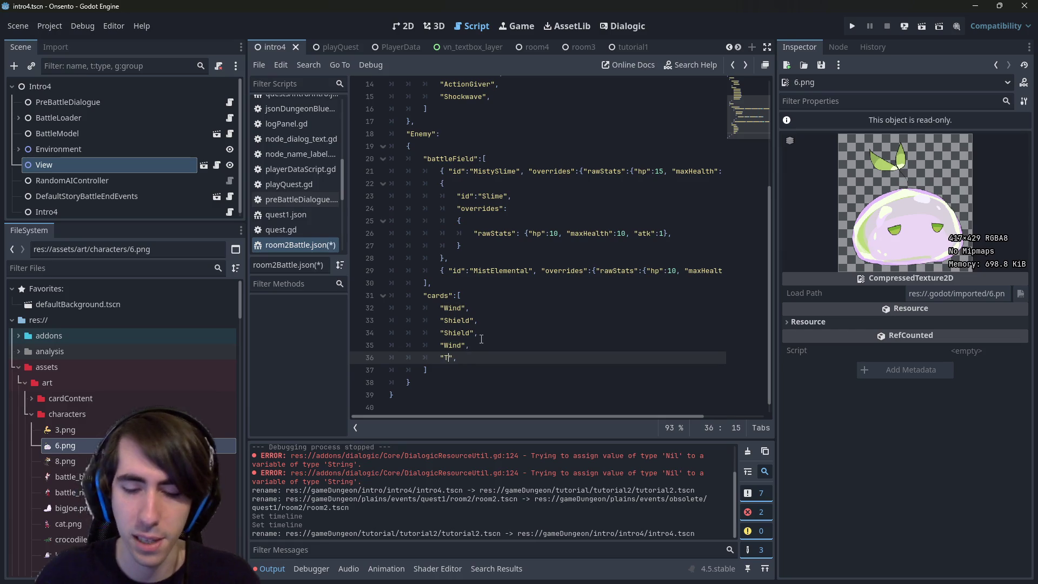
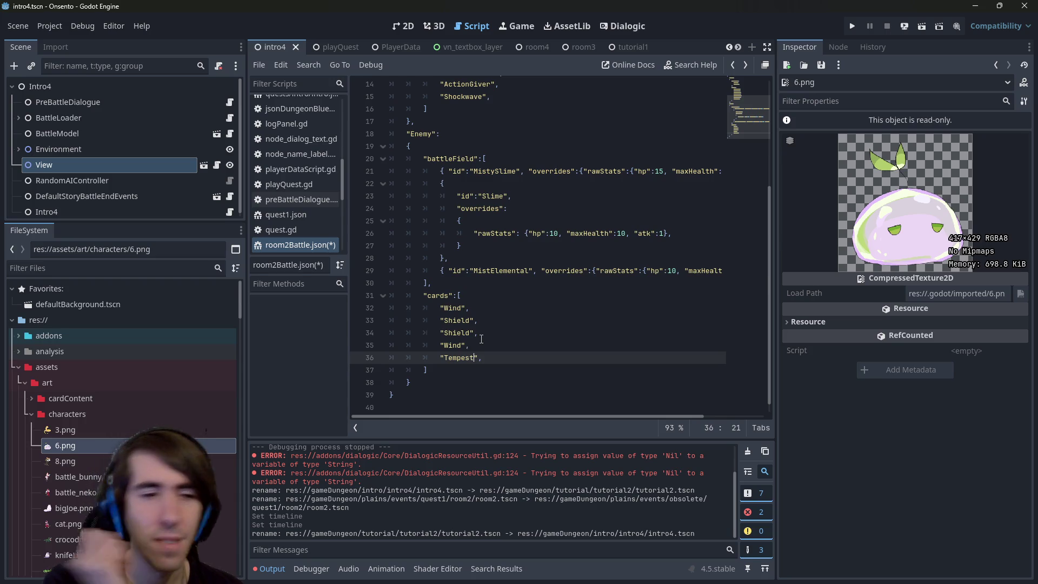
Try a trailing comma after the enemy cards list, undo it, and save room2Battle.json.
{"action": "key", "text": "End"}
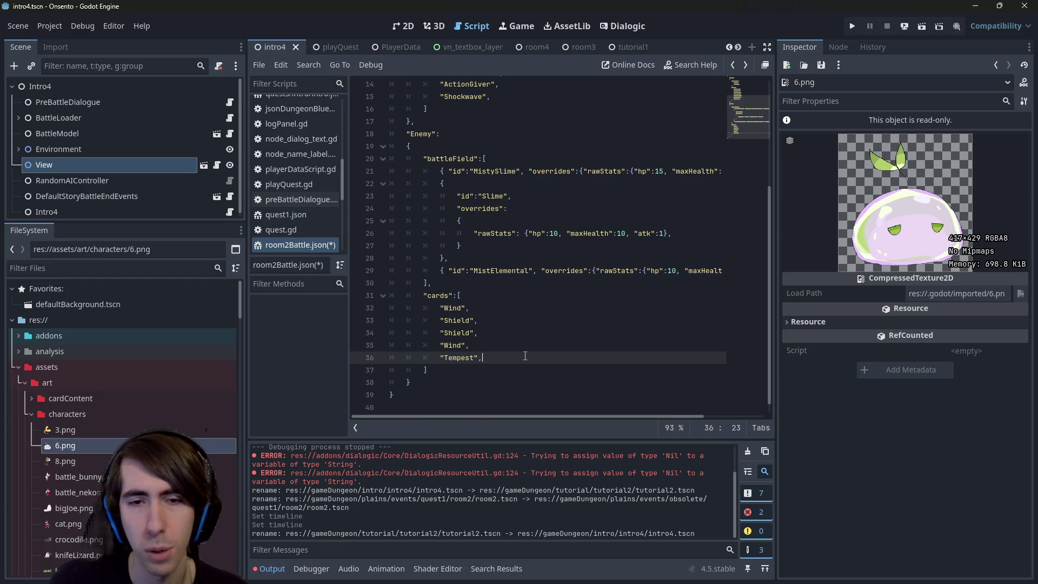
{"action": "left_click_drag", "start_coordinate": [525, 356], "coordinate": [373, 302]}
{"action": "mouse_move", "coordinate": [546, 369]}
{"action": "left_mouse_down"}
{"action": "mouse_move", "coordinate": [548, 361]}
{"action": "mouse_move", "coordinate": [379, 309]}
{"action": "mouse_move", "coordinate": [388, 297]}
{"action": "left_mouse_up"}
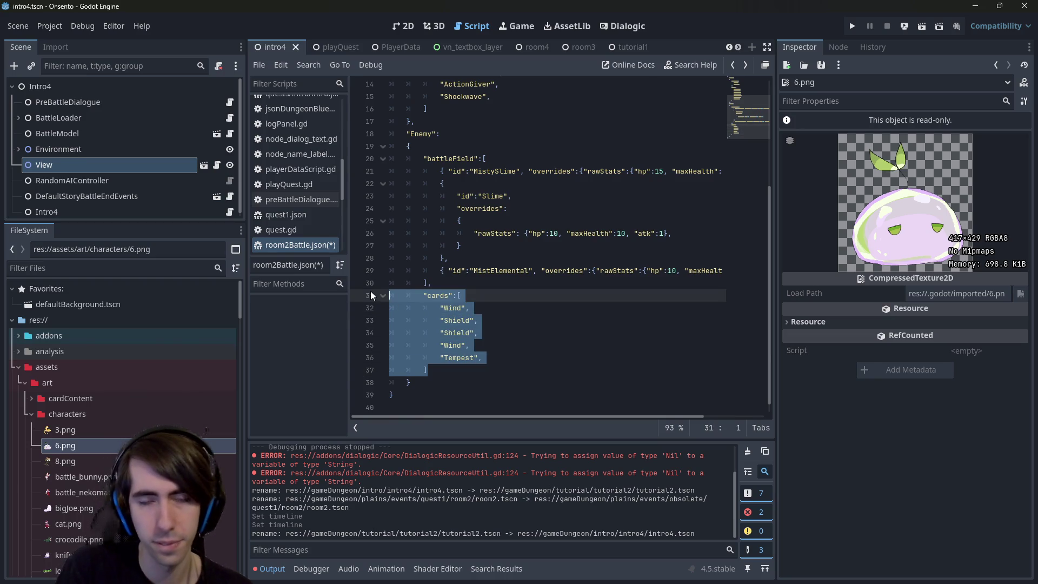
{"action": "key", "text": "Right"}
{"action": "type", "text": ","}
{"action": "key", "text": "Return"}
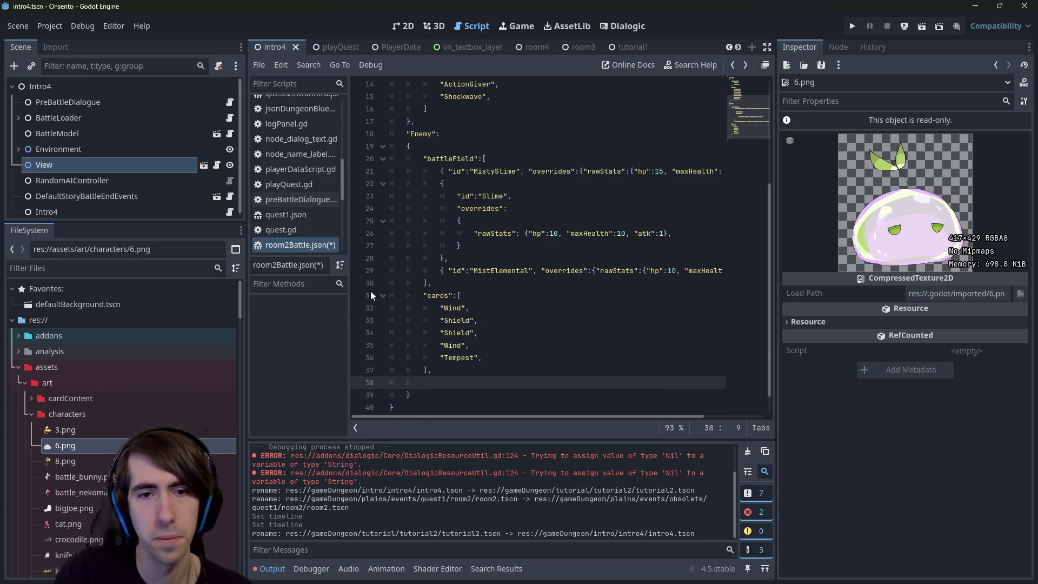
{"action": "key", "text": "ctrl+z"}
{"action": "key", "text": "ctrl+s"}
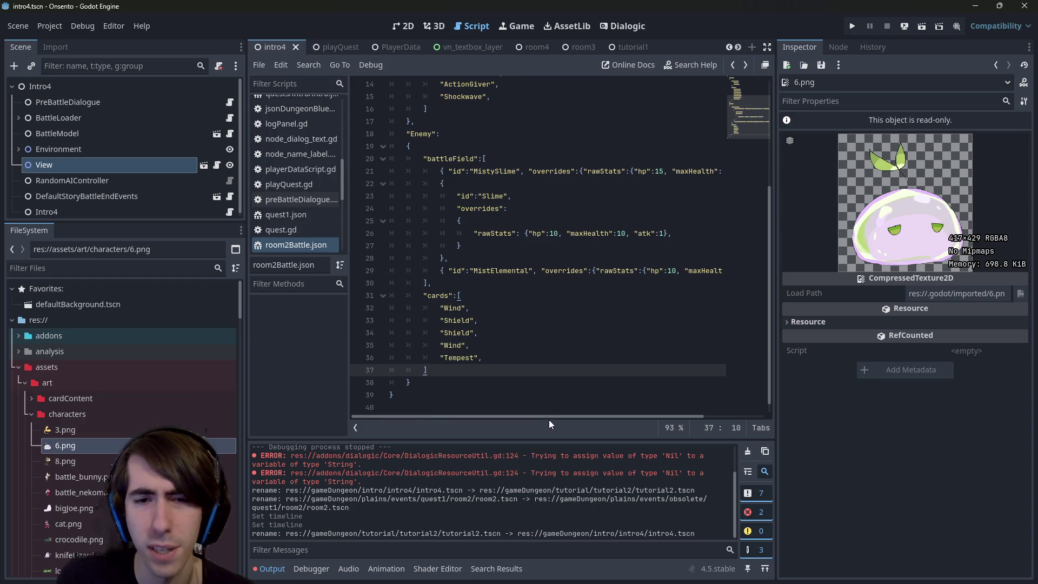
Set MistElemental's hp to 20 and save room2Battle.json.
{"action": "mouse_move", "coordinate": [541, 418]}
{"action": "left_mouse_down"}
{"action": "mouse_move", "coordinate": [660, 416]}
{"action": "mouse_move", "coordinate": [541, 420]}
{"action": "mouse_move", "coordinate": [614, 407]}
{"action": "mouse_move", "coordinate": [483, 403]}
{"action": "mouse_move", "coordinate": [502, 386]}
{"action": "left_mouse_up"}
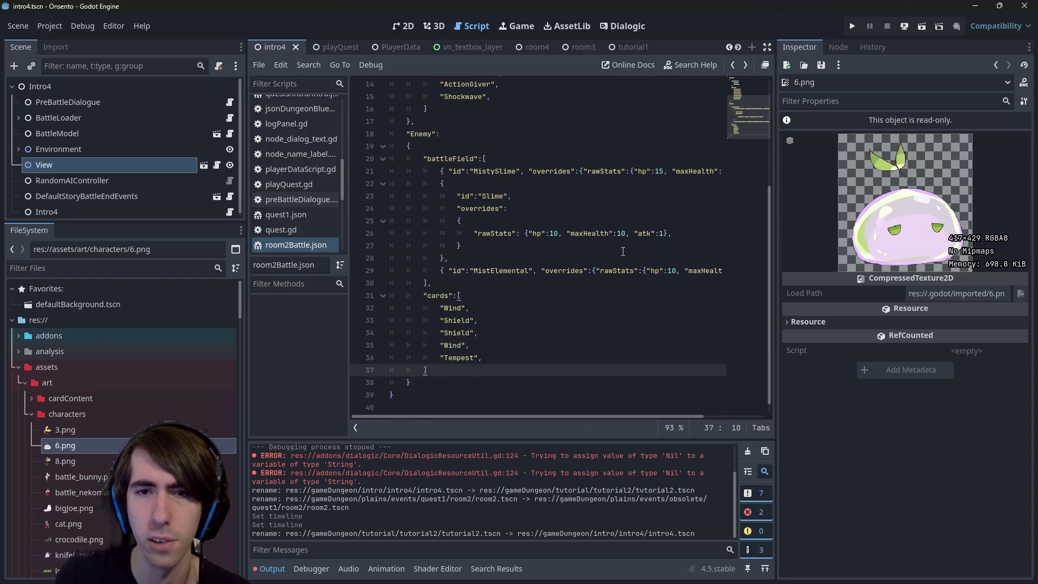
{"action": "double_click", "coordinate": [671, 270]}
{"action": "type", "text": "20"}
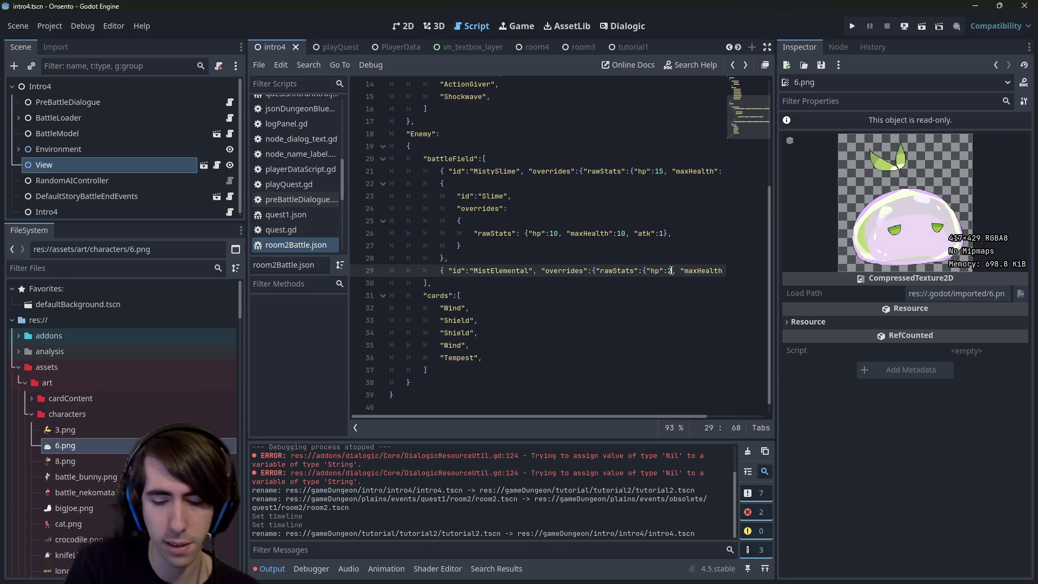
{"action": "key", "text": "ctrl+s"}
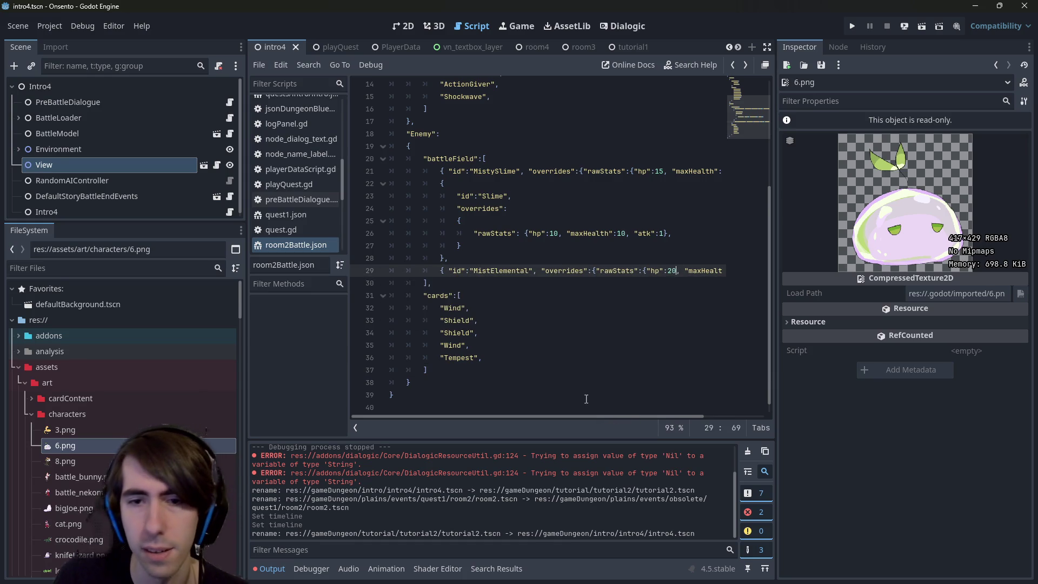
Set MistElemental's maxHealth to 20 and save again.
{"action": "left_click_drag", "start_coordinate": [591, 419], "coordinate": [664, 336]}
{"action": "double_click", "coordinate": [668, 270]}
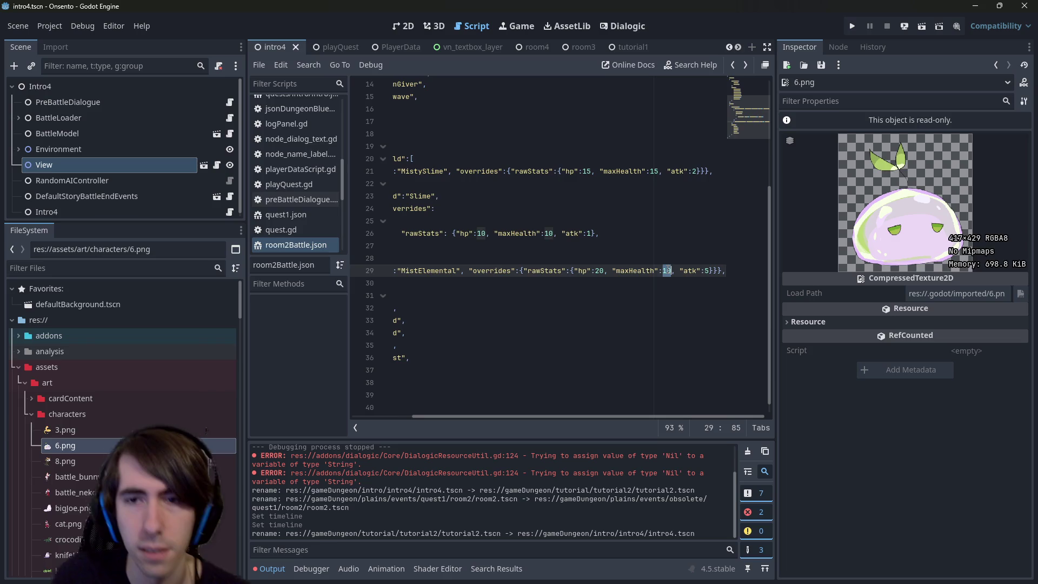
{"action": "type", "text": "2"}
{"action": "key", "text": "ctrl+s"}
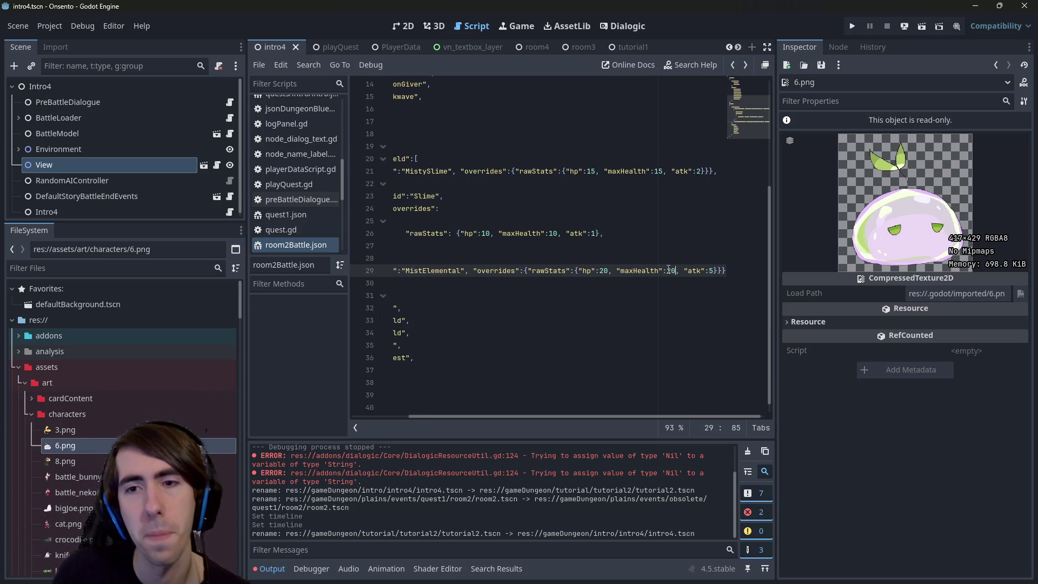
Review MistElemental's atk value and its new hp of 20.
{"action": "left_click", "coordinate": [712, 269]}
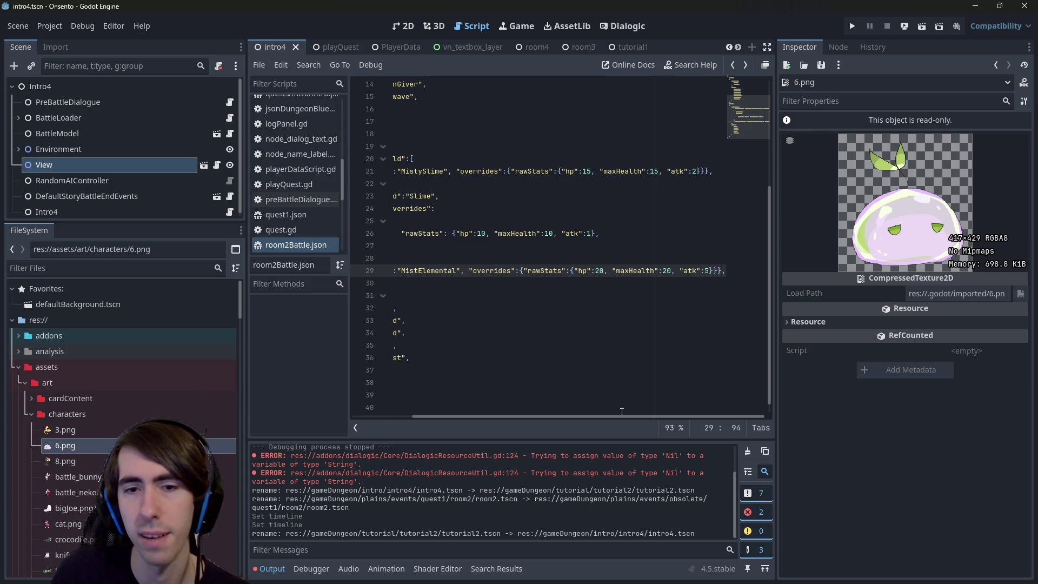
{"action": "scroll", "coordinate": [504, 419], "scroll_direction": "left", "scroll_amount": 3}
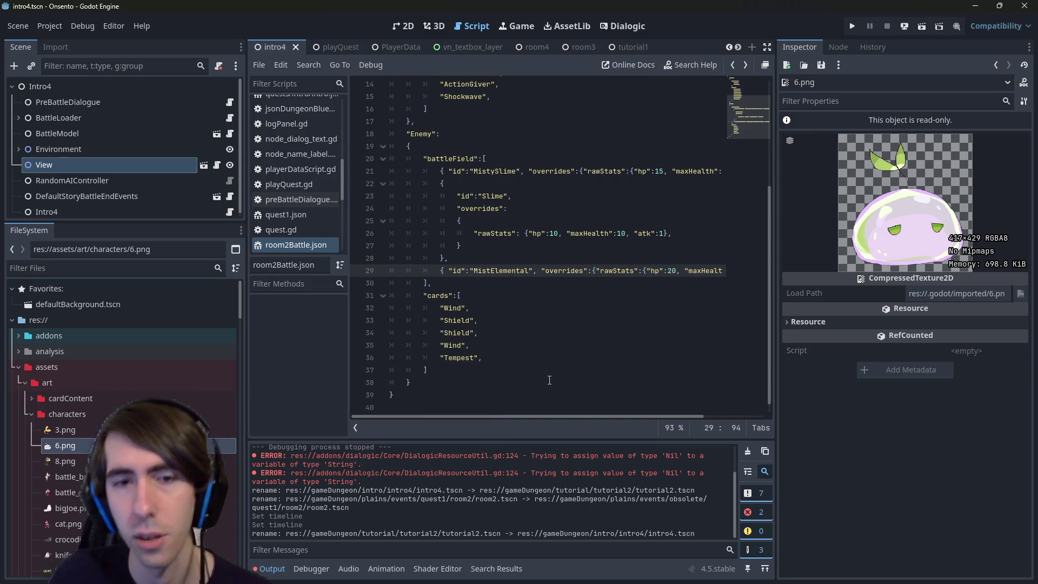
{"action": "double_click", "coordinate": [673, 271]}
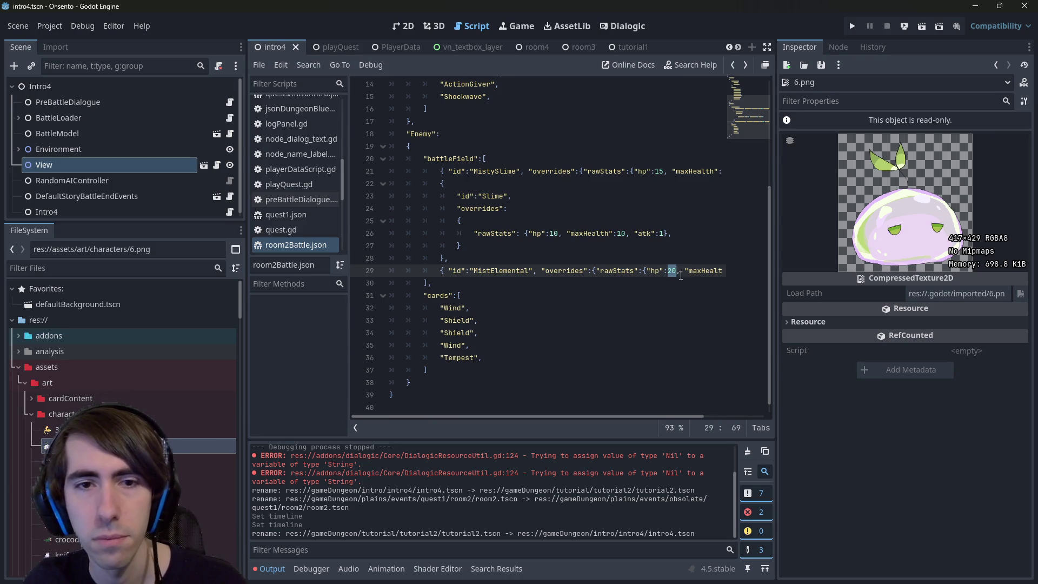
{"action": "scroll", "coordinate": [622, 282], "scroll_direction": "up", "scroll_amount": 2}
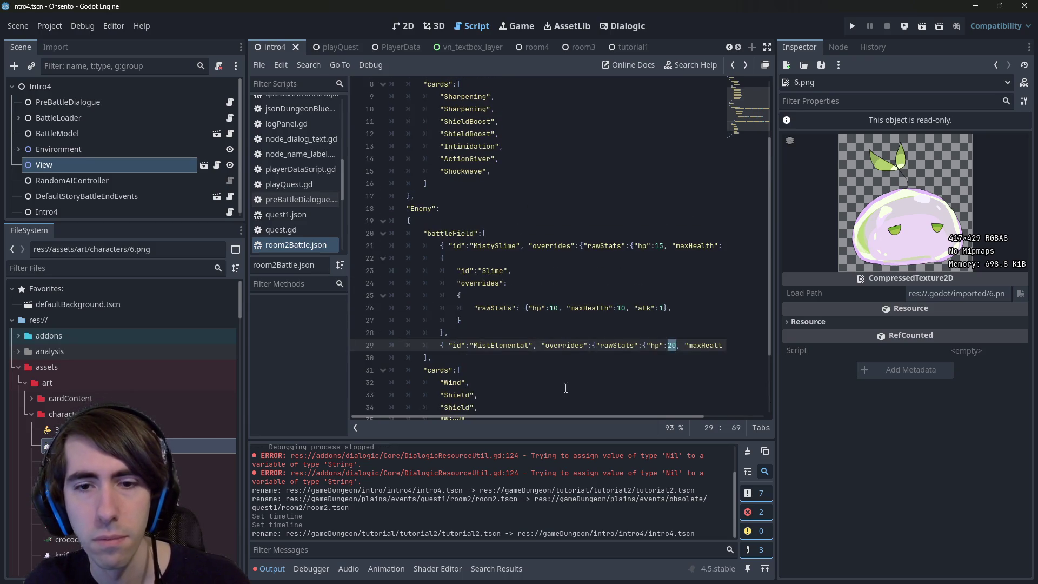
{"action": "mouse_move", "coordinate": [577, 414]}
{"action": "left_mouse_down"}
{"action": "mouse_move", "coordinate": [634, 413]}
{"action": "mouse_move", "coordinate": [545, 413]}
{"action": "left_mouse_up"}
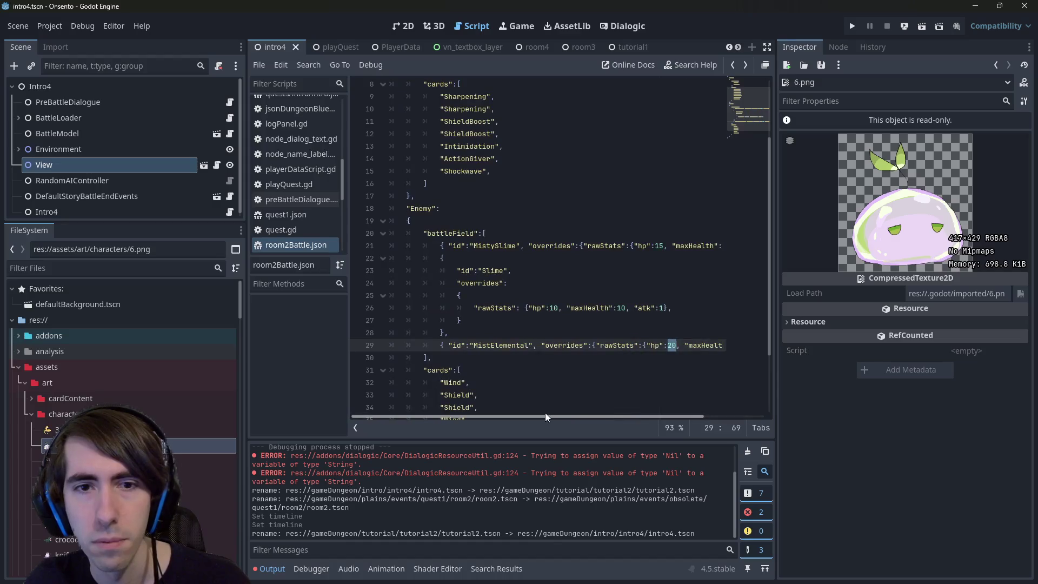
{"action": "scroll", "coordinate": [551, 385], "scroll_direction": "up", "scroll_amount": 1}
{"action": "scroll", "coordinate": [552, 385], "scroll_direction": "down", "scroll_amount": 1}
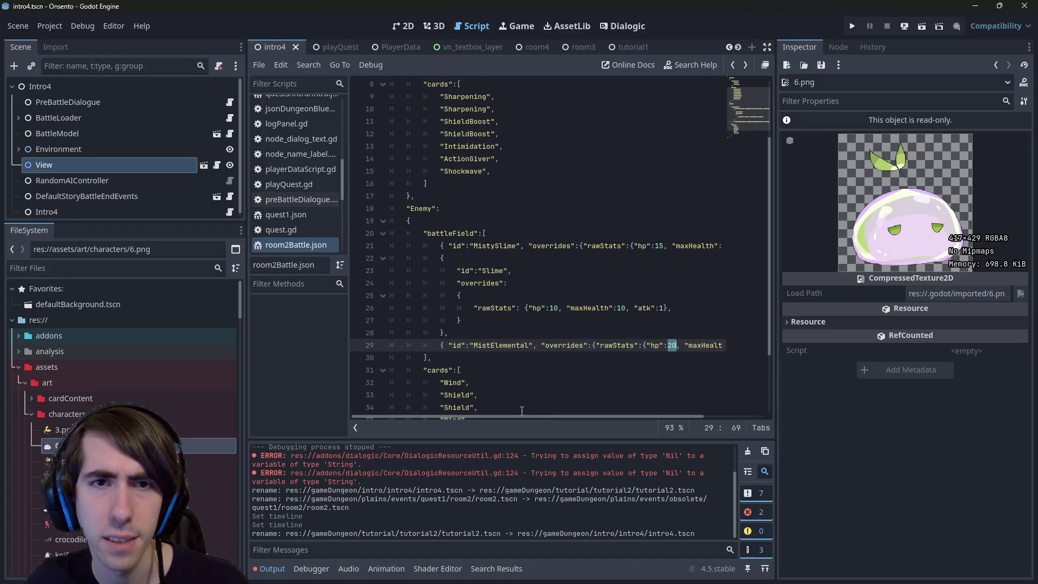
{"action": "scroll", "coordinate": [503, 287], "scroll_direction": "up", "scroll_amount": 3}
Inspect the player's cards list, including the ActionGiver and Shockwave entries.
{"action": "left_click_drag", "start_coordinate": [492, 258], "coordinate": [372, 192]}
{"action": "left_click_drag", "start_coordinate": [500, 258], "coordinate": [344, 177]}
{"action": "left_click", "coordinate": [518, 231]}
{"action": "left_click", "coordinate": [540, 248]}
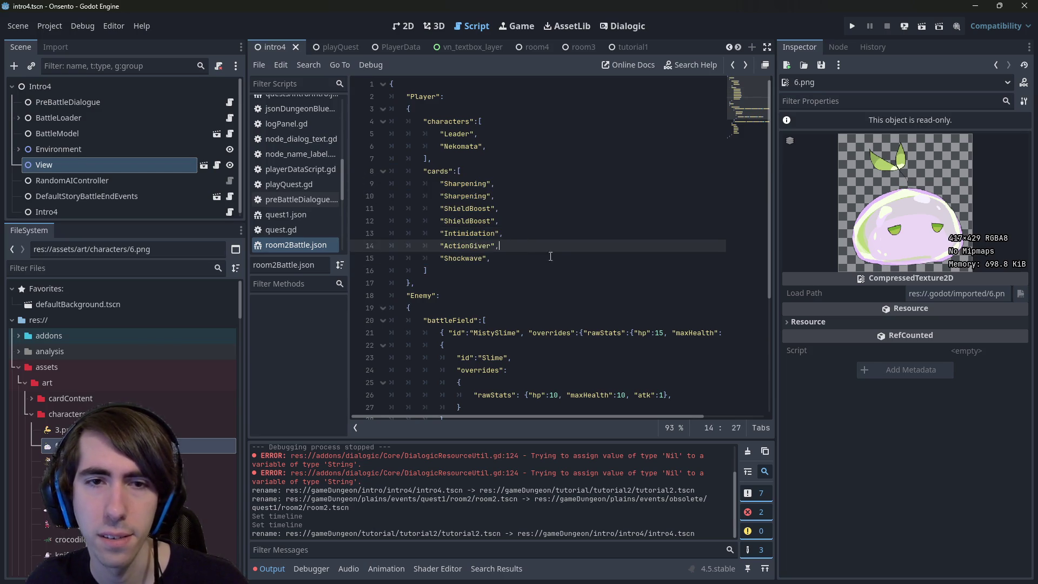
{"action": "left_click", "coordinate": [558, 262]}
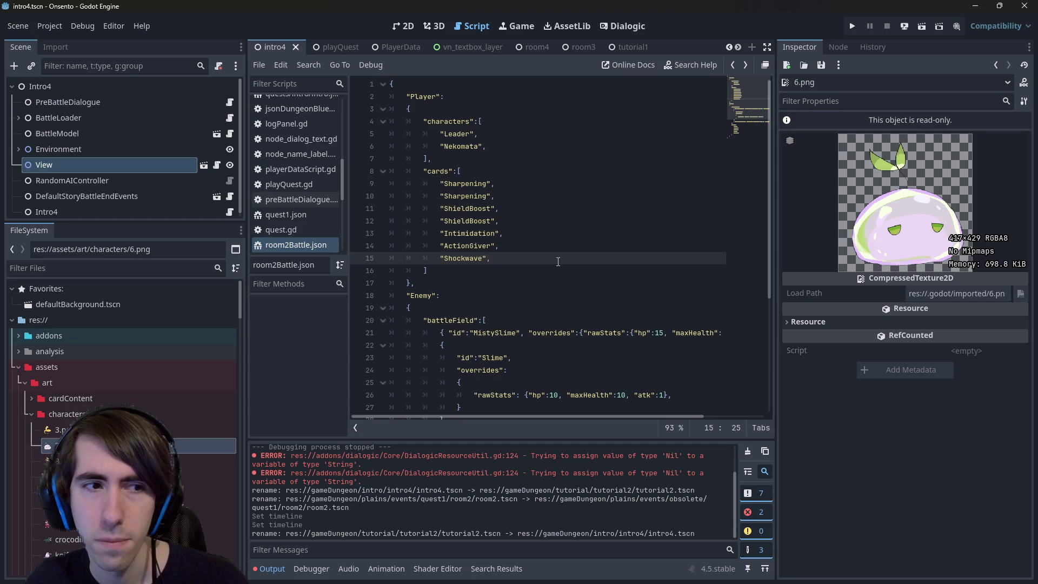
{"action": "scroll", "coordinate": [541, 287], "scroll_direction": "down", "scroll_amount": 4}
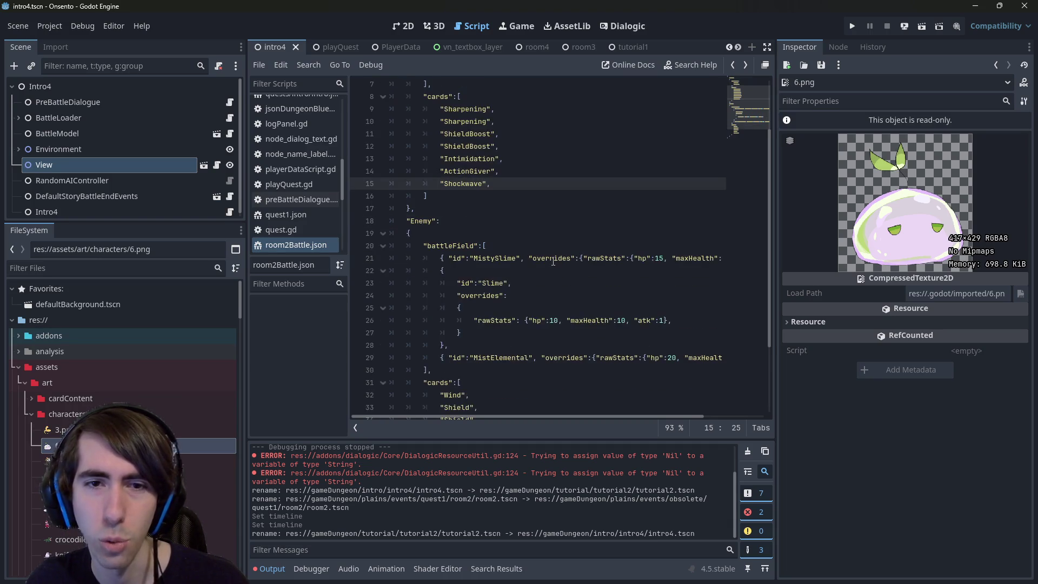
{"action": "scroll", "coordinate": [525, 312], "scroll_direction": "up", "scroll_amount": 1}
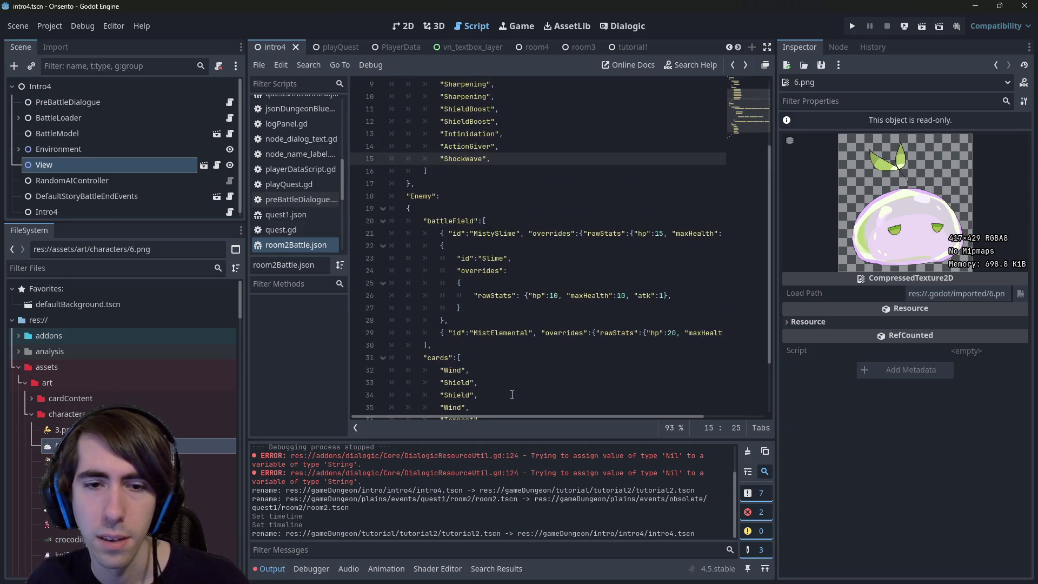
{"action": "left_click_drag", "start_coordinate": [518, 417], "coordinate": [602, 410]}
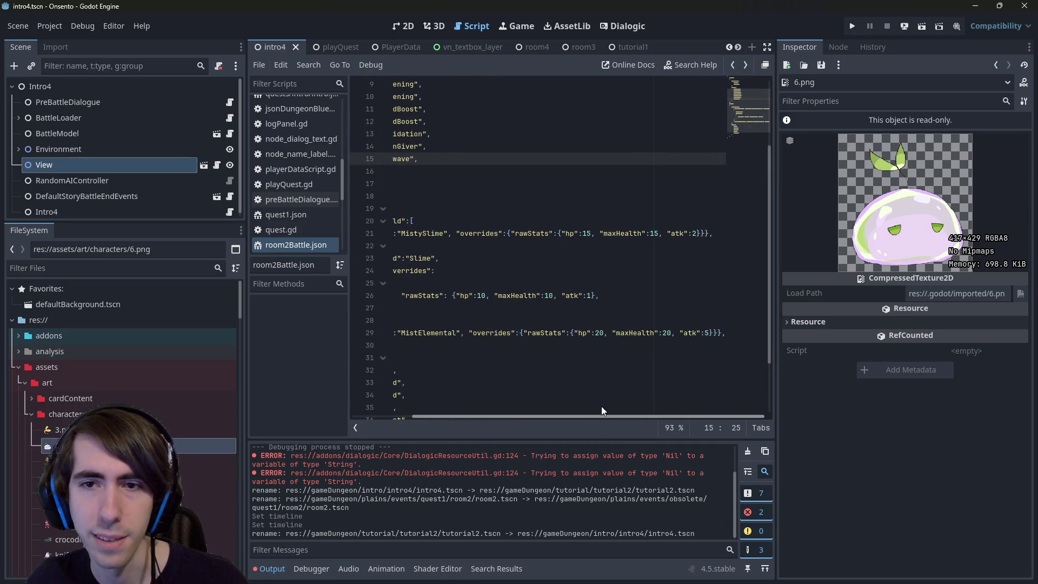
Check MistySlime's atk value and return to the end of the Tempest entry.
{"action": "left_click", "coordinate": [696, 234]}
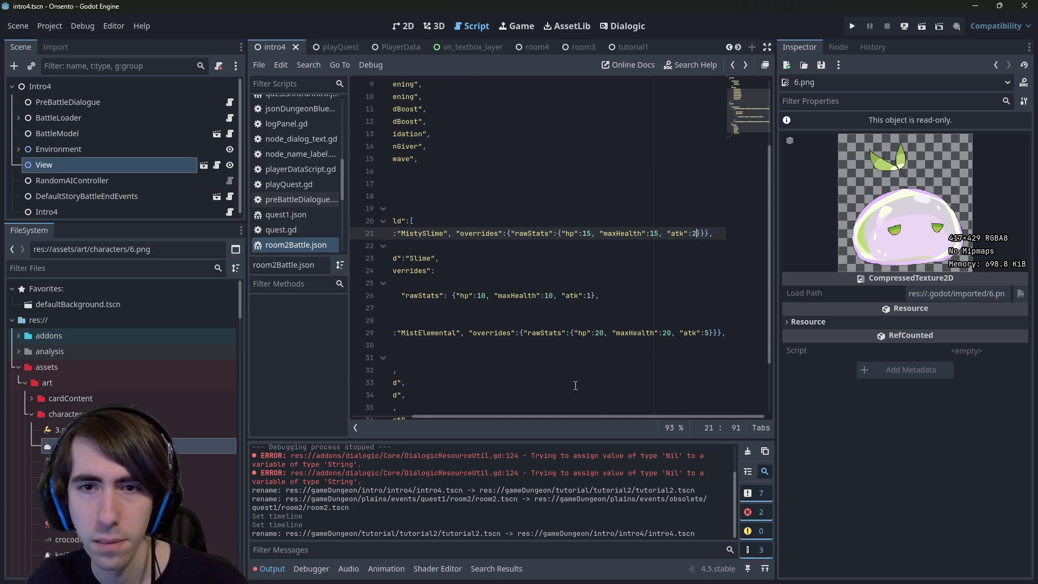
{"action": "left_click_drag", "start_coordinate": [572, 418], "coordinate": [471, 413]}
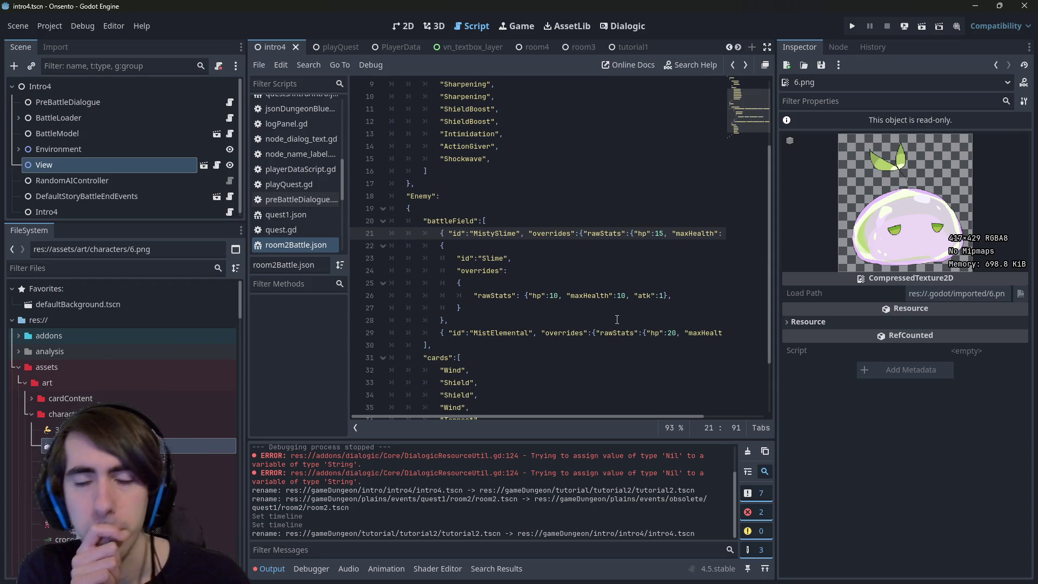
{"action": "mouse_move", "coordinate": [520, 416]}
{"action": "left_mouse_down"}
{"action": "mouse_move", "coordinate": [673, 400]}
{"action": "mouse_move", "coordinate": [469, 411]}
{"action": "left_mouse_up"}
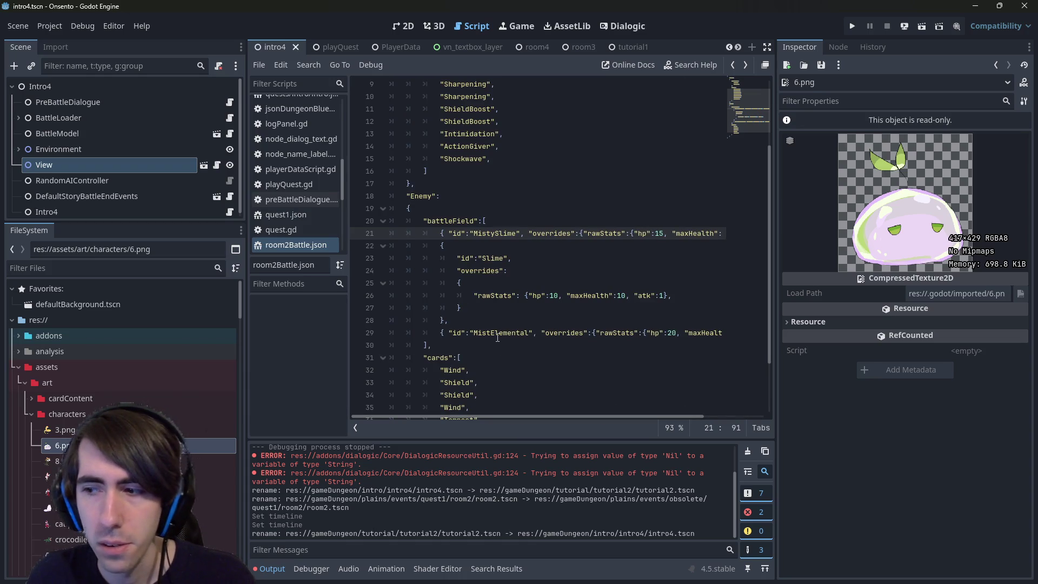
{"action": "scroll", "coordinate": [497, 337], "scroll_direction": "down", "scroll_amount": 2}
{"action": "scroll", "coordinate": [498, 337], "scroll_direction": "up", "scroll_amount": 5}
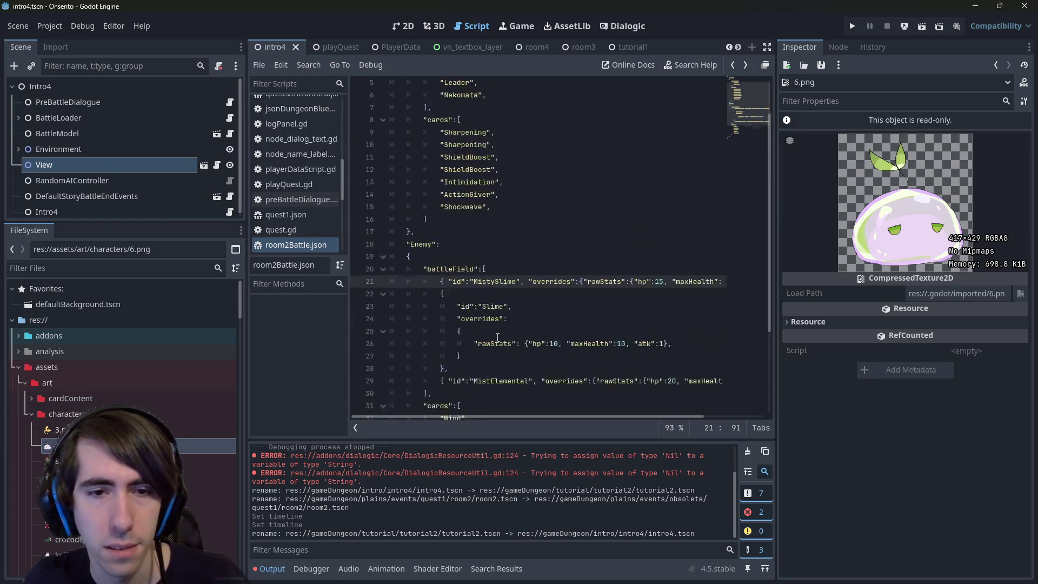
{"action": "scroll", "coordinate": [505, 351], "scroll_direction": "down", "scroll_amount": 4}
{"action": "left_click", "coordinate": [509, 369]}
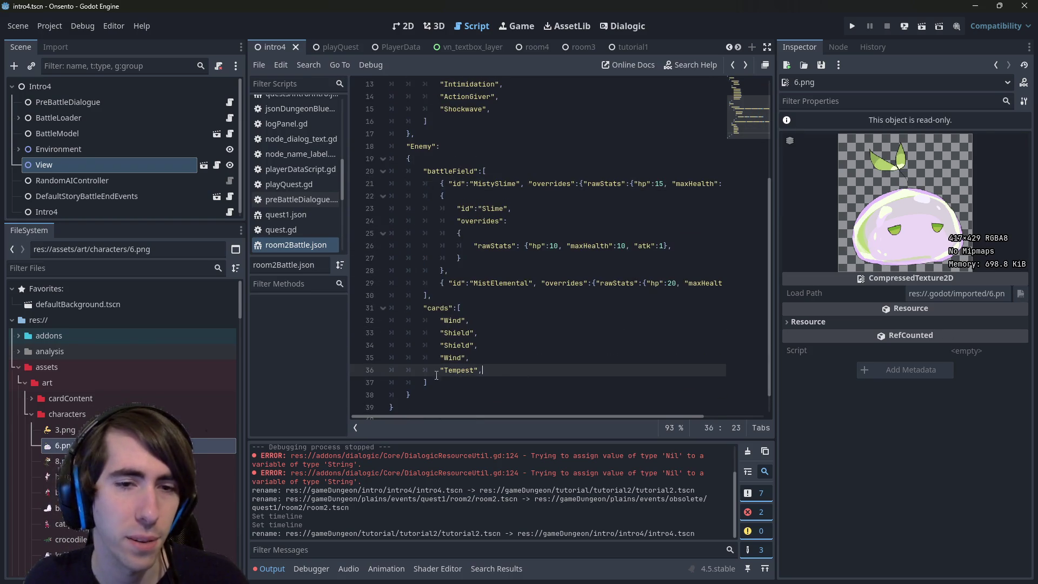
{"action": "double_click", "coordinate": [84, 387]}
{"action": "scroll", "coordinate": [83, 388], "scroll_direction": "down", "scroll_amount": 5}
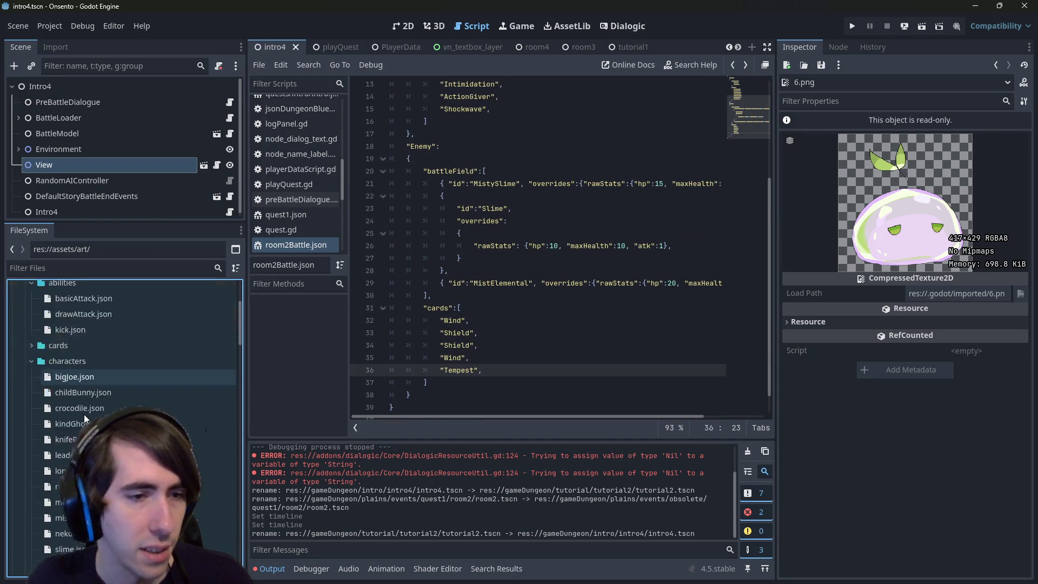
{"action": "scroll", "coordinate": [83, 407], "scroll_direction": "up", "scroll_amount": 1}
{"action": "scroll", "coordinate": [83, 405], "scroll_direction": "down", "scroll_amount": 2}
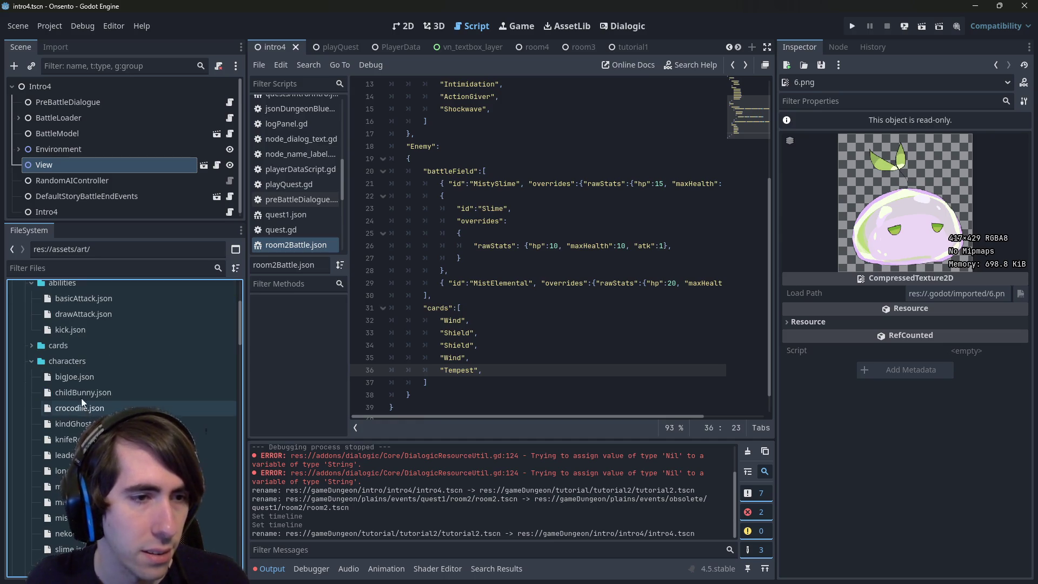
{"action": "double_click", "coordinate": [64, 339]}
{"action": "scroll", "coordinate": [114, 361], "scroll_direction": "down", "scroll_amount": 3}
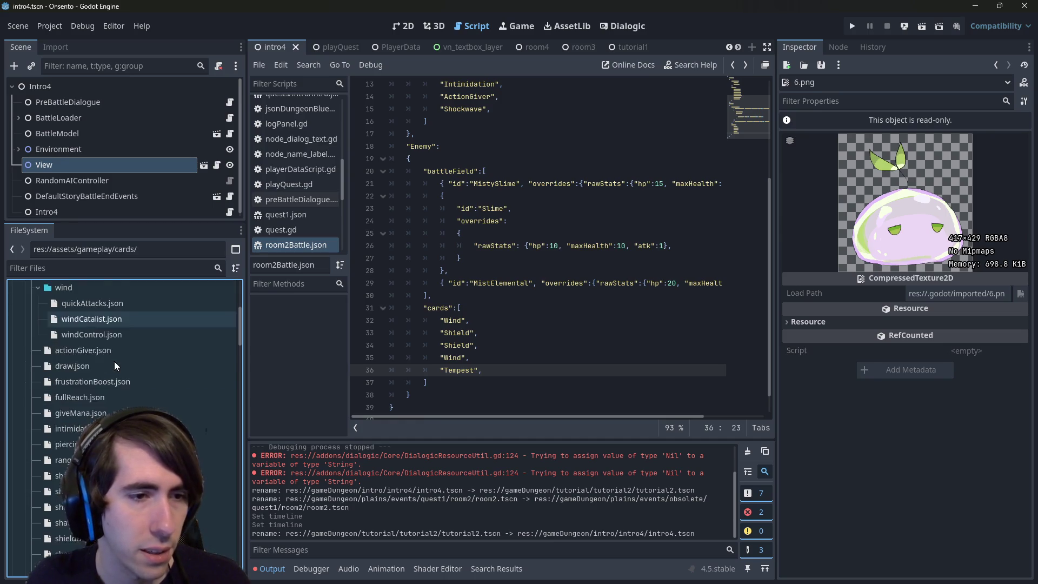
{"action": "left_click", "coordinate": [104, 335]}
{"action": "left_click", "coordinate": [102, 320]}
{"action": "left_click", "coordinate": [101, 309]}
{"action": "left_click", "coordinate": [116, 318]}
{"action": "double_click", "coordinate": [116, 315]}
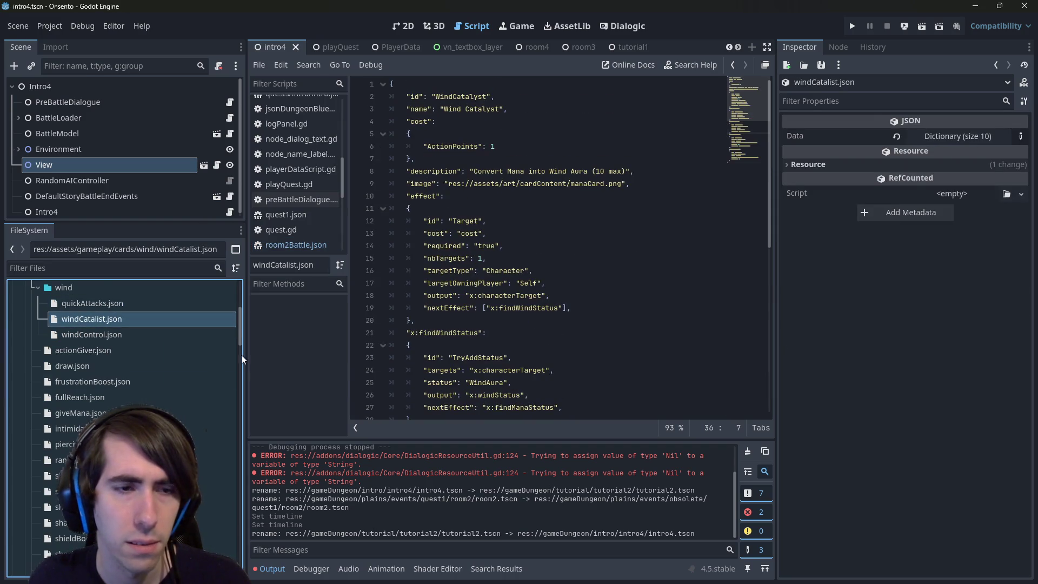
{"action": "scroll", "coordinate": [108, 417], "scroll_direction": "down", "scroll_amount": 3}
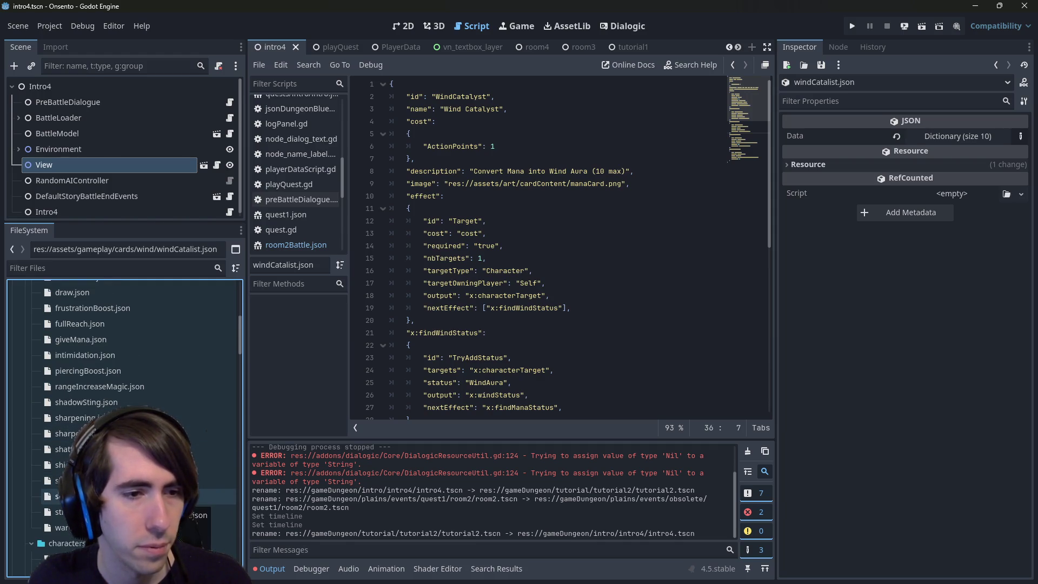
{"action": "left_click", "coordinate": [206, 433]}
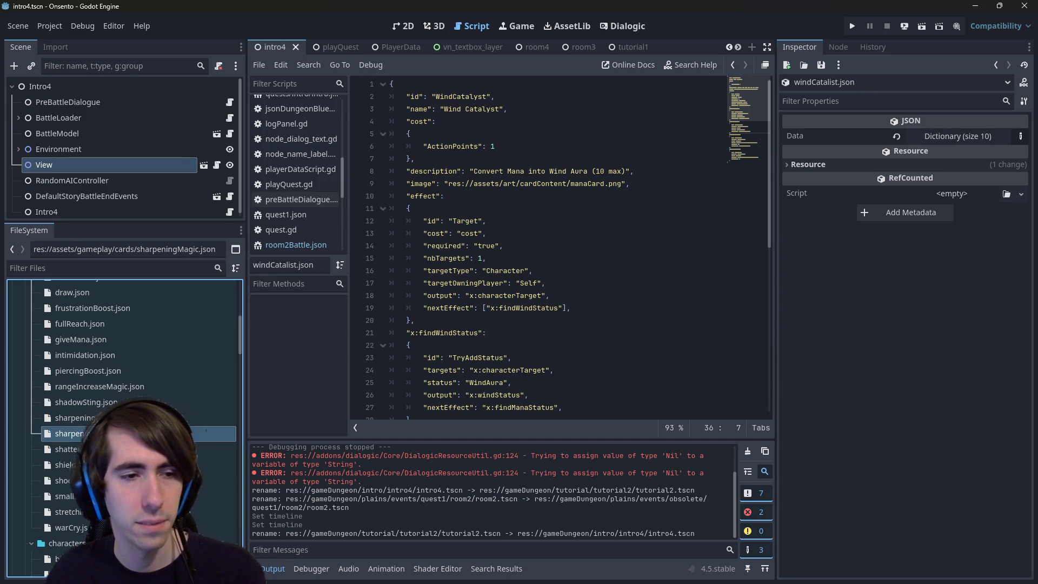
Duplicate sharpeningMagic.json as tempest, move it into wind, then delete that mistaken copy.
{"action": "key", "text": "ctrl+d"}
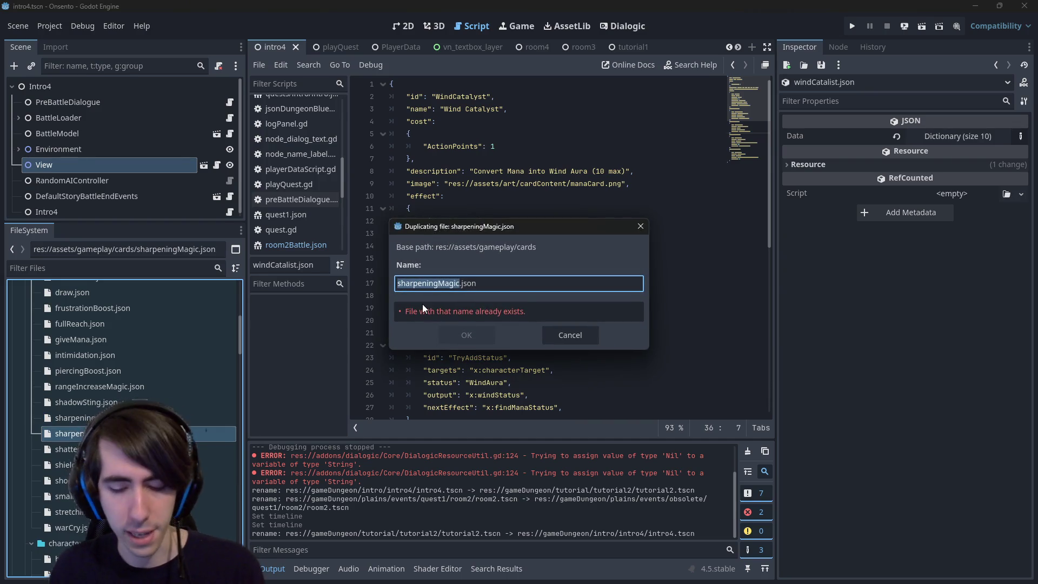
{"action": "type", "text": "tempest"}
{"action": "key", "text": "Return"}
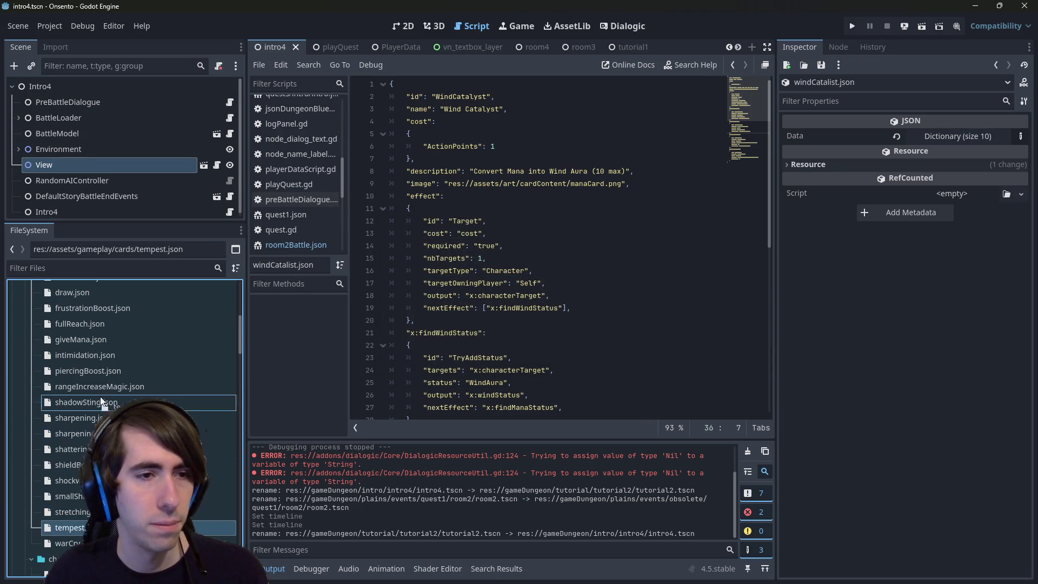
{"action": "scroll", "coordinate": [101, 411], "scroll_direction": "up", "scroll_amount": 5}
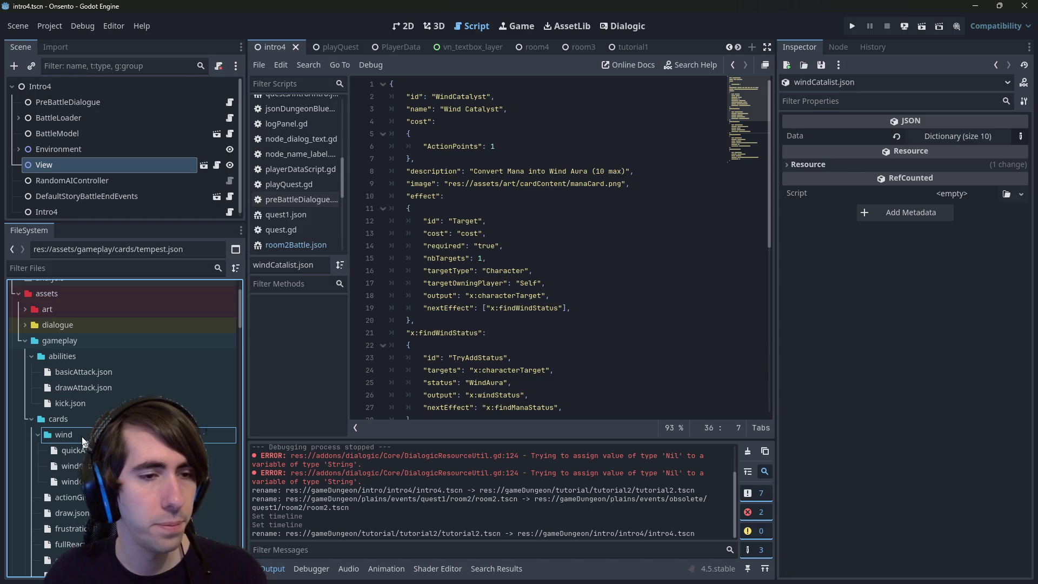
{"action": "left_click_drag", "start_coordinate": [83, 441], "coordinate": [83, 440]}
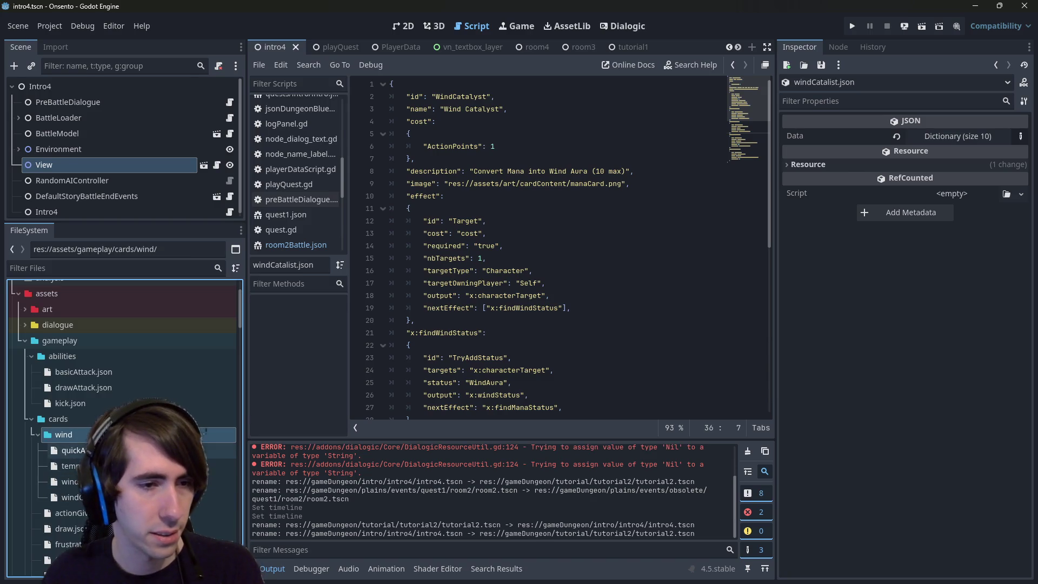
{"action": "left_click", "coordinate": [70, 466]}
{"action": "key", "text": "Delete"}
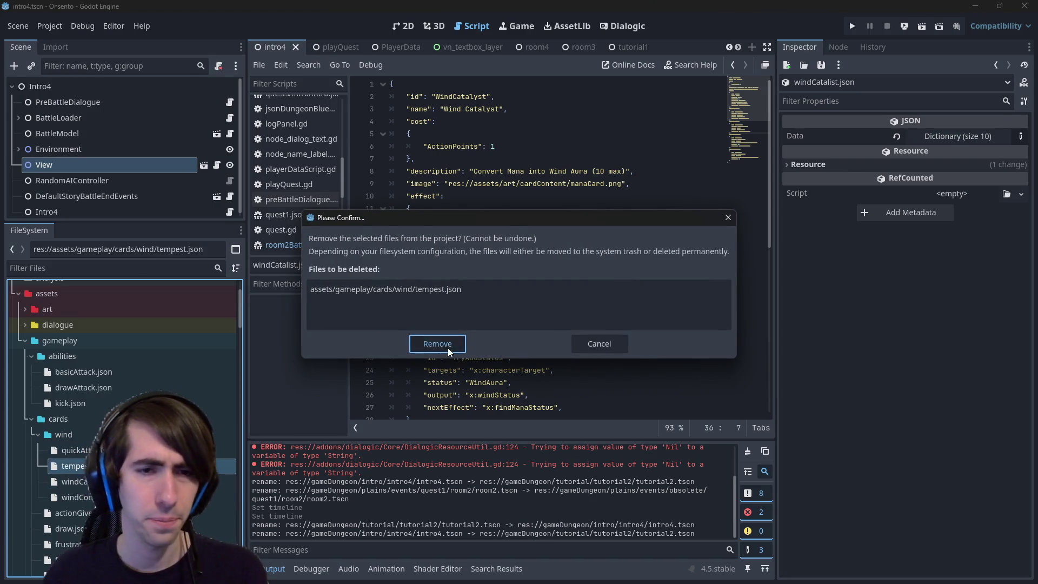
{"action": "left_click", "coordinate": [433, 343]}
Duplicate shadowSting.json as tempest.json in the wind folder and open it.
{"action": "scroll", "coordinate": [122, 465], "scroll_direction": "down", "scroll_amount": 4}
{"action": "scroll", "coordinate": [81, 433], "scroll_direction": "down", "scroll_amount": 3}
{"action": "left_click", "coordinate": [76, 439]}
{"action": "key", "text": "ctrl+d"}
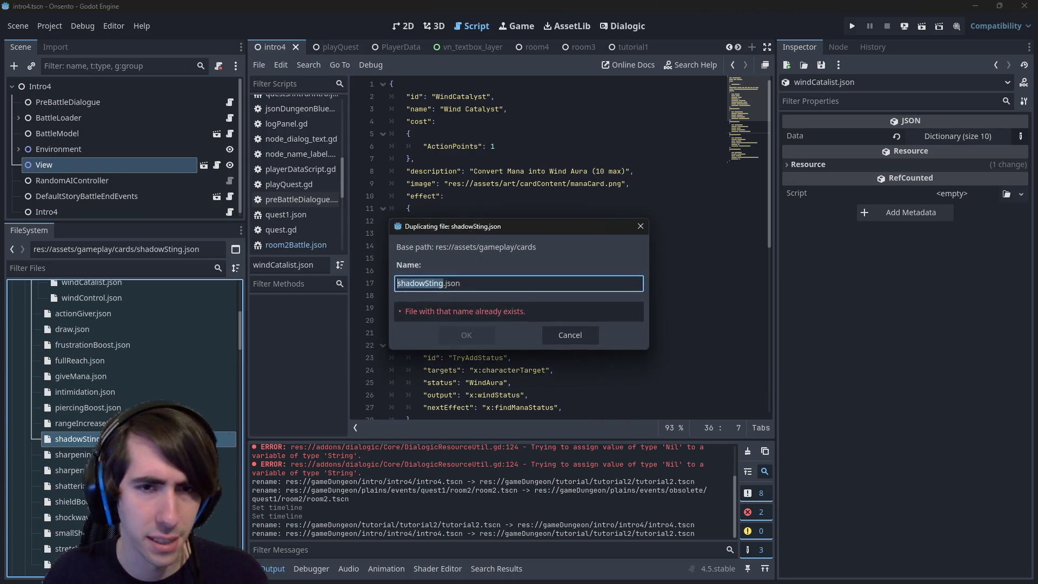
{"action": "type", "text": "tempest"}
{"action": "key", "text": "Return"}
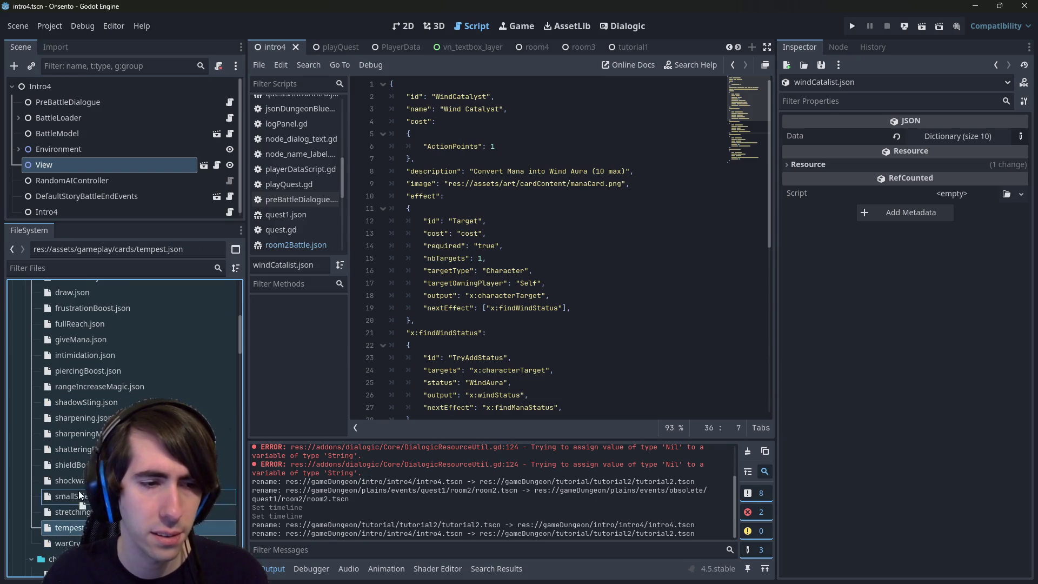
{"action": "scroll", "coordinate": [87, 429], "scroll_direction": "up", "scroll_amount": 5}
{"action": "left_click", "coordinate": [88, 437]}
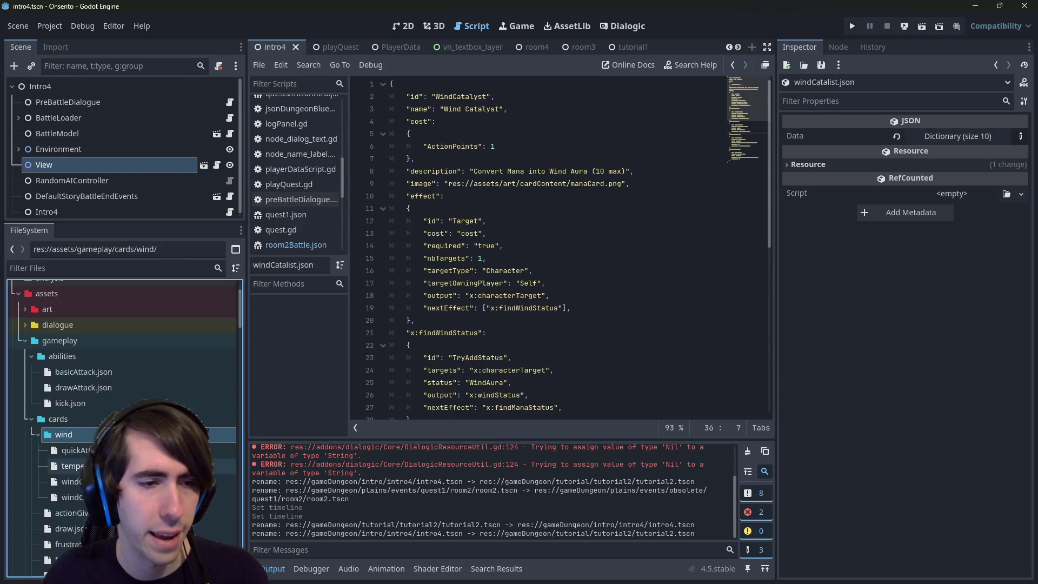
{"action": "double_click", "coordinate": [73, 466]}
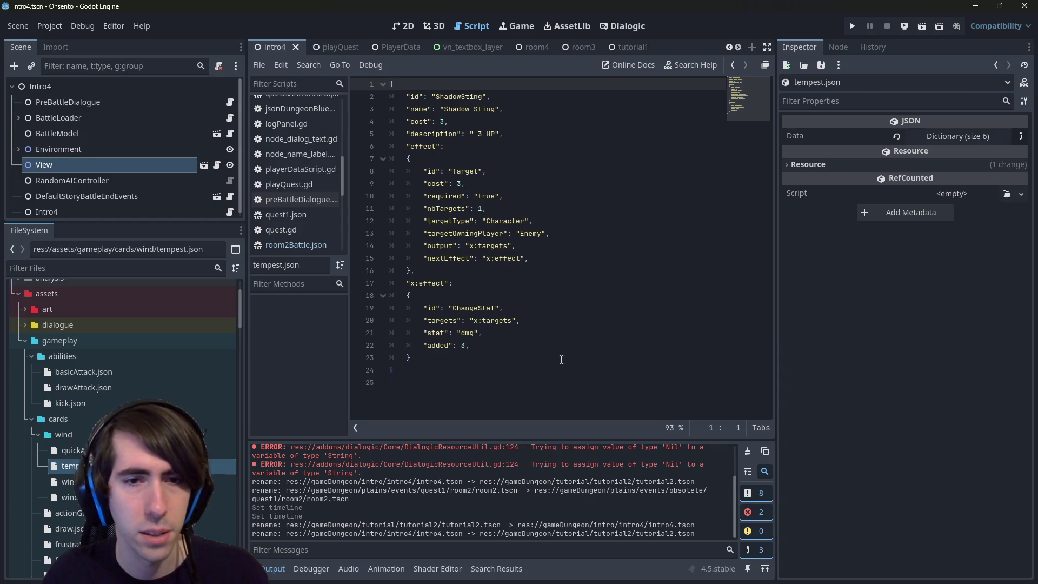
Inspect tempest.json's effect block, noting target type Character and owning player Enemy.
{"action": "left_click_drag", "start_coordinate": [560, 357], "coordinate": [391, 295]}
{"action": "left_click", "coordinate": [525, 335]}
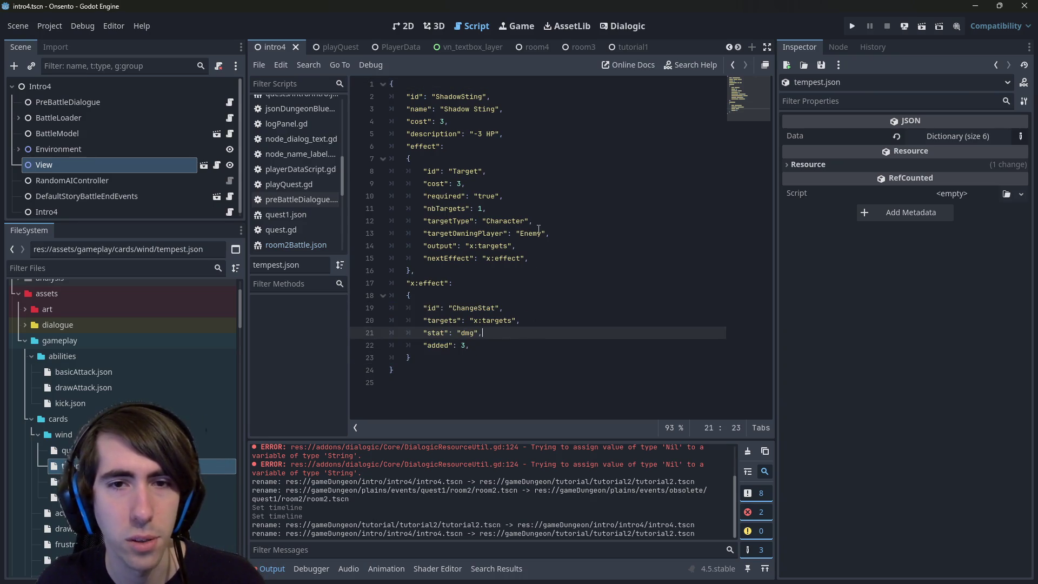
{"action": "double_click", "coordinate": [499, 216]}
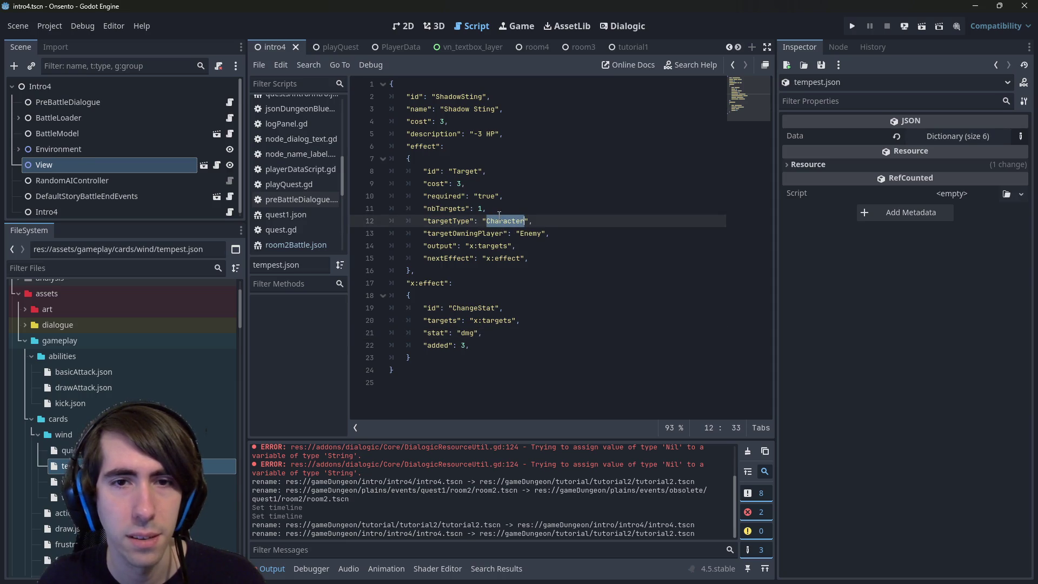
{"action": "double_click", "coordinate": [532, 233]}
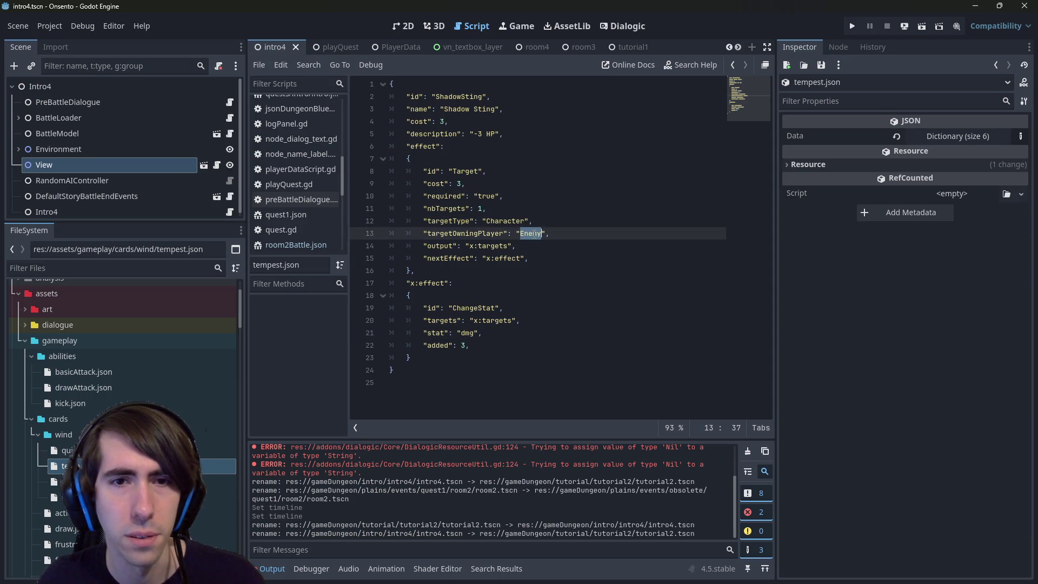
{"action": "left_click", "coordinate": [485, 208]}
Select the targetType key and start a Find in Files search for it.
{"action": "left_click", "coordinate": [467, 221]}
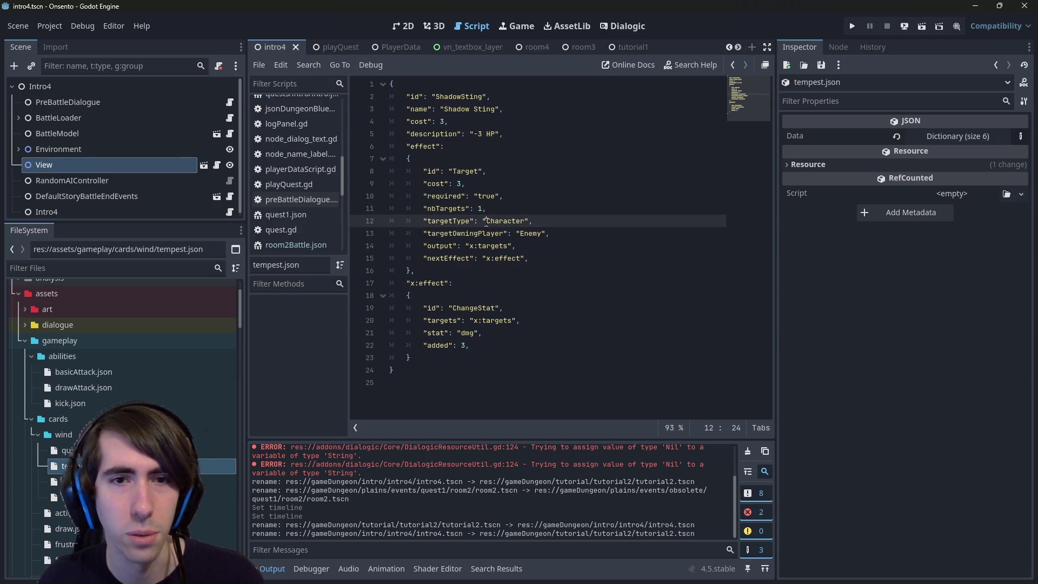
{"action": "double_click", "coordinate": [467, 221]}
{"action": "left_click", "coordinate": [483, 233]}
{"action": "double_click", "coordinate": [483, 233]}
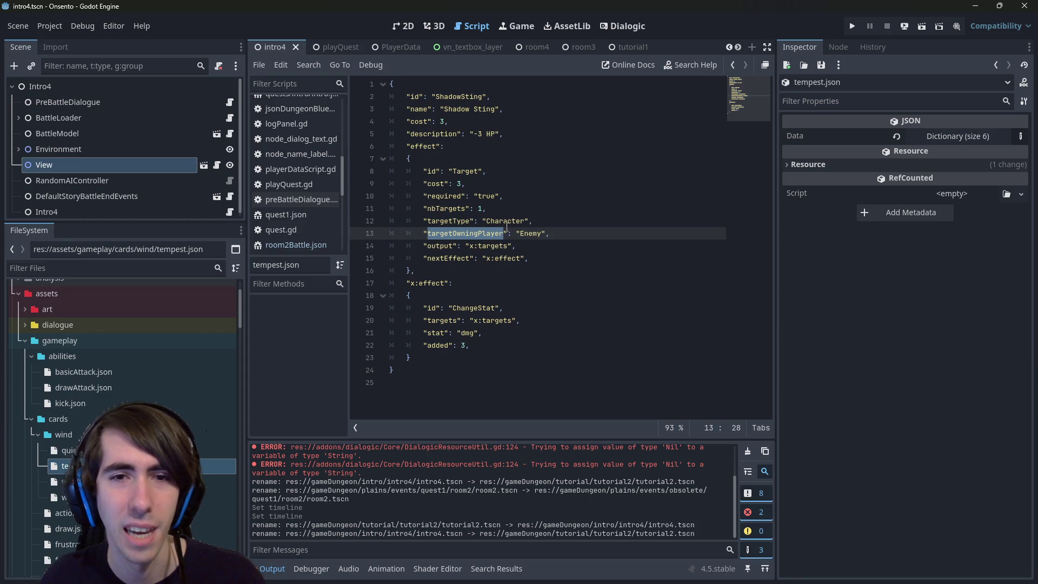
{"action": "double_click", "coordinate": [459, 222]}
{"action": "key", "text": "ctrl+shift+f"}
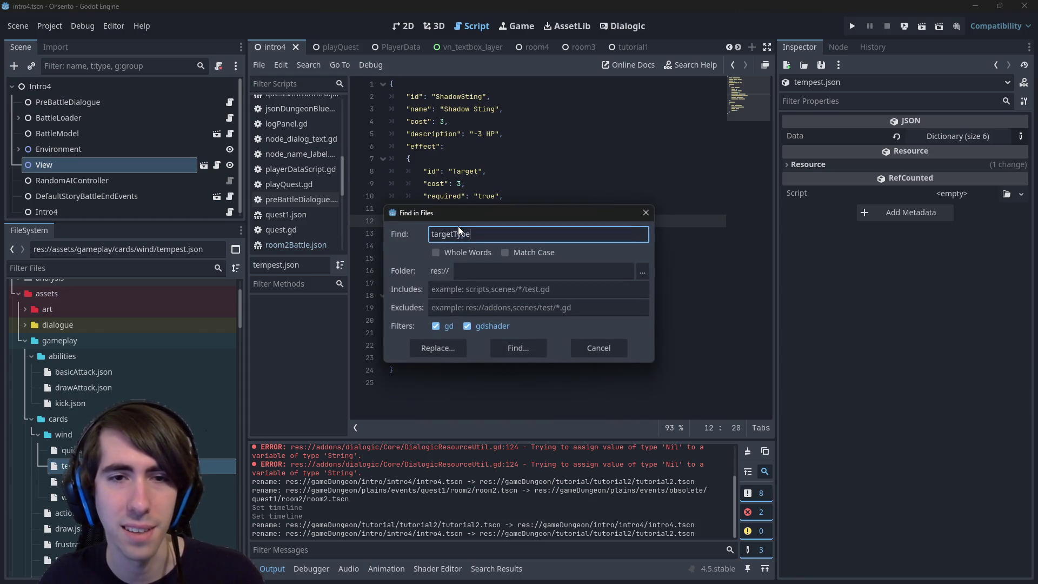
Run the targetType search and jump to its definition in targetEffect.gd.
{"action": "key", "text": "Return"}
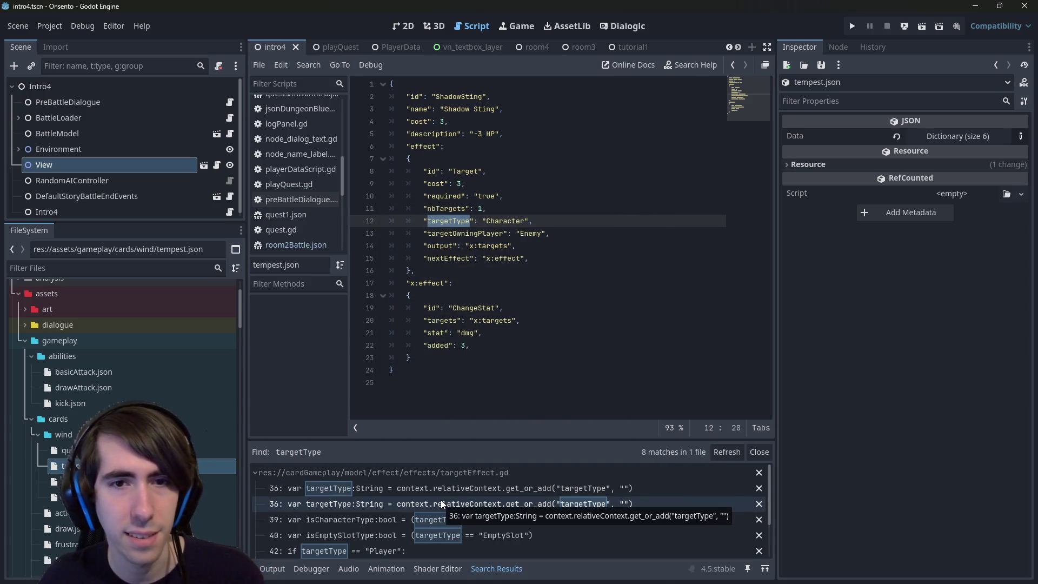
{"action": "scroll", "coordinate": [449, 494], "scroll_direction": "down", "scroll_amount": 1}
{"action": "left_click", "coordinate": [448, 494]}
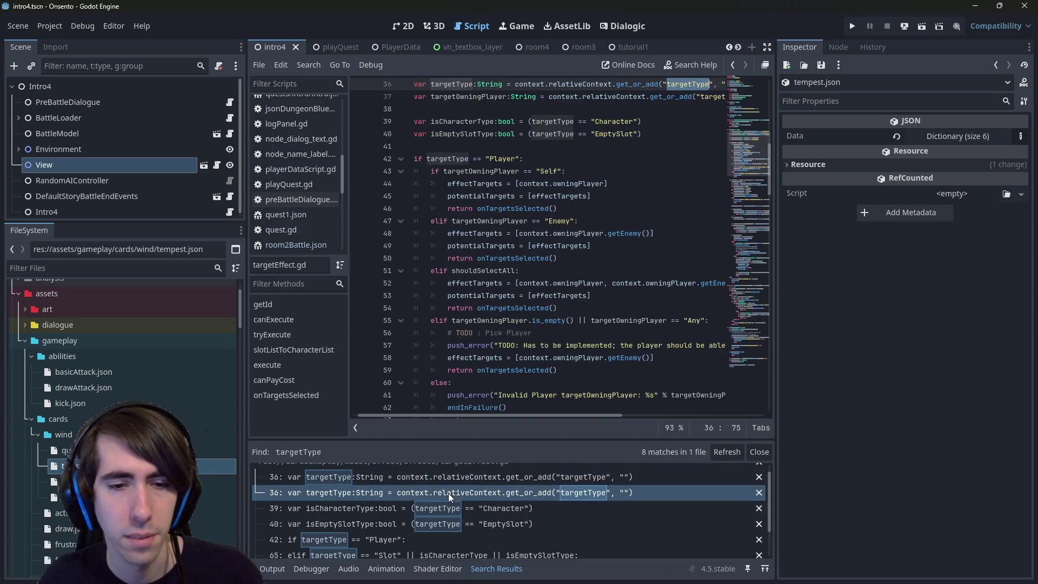
{"action": "scroll", "coordinate": [724, 139], "scroll_direction": "up", "scroll_amount": 1}
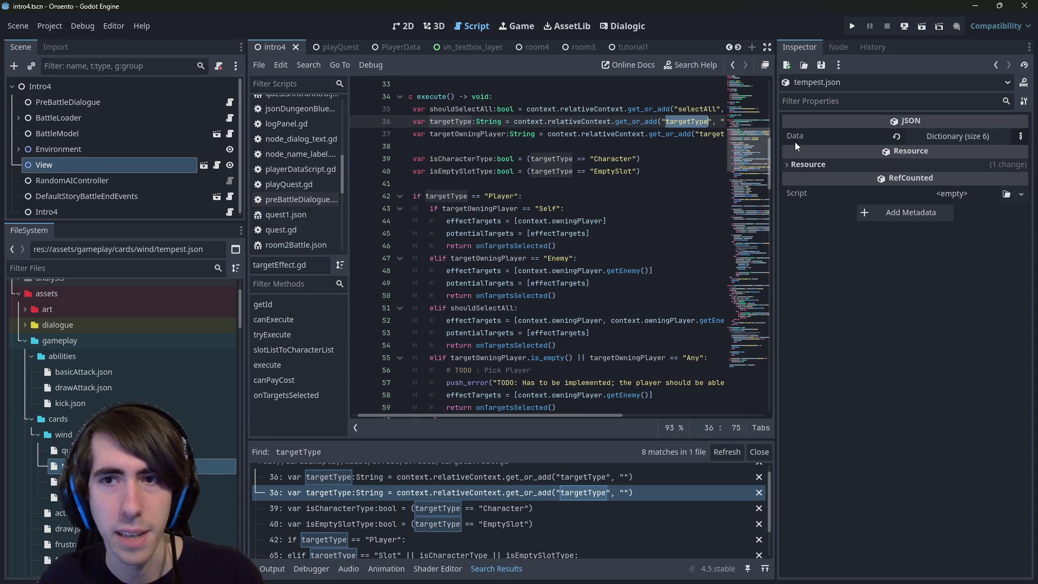
{"action": "left_click_drag", "start_coordinate": [774, 141], "coordinate": [877, 141]}
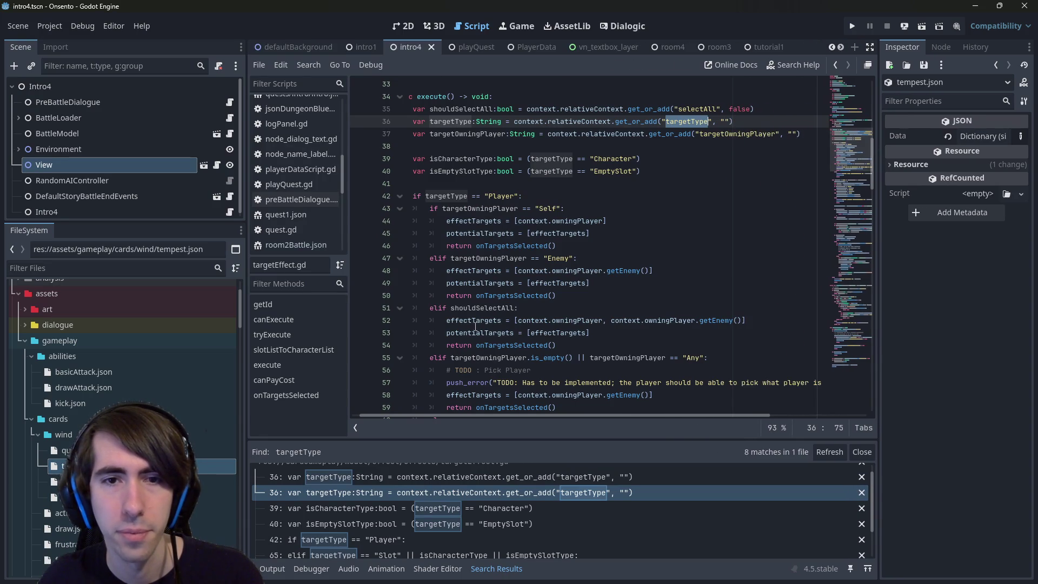
{"action": "scroll", "coordinate": [475, 327], "scroll_direction": "down", "scroll_amount": 2}
{"action": "scroll", "coordinate": [475, 327], "scroll_direction": "down", "scroll_amount": 1}
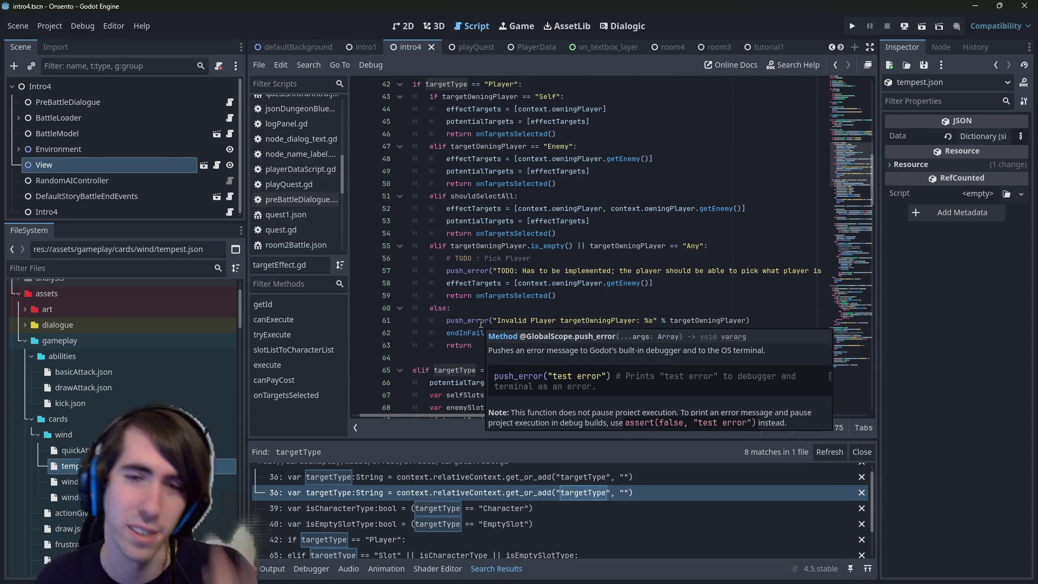
{"action": "scroll", "coordinate": [584, 269], "scroll_direction": "down", "scroll_amount": 1}
{"action": "scroll", "coordinate": [581, 269], "scroll_direction": "up", "scroll_amount": 3}
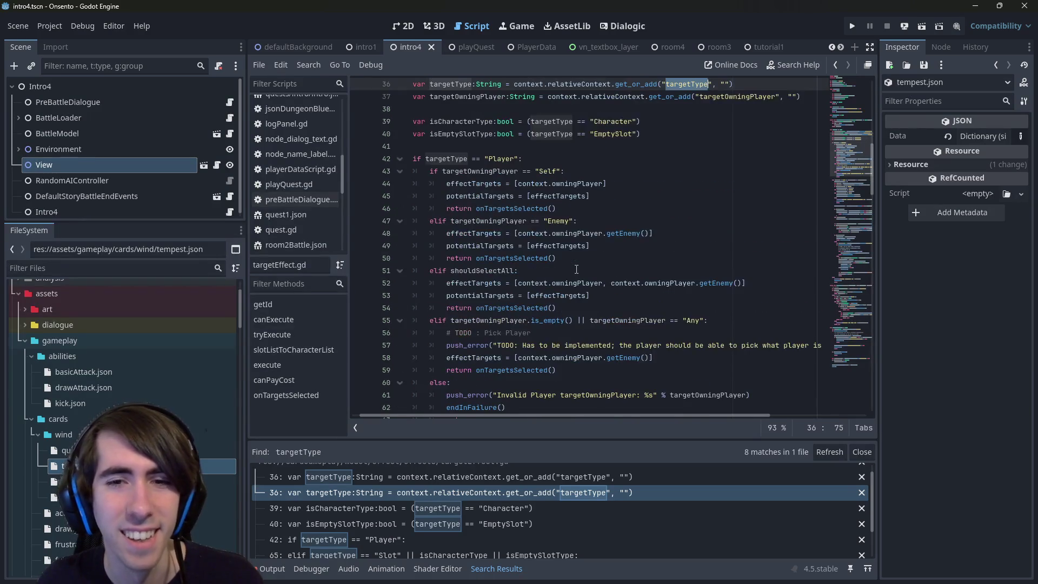
Trace targetOwningPlayer, targetType and selectAll uses in targetEffect.gd, then return to tempest.json.
{"action": "double_click", "coordinate": [611, 320]}
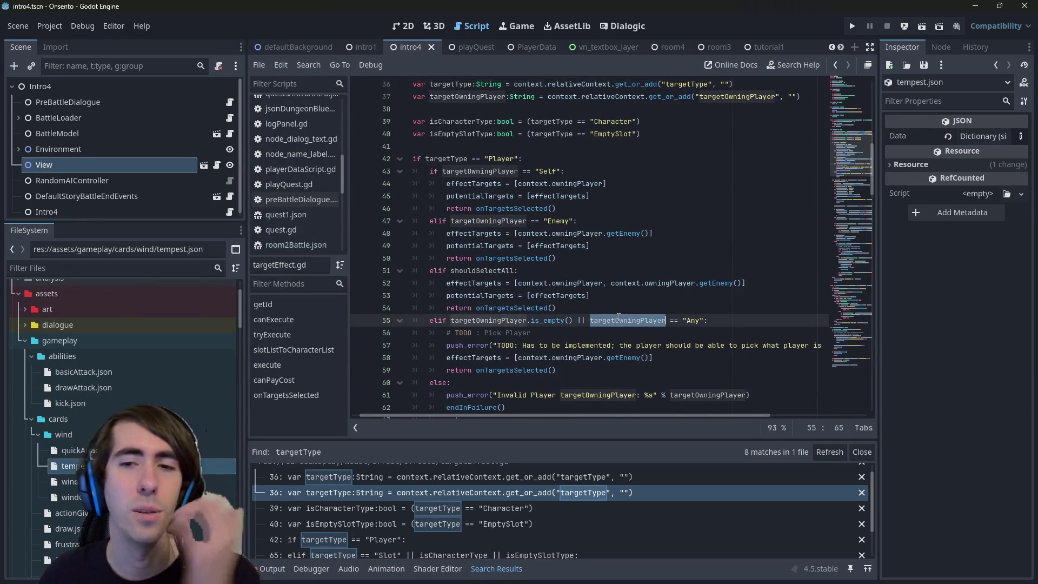
{"action": "scroll", "coordinate": [611, 314], "scroll_direction": "down", "scroll_amount": 5}
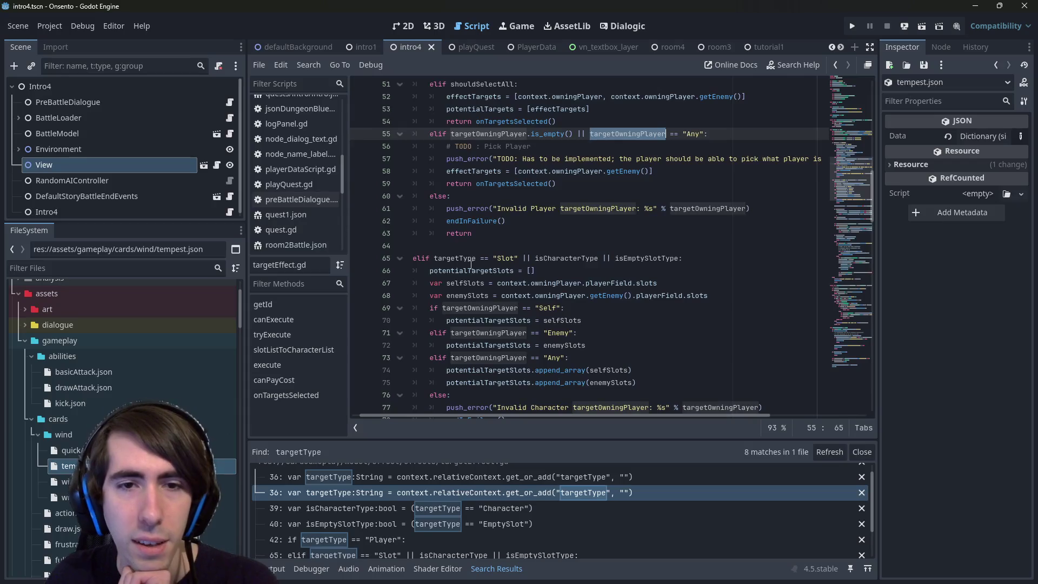
{"action": "double_click", "coordinate": [450, 258]}
{"action": "scroll", "coordinate": [576, 219], "scroll_direction": "down", "scroll_amount": 3}
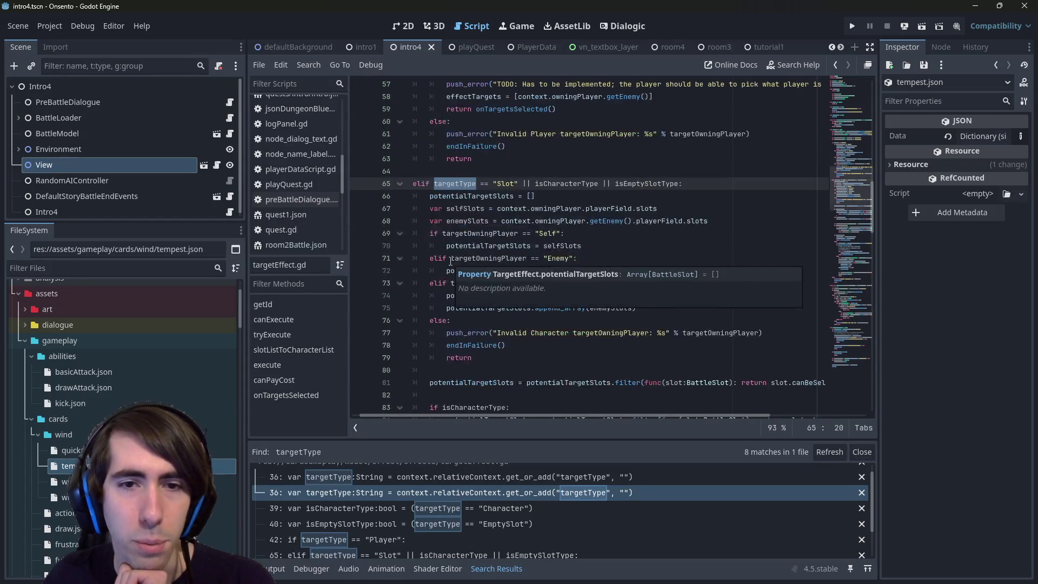
{"action": "scroll", "coordinate": [581, 218], "scroll_direction": "down", "scroll_amount": 5}
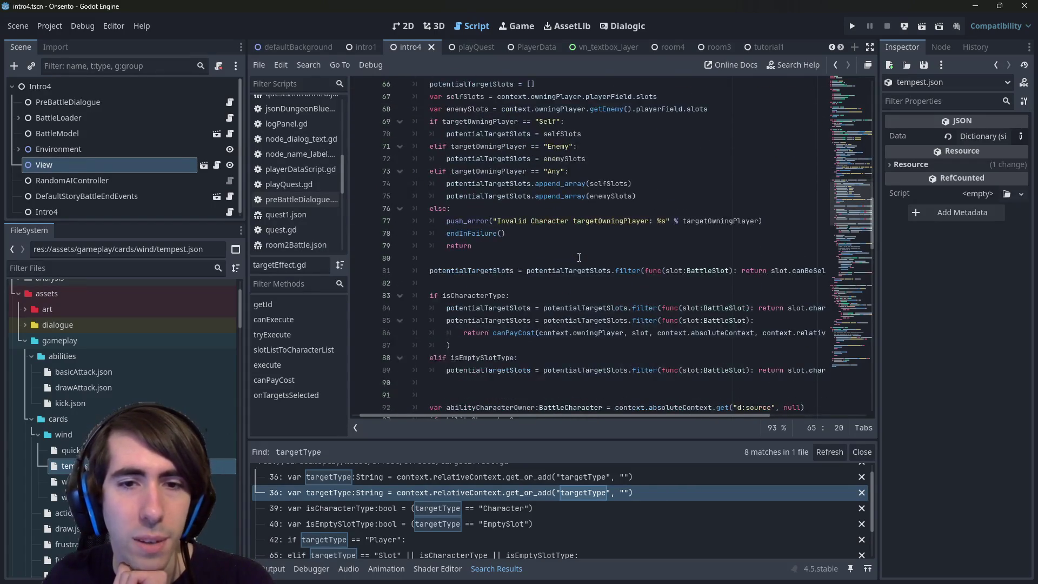
{"action": "scroll", "coordinate": [579, 258], "scroll_direction": "down", "scroll_amount": 3}
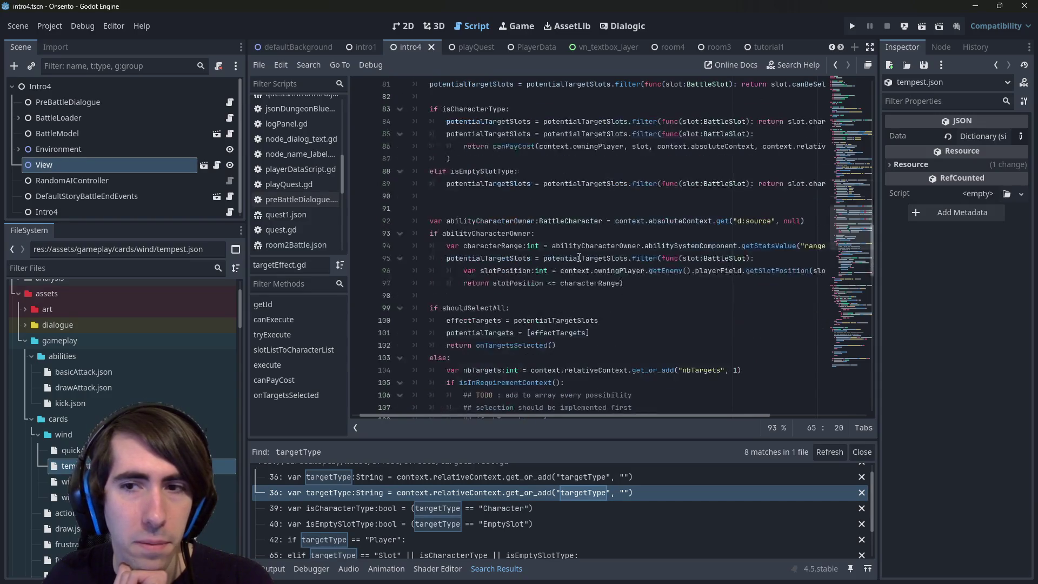
{"action": "scroll", "coordinate": [579, 258], "scroll_direction": "down", "scroll_amount": 2}
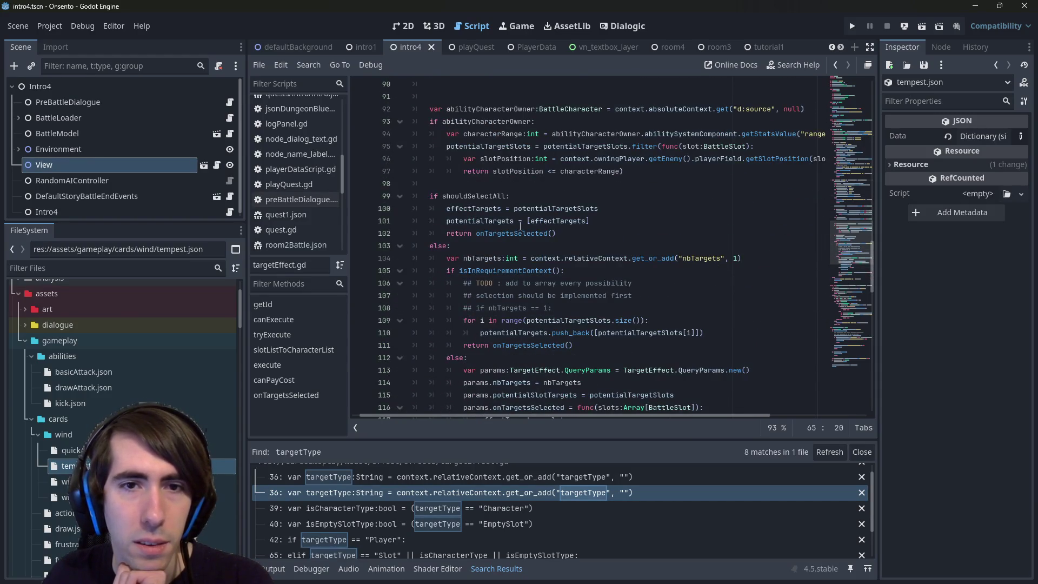
{"action": "double_click", "coordinate": [475, 195]}
{"action": "key", "text": "shift+F3"}
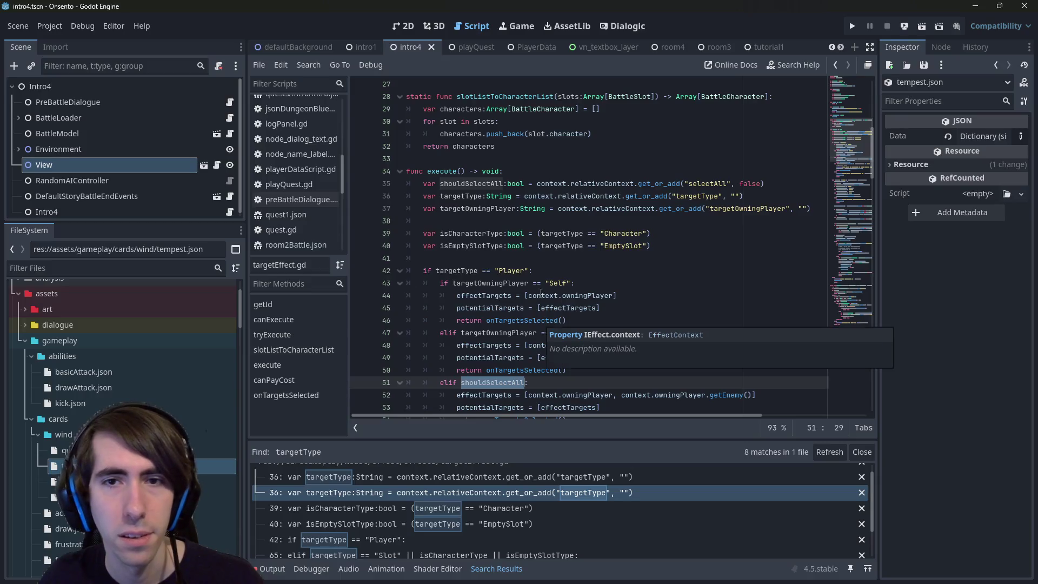
{"action": "double_click", "coordinate": [708, 184]}
{"action": "key", "text": "ctrl+c"}
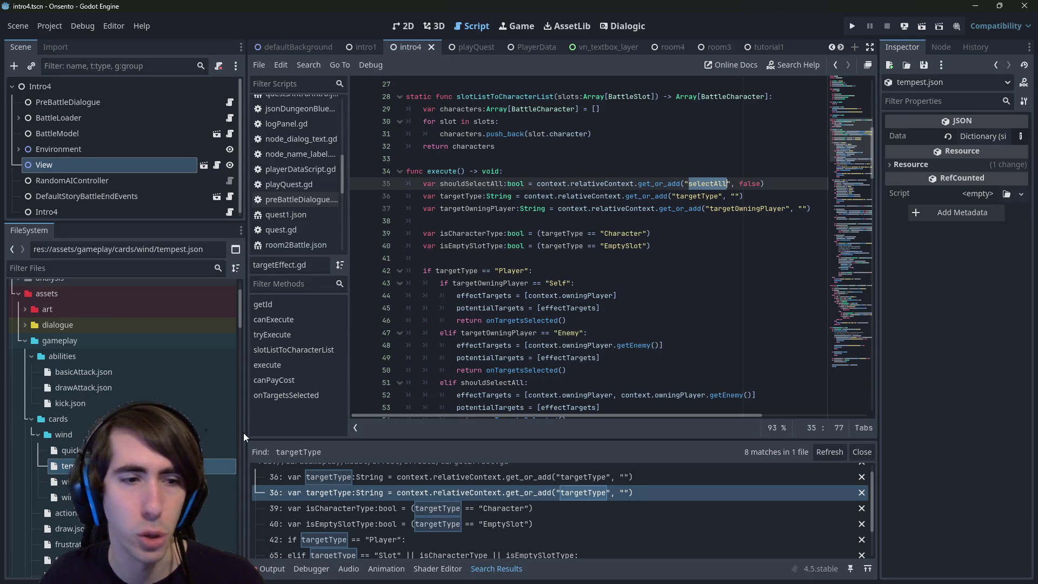
{"action": "key", "text": "alt+Left"}
{"action": "left_click", "coordinate": [579, 221]}
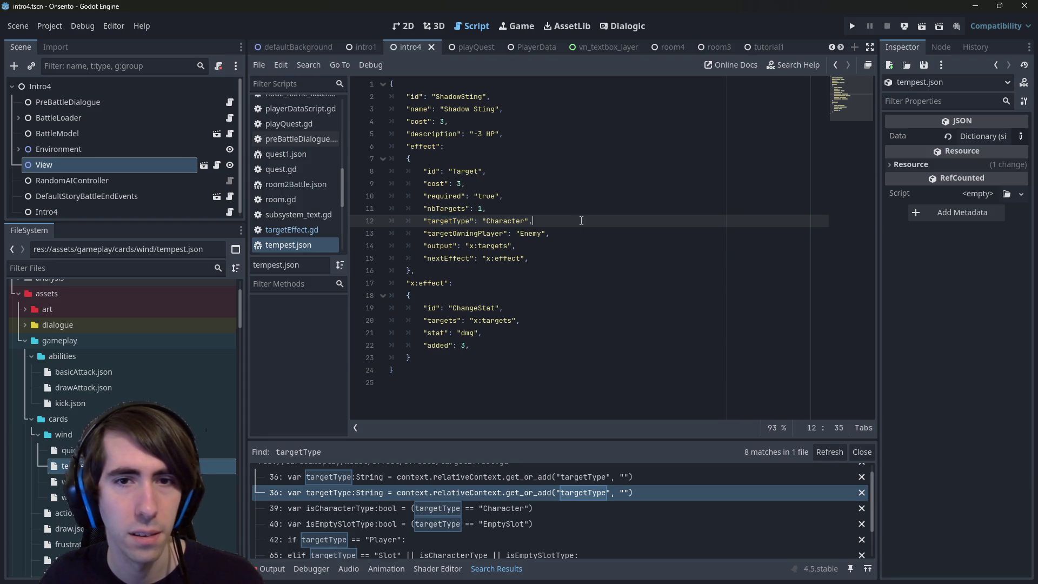
Change line 11's nbTargets entry to selectAll: true and save tempest.json.
{"action": "double_click", "coordinate": [453, 208]}
{"action": "key", "text": "ctrl+v"}
{"action": "double_click", "coordinate": [482, 208]}
{"action": "type", "text": "true"}
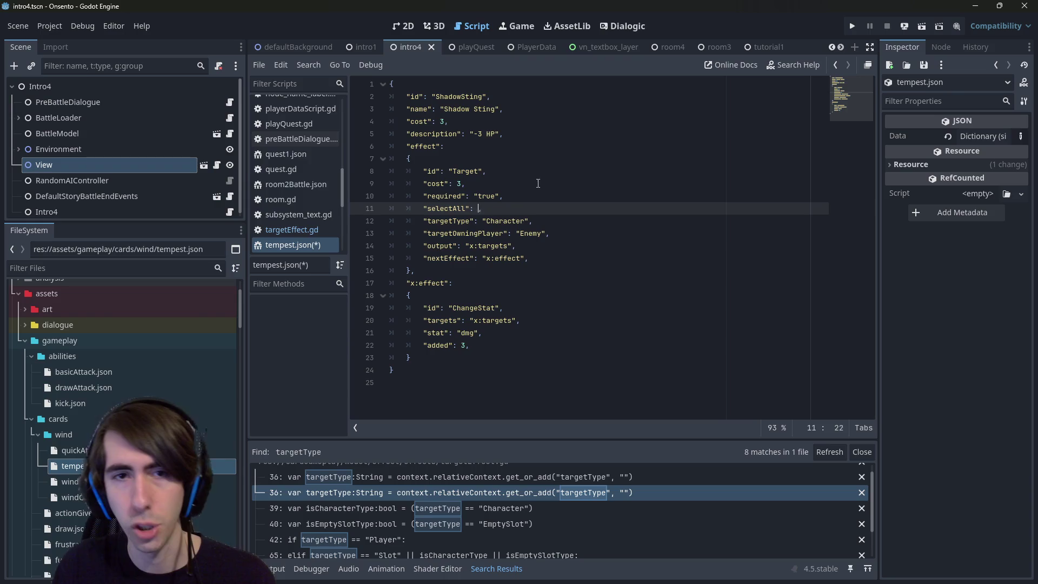
{"action": "key", "text": "BackSpace"}
{"action": "key", "text": "BackSpace"}
{"action": "key", "text": "BackSpace"}
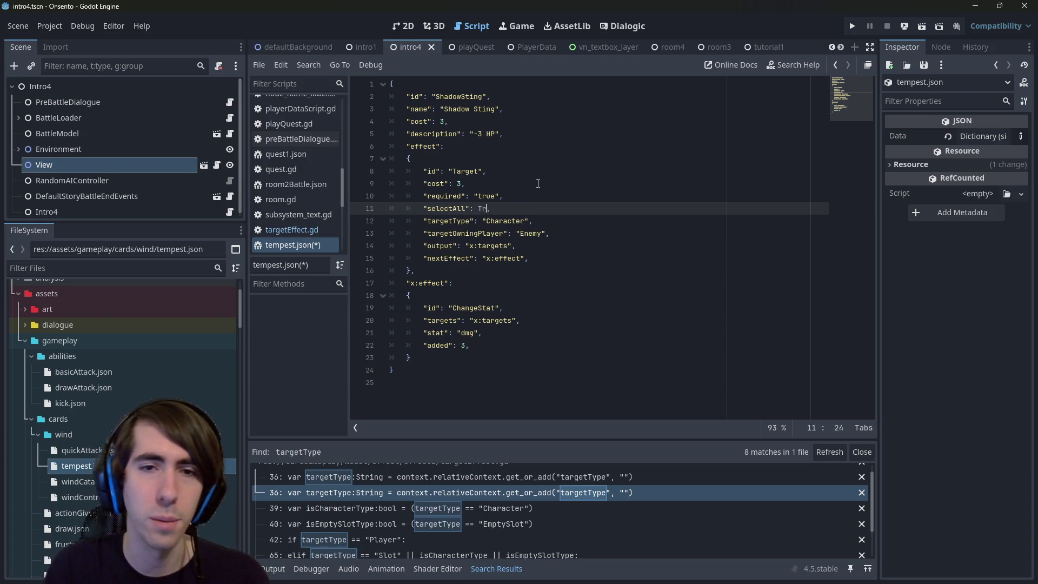
{"action": "key", "text": "BackSpace"}
{"action": "key", "text": "BackSpace"}
{"action": "type", "text": "true"}
{"action": "key", "text": "ctrl+s"}
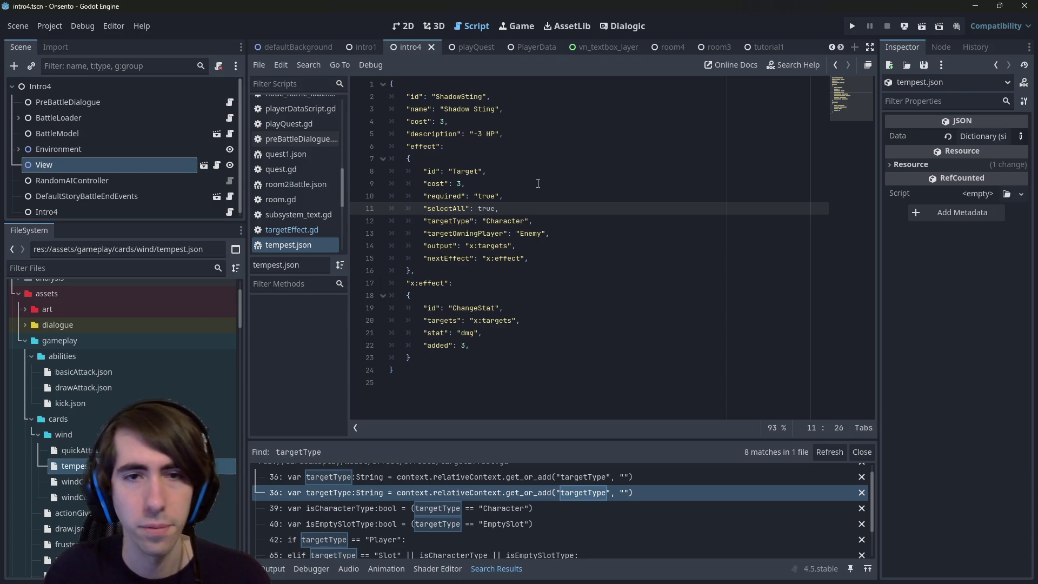
Compare the selectAll key spelling between tempest.json and targetEffect.gd.
{"action": "key", "text": "alt+Left"}
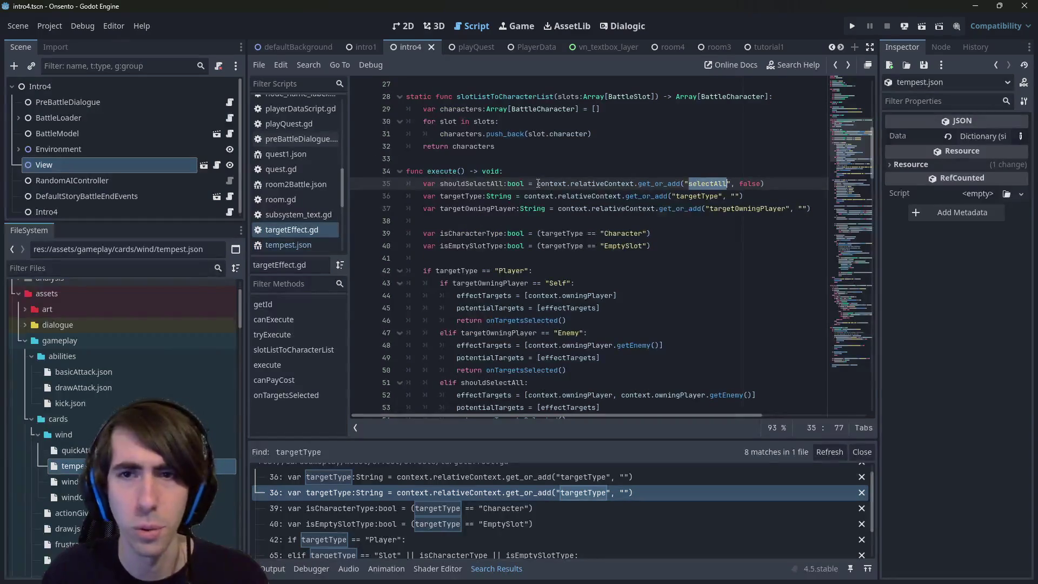
{"action": "key", "text": "alt+Right"}
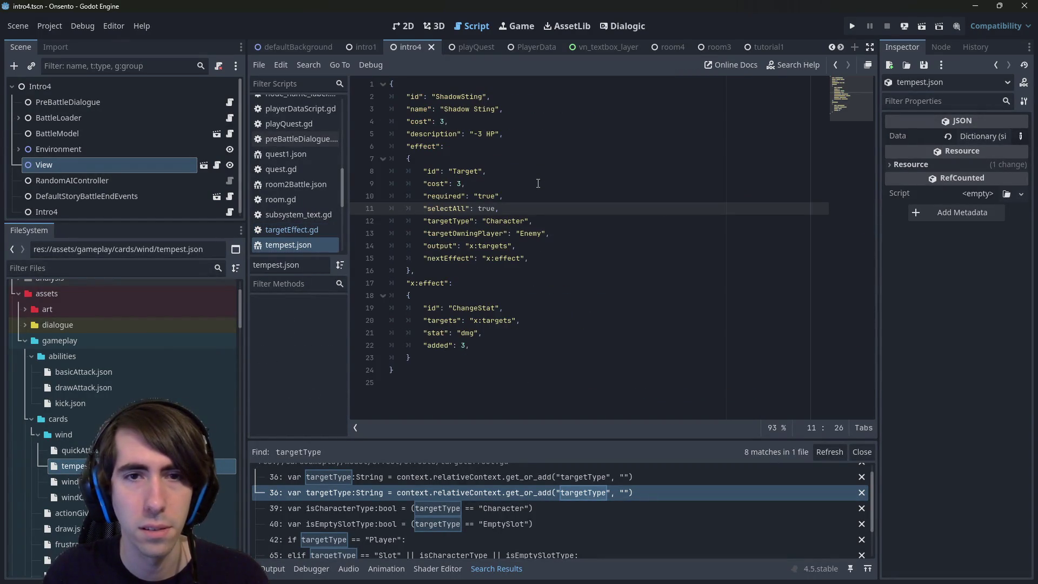
{"action": "double_click", "coordinate": [446, 208]}
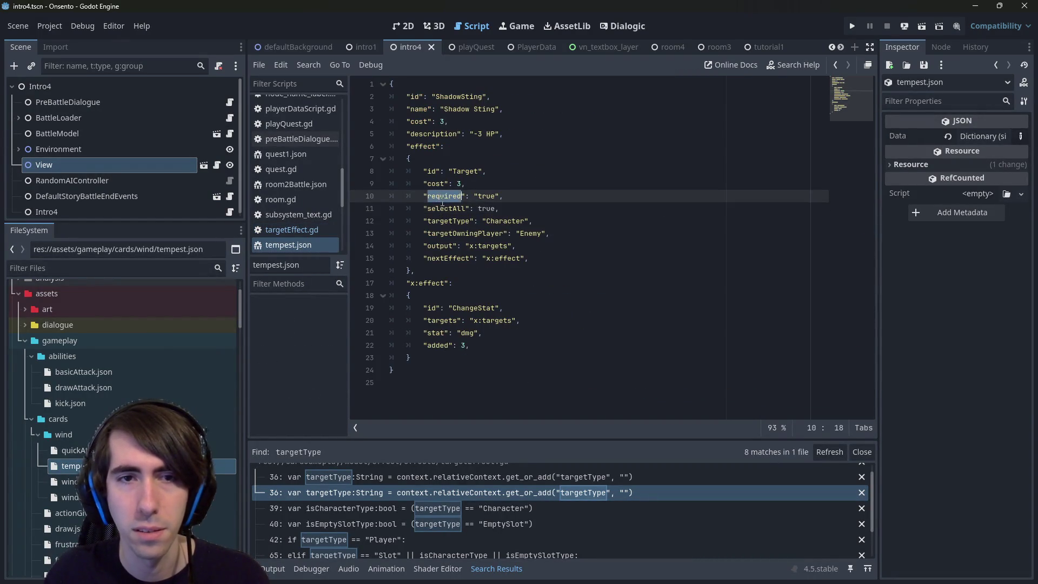
{"action": "key", "text": "alt+Left"}
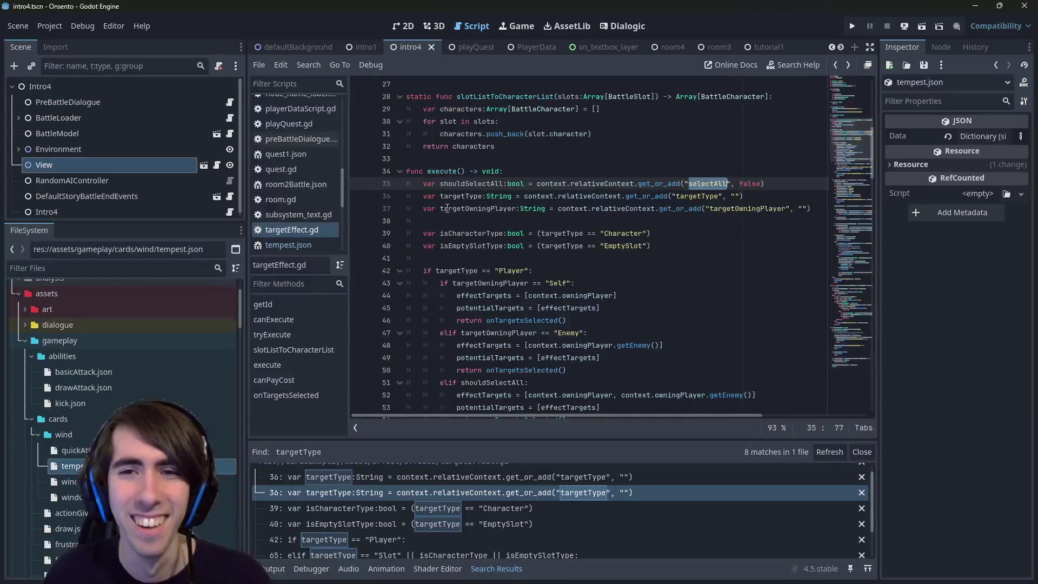
{"action": "key", "text": "alt+Right"}
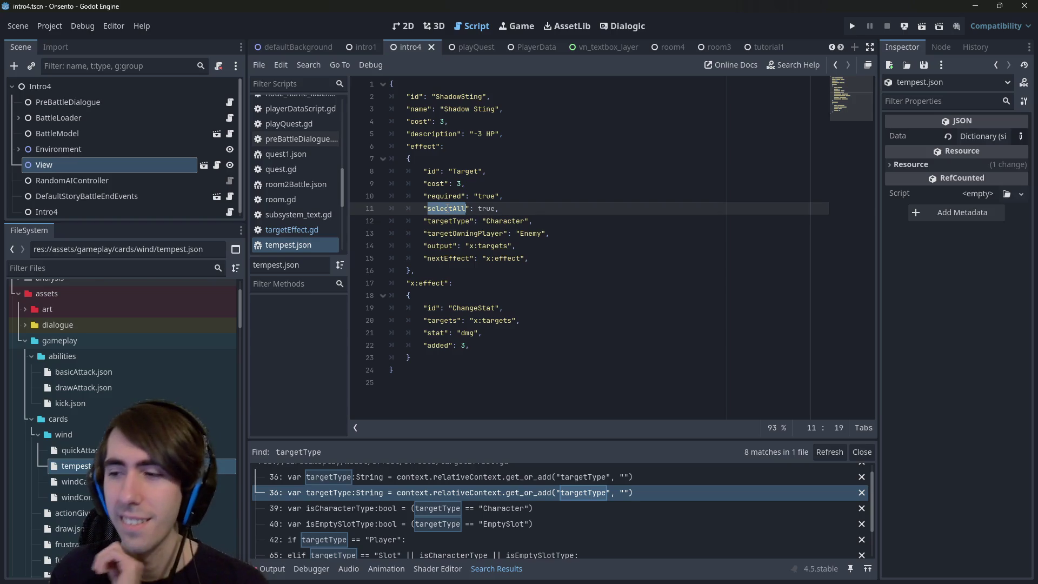
{"action": "key", "text": "ctrl+Right"}
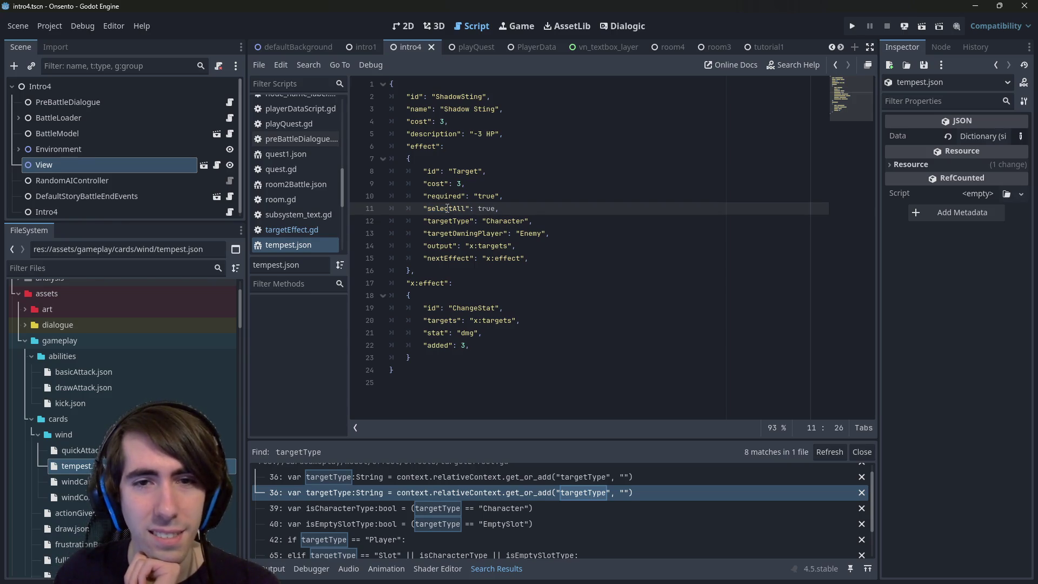
{"action": "key", "text": "alt+Left"}
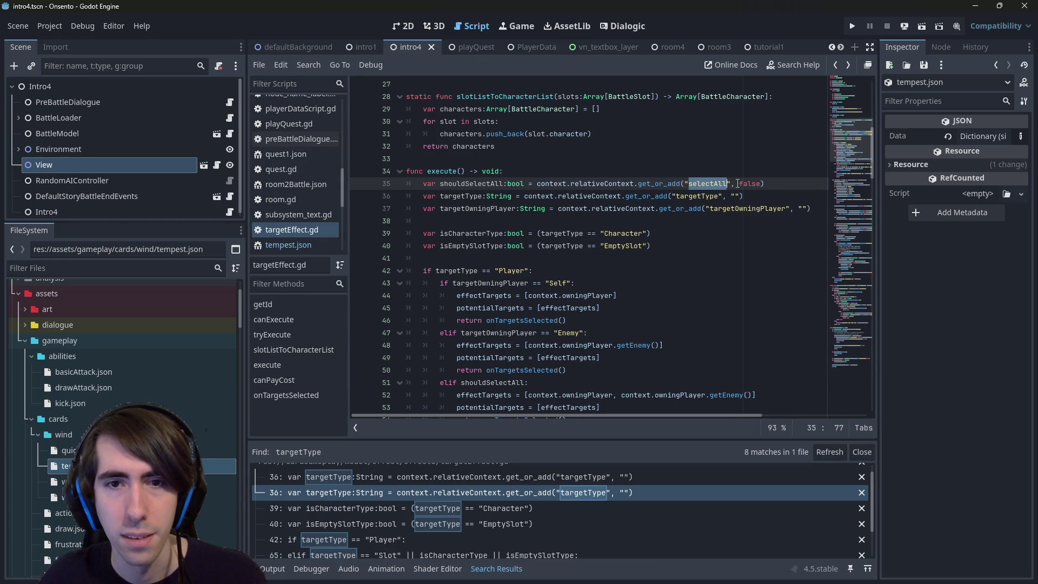
{"action": "left_click", "coordinate": [631, 186]}
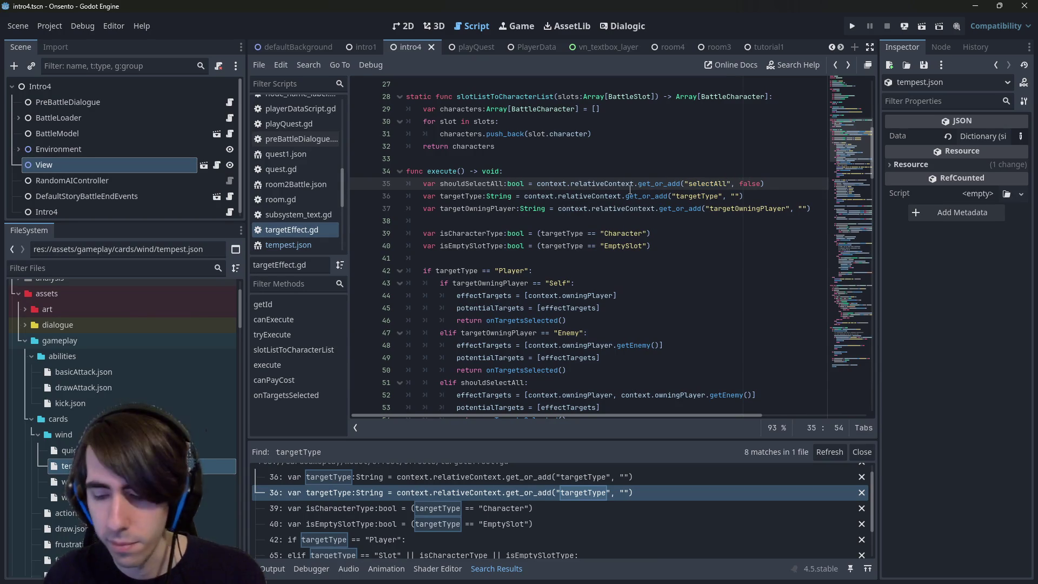
{"action": "key", "text": "alt+Left"}
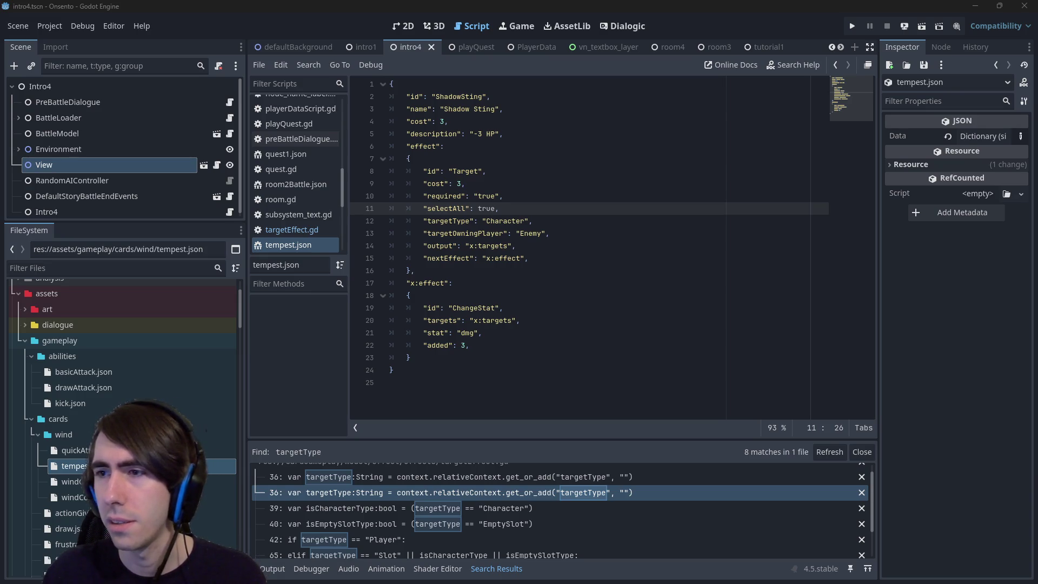
{"action": "left_click", "coordinate": [577, 198]}
{"action": "key", "text": "Down"}
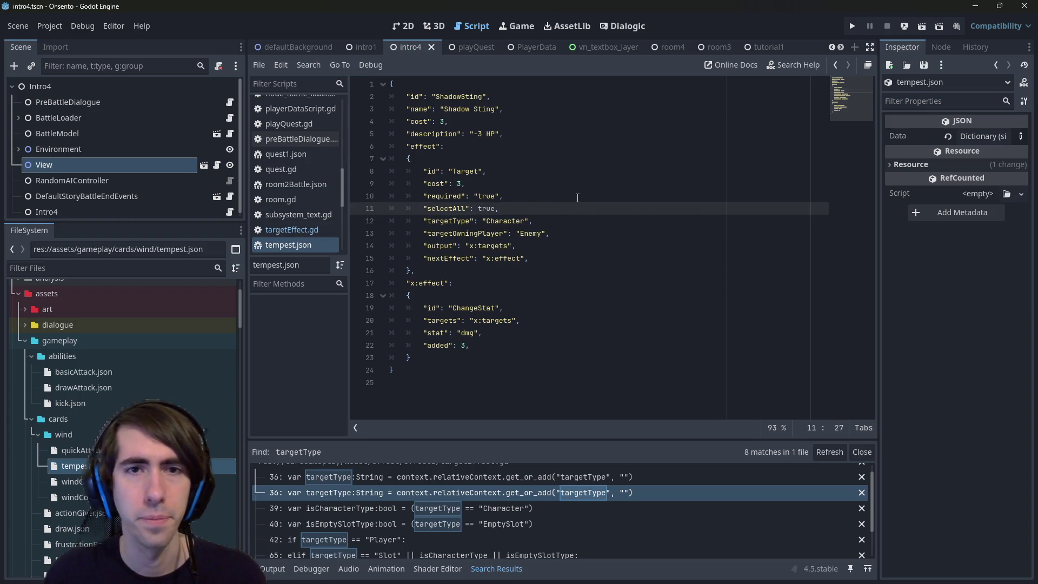
{"action": "key", "text": "alt+Left"}
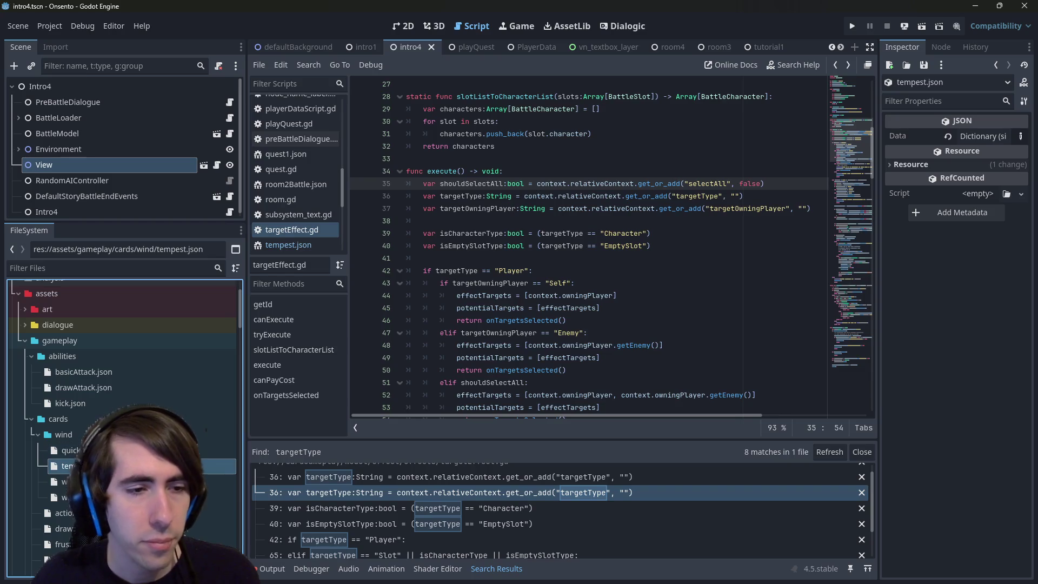
{"action": "key", "text": "alt+Right"}
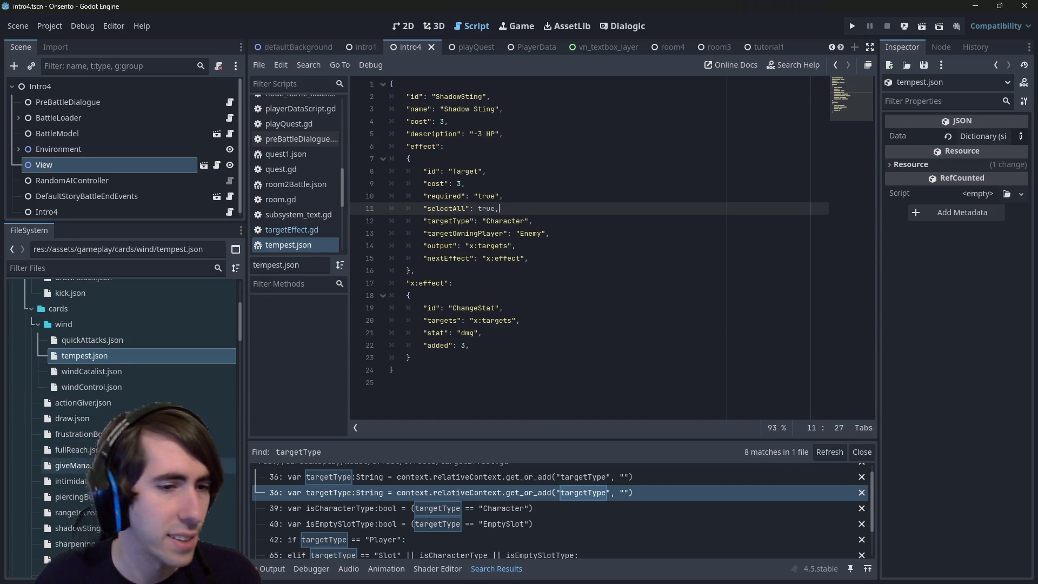
Copy sharpeningMagic.json's cost block and return to tempest.json.
{"action": "scroll", "coordinate": [119, 433], "scroll_direction": "down", "scroll_amount": 2}
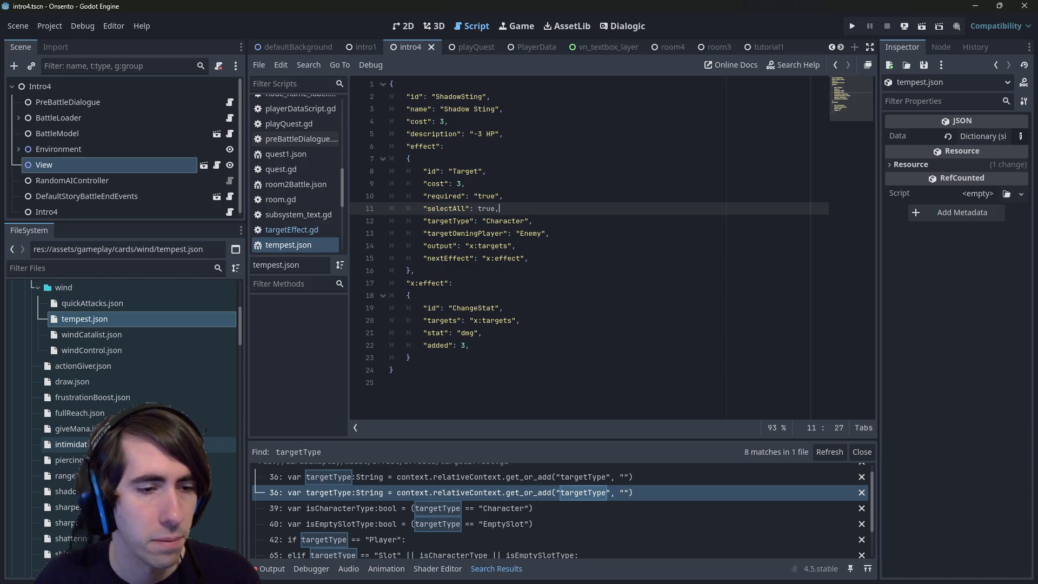
{"action": "scroll", "coordinate": [162, 443], "scroll_direction": "down", "scroll_amount": 2}
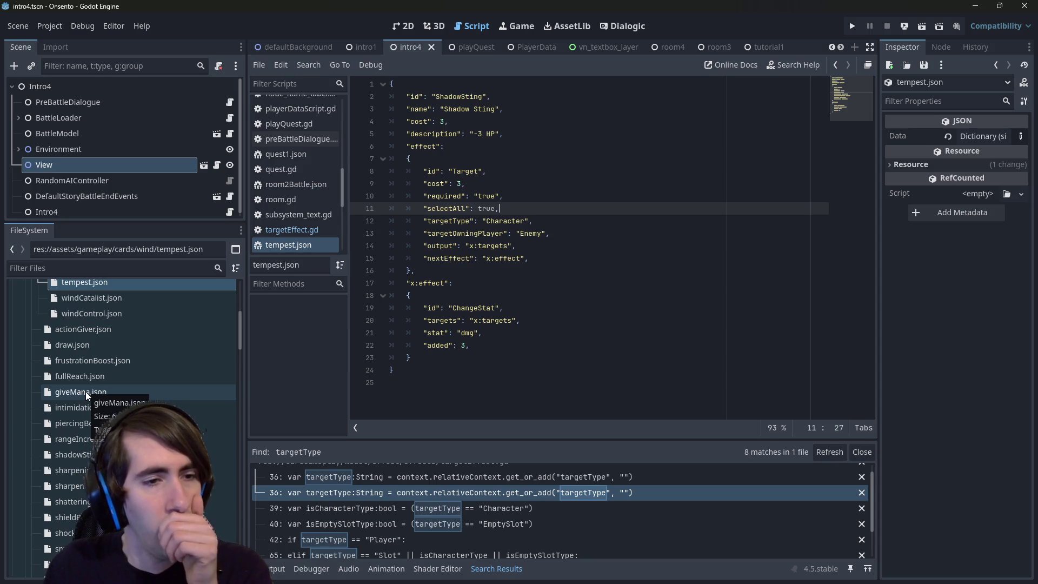
{"action": "scroll", "coordinate": [86, 392], "scroll_direction": "down", "scroll_amount": 2}
{"action": "double_click", "coordinate": [87, 449]}
{"action": "left_click_drag", "start_coordinate": [478, 168], "coordinate": [363, 117]}
{"action": "key", "text": "ctrl+c"}
{"action": "scroll", "coordinate": [168, 373], "scroll_direction": "up", "scroll_amount": 10}
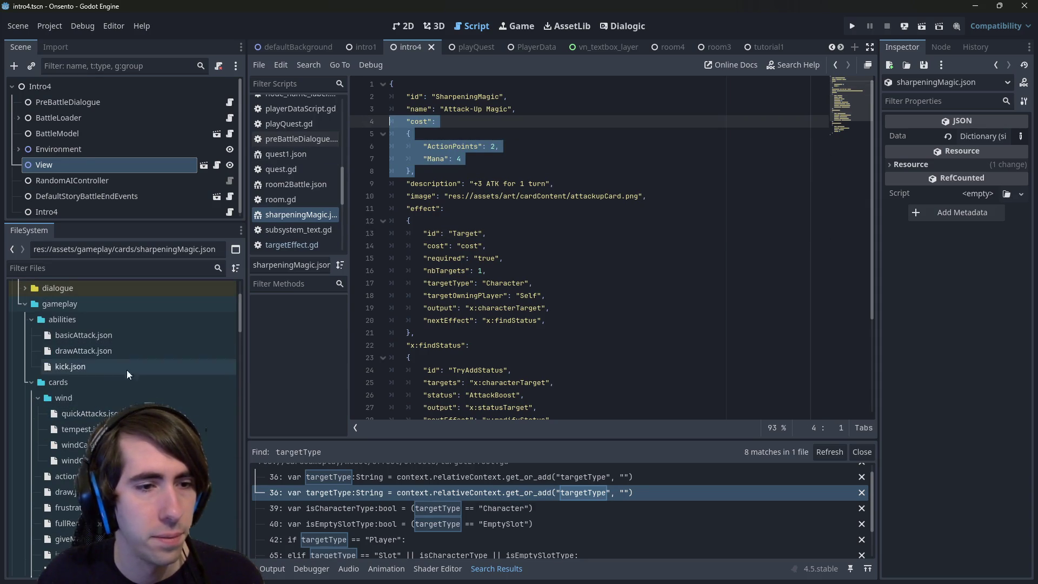
{"action": "double_click", "coordinate": [206, 430]}
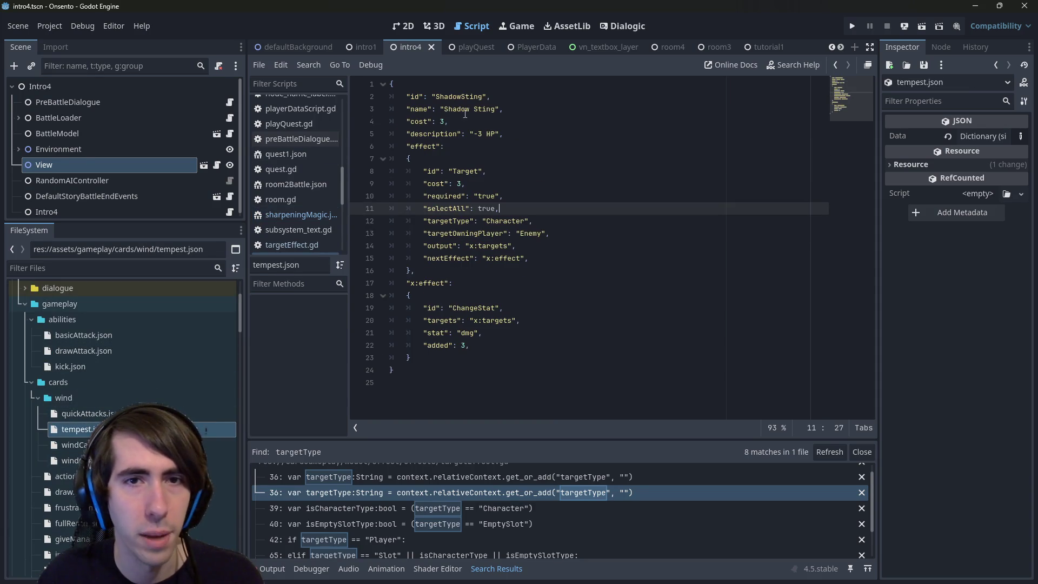
Paste the cost block over tempest.json's cost, set ActionPoints to 10, rename Mana to Wind.
{"action": "left_click_drag", "start_coordinate": [463, 115], "coordinate": [359, 127]}
{"action": "key", "text": "ctrl+v"}
{"action": "left_click", "coordinate": [495, 146]}
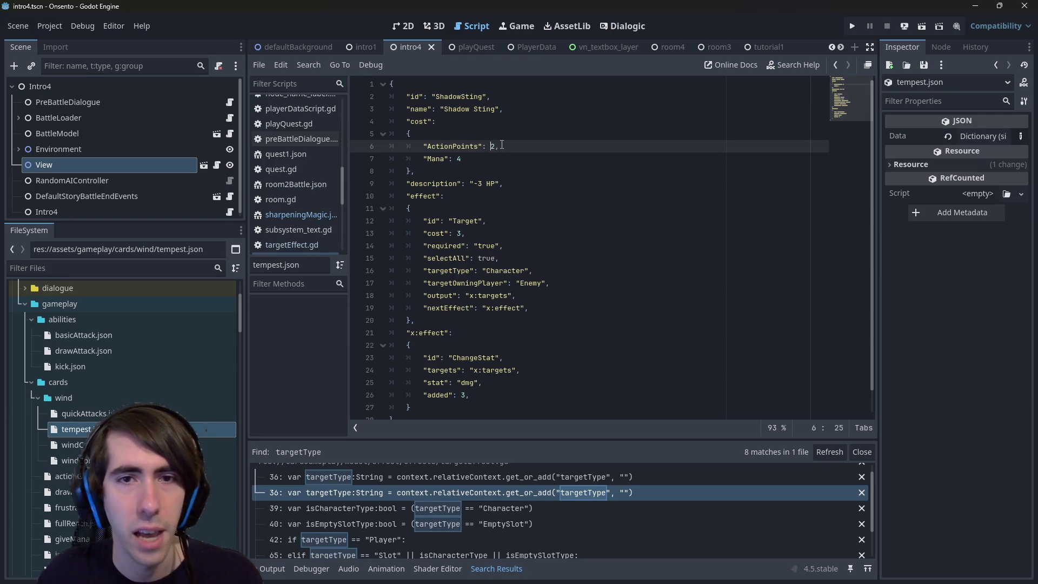
{"action": "type", "text": "0"}
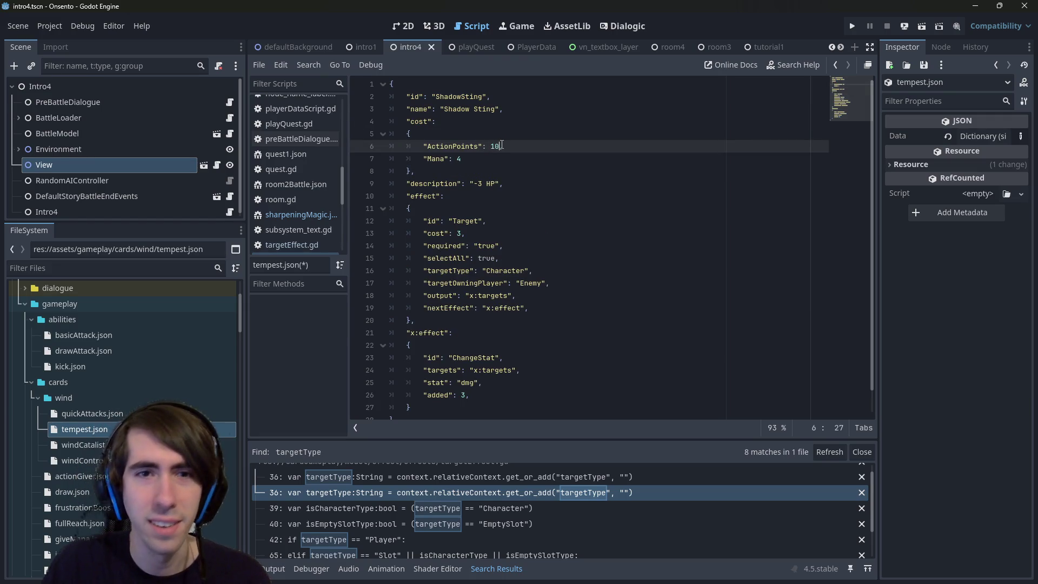
{"action": "key", "text": "Down"}
{"action": "key", "text": "Left"}
{"action": "key", "text": "Left"}
{"action": "key", "text": "Left"}
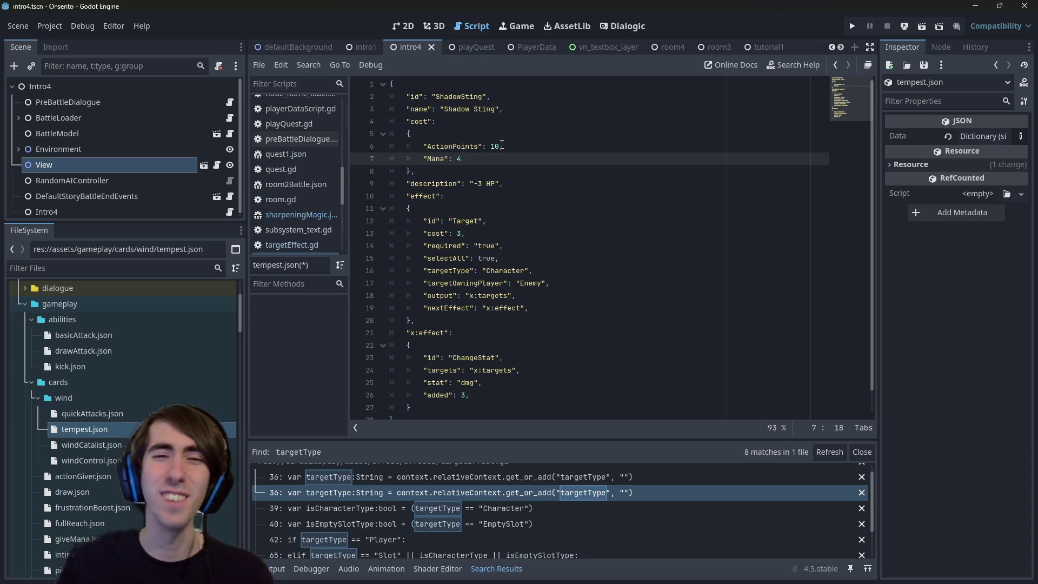
{"action": "key", "text": "shift+ctrl+Right"}
{"action": "type", "text": "Wind"}
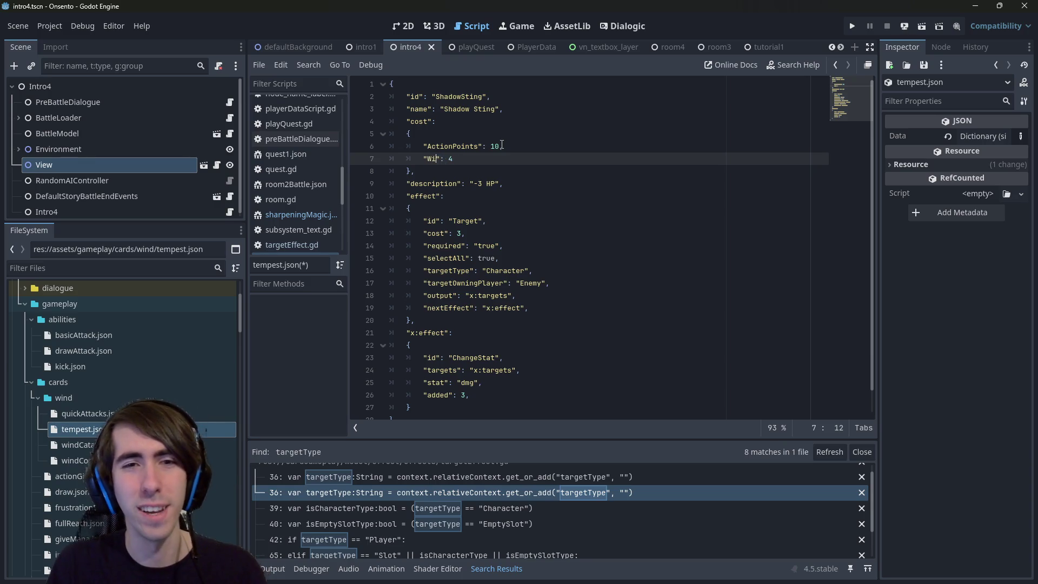
Set the Wind cost to 10 and save tempest.json.
{"action": "key", "text": "Down"}
{"action": "key", "text": "Home"}
{"action": "key", "text": "Home"}
{"action": "key", "text": "Down"}
{"action": "key", "text": "Up"}
{"action": "key", "text": "Up"}
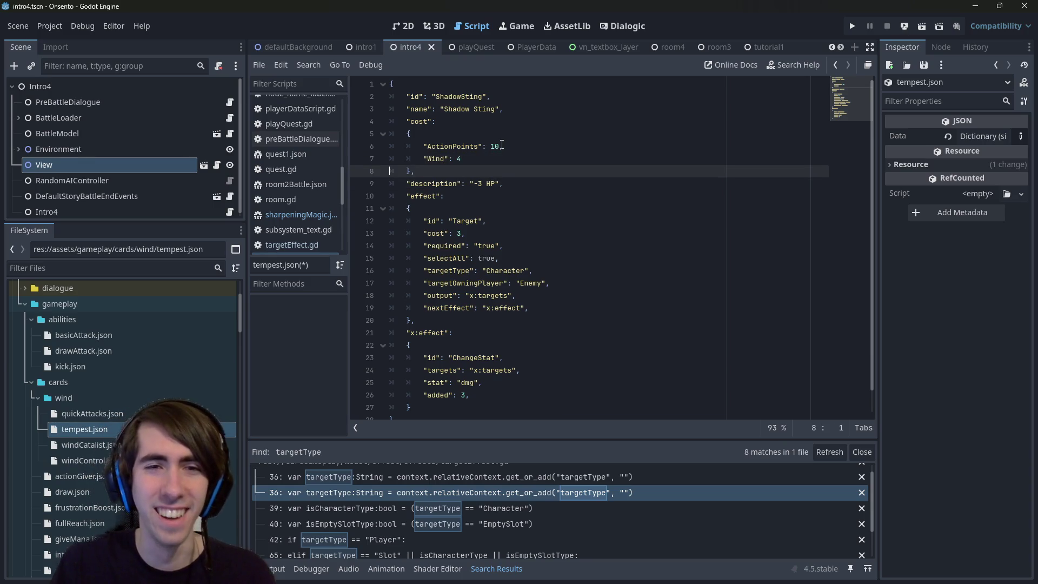
{"action": "key", "text": "End"}
{"action": "key", "text": "BackSpace"}
{"action": "type", "text": "10"}
{"action": "key", "text": "ctrl+s"}
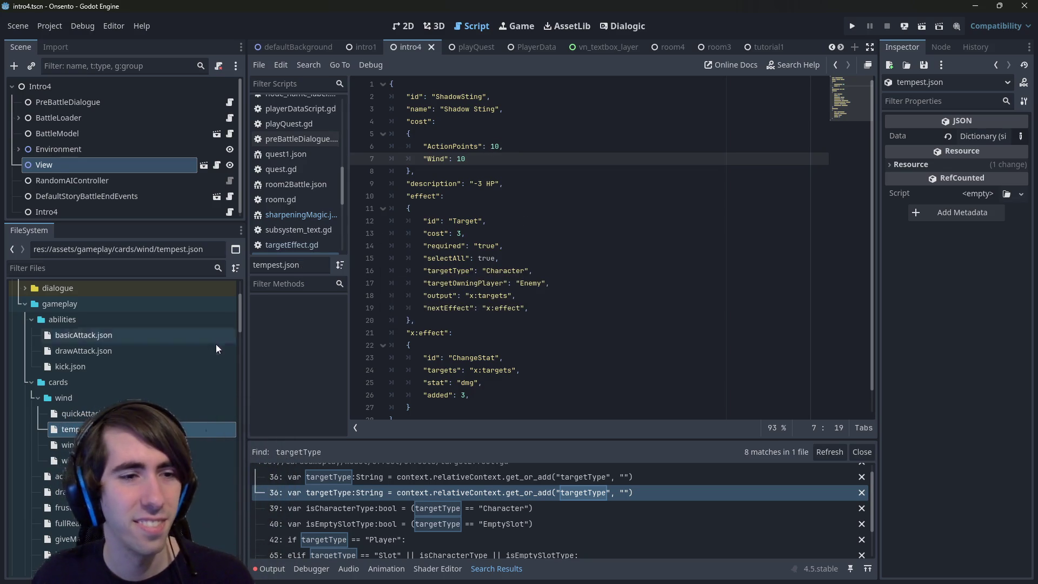
Check the effect cost on line 14 of sharpeningMagic.json, then return to tempest.json.
{"action": "scroll", "coordinate": [226, 337], "scroll_direction": "down", "scroll_amount": 4}
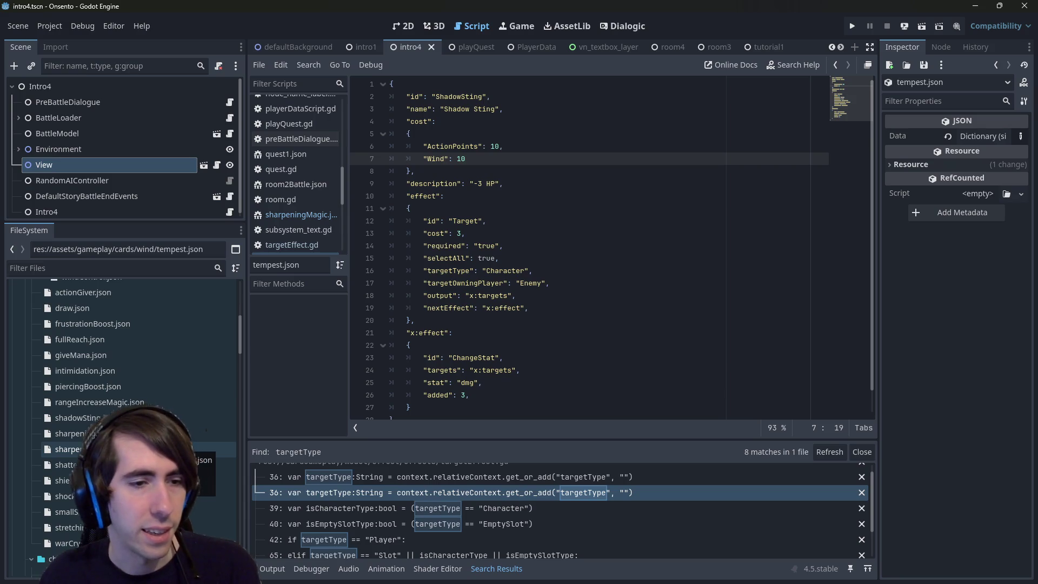
{"action": "double_click", "coordinate": [178, 448]}
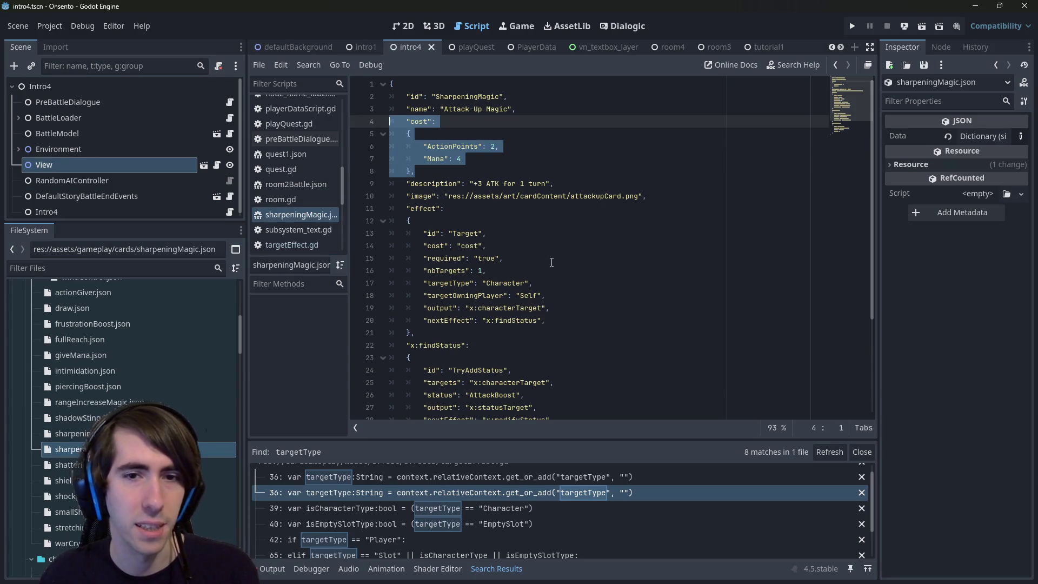
{"action": "left_click_drag", "start_coordinate": [488, 245], "coordinate": [391, 246]}
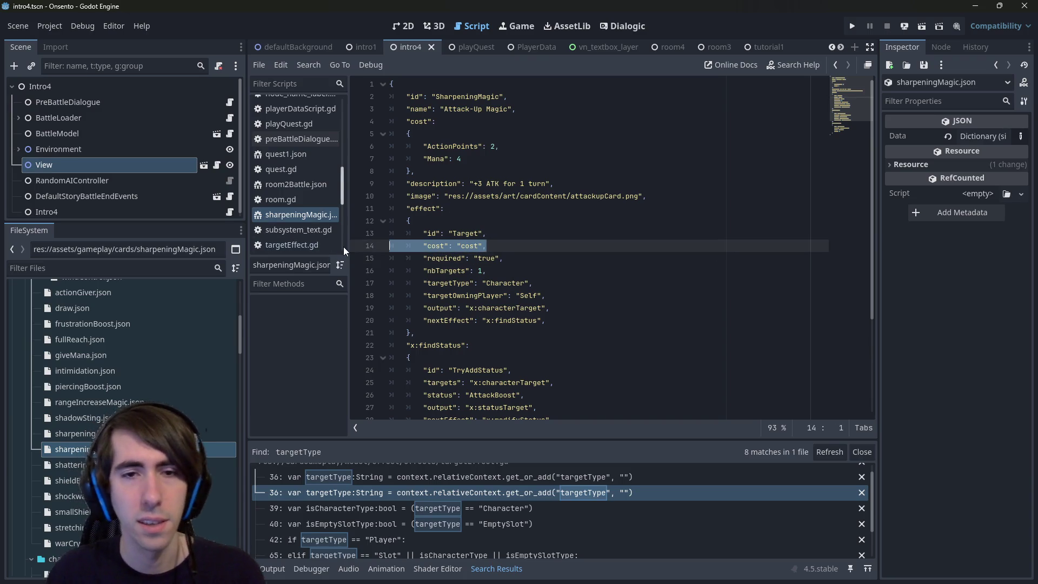
{"action": "key", "text": "alt+Left"}
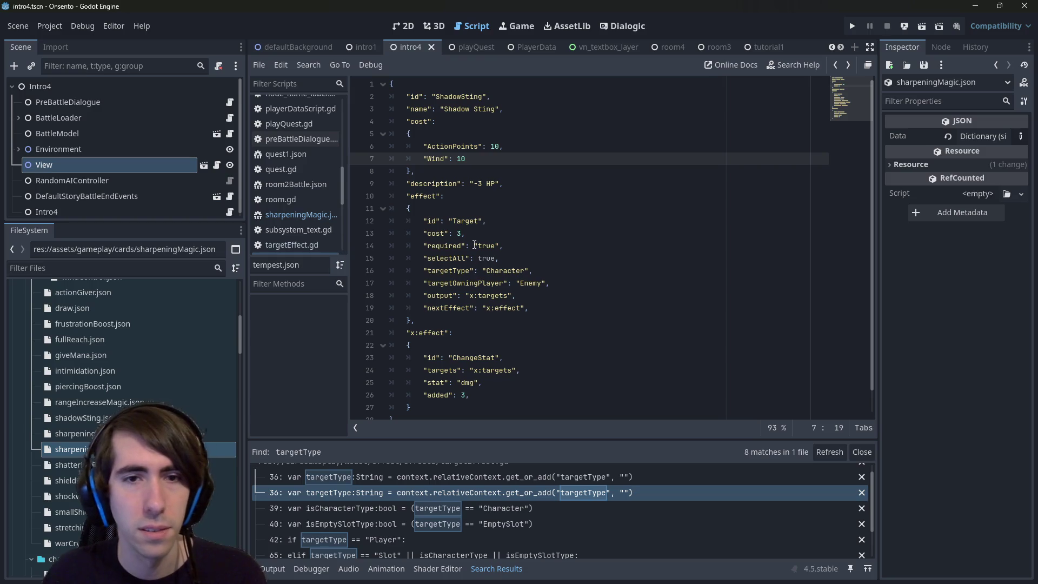
Replace the Target cost value 3 with "cost" in tempest.json and save.
{"action": "left_click", "coordinate": [492, 237]}
{"action": "key", "text": "BackSpace"}
{"action": "key", "text": "BackSpace"}
{"action": "type", "text": "\"cost\","}
{"action": "key", "text": "ctrl+s"}
Set the damage to 10 and the description to "-10 HP to all enemies", then save.
{"action": "mouse_move", "coordinate": [390, 121]}
{"action": "left_mouse_down"}
{"action": "mouse_move", "coordinate": [427, 123]}
{"action": "mouse_move", "coordinate": [468, 177]}
{"action": "left_mouse_up"}
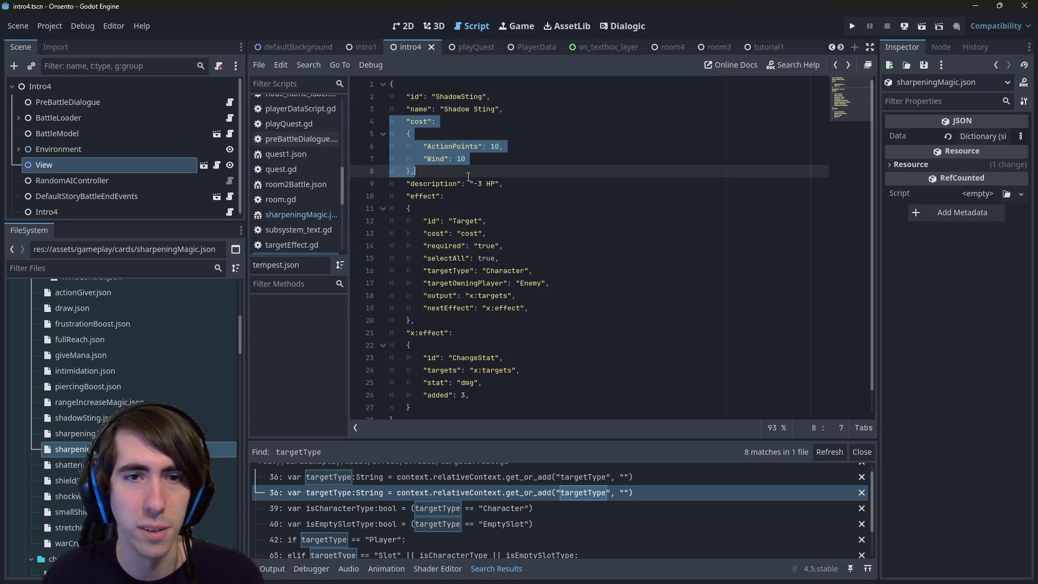
{"action": "left_click", "coordinate": [469, 177]}
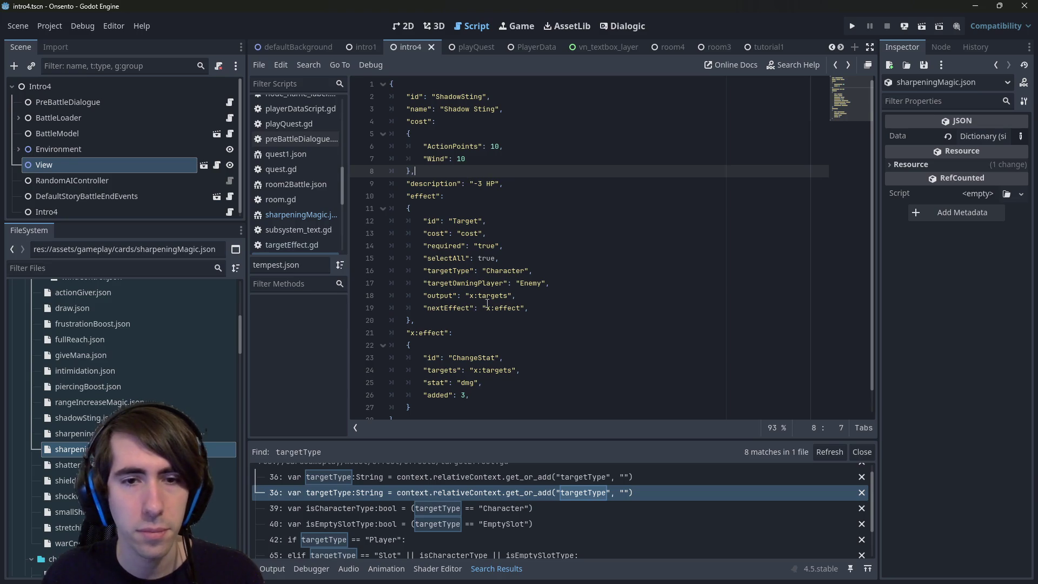
{"action": "scroll", "coordinate": [488, 303], "scroll_direction": "down", "scroll_amount": 1}
{"action": "left_click", "coordinate": [435, 306]}
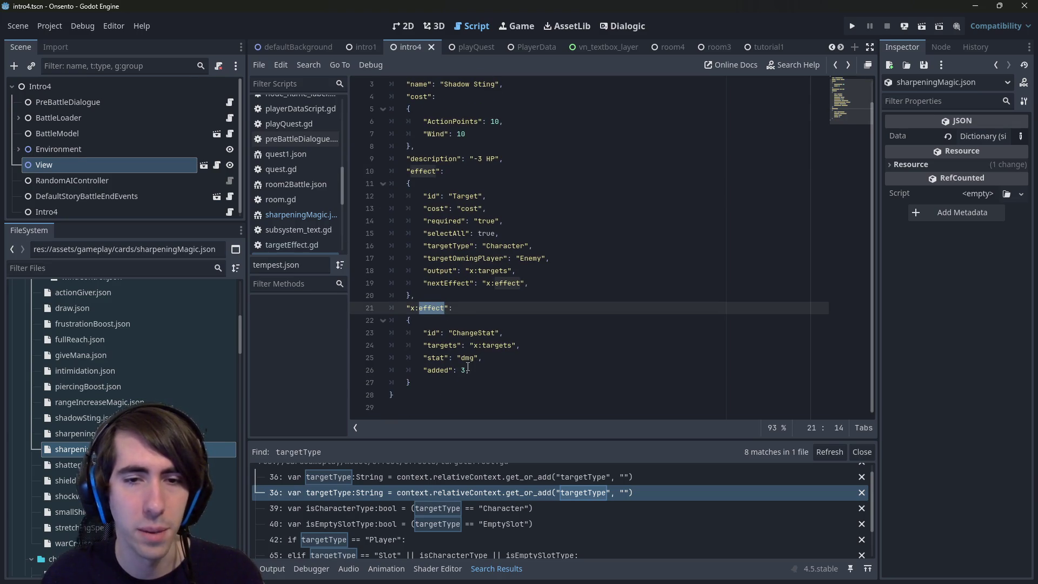
{"action": "left_click", "coordinate": [469, 367]}
{"action": "type", "text": "10"}
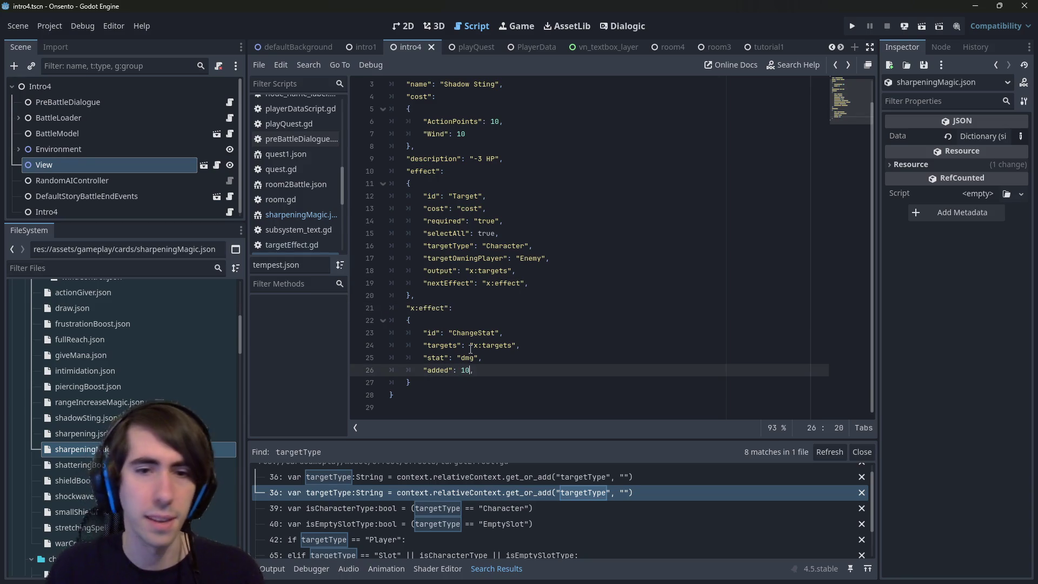
{"action": "left_click", "coordinate": [486, 158]}
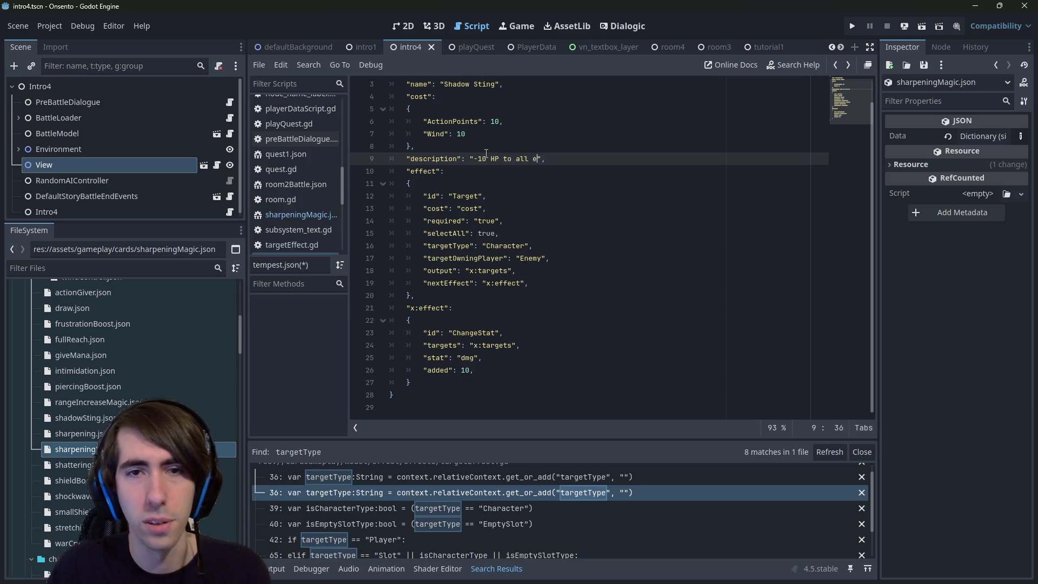
{"action": "type", "text": "nemies"}
{"action": "key", "text": "ctrl+s"}
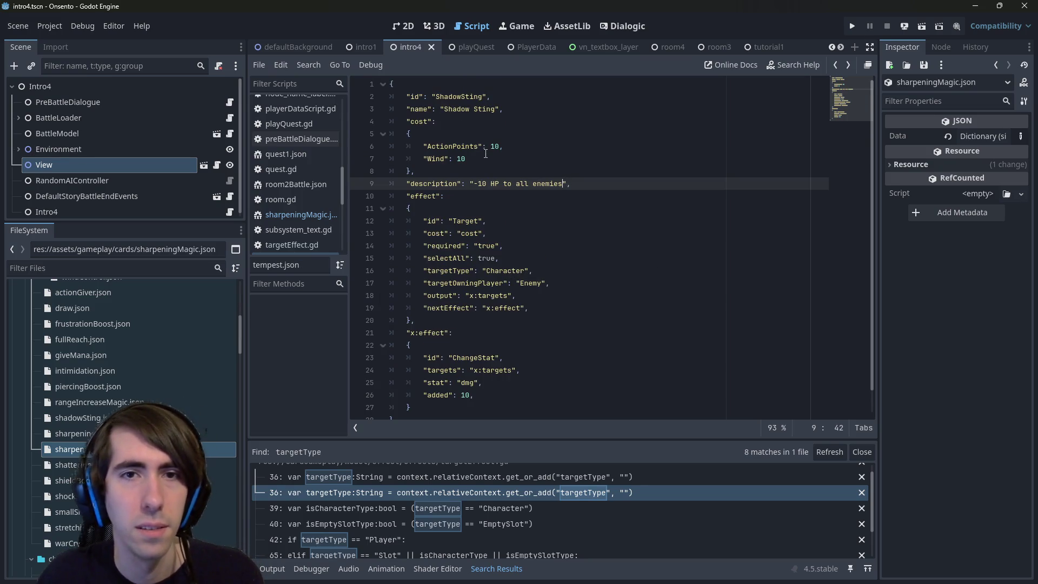
Change the card's id and name from Shadow Sting to Tempest and save tempest.json.
{"action": "double_click", "coordinate": [476, 94]}
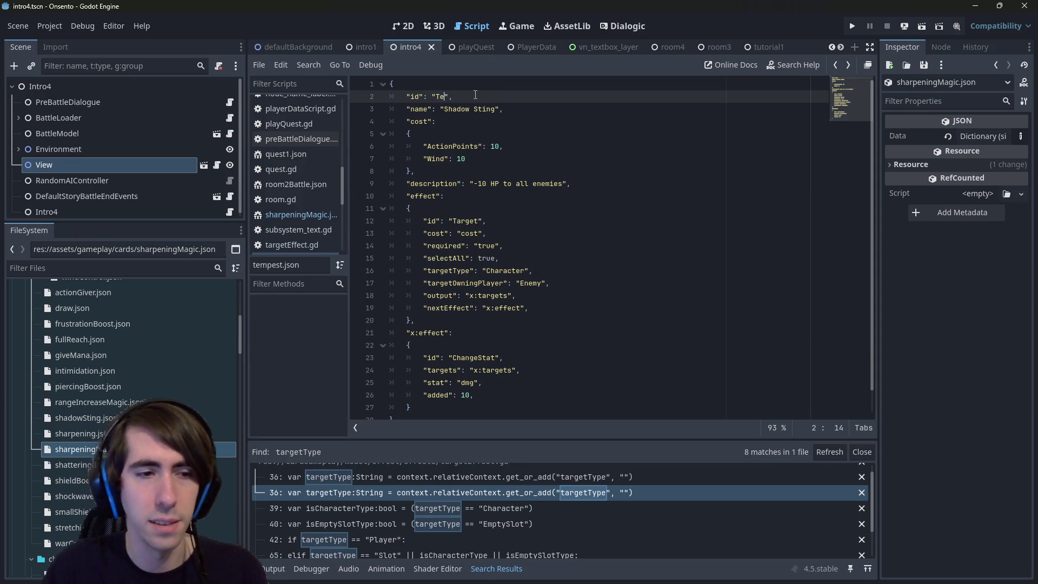
{"action": "type", "text": "m"}
{"action": "left_click", "coordinate": [414, 134]}
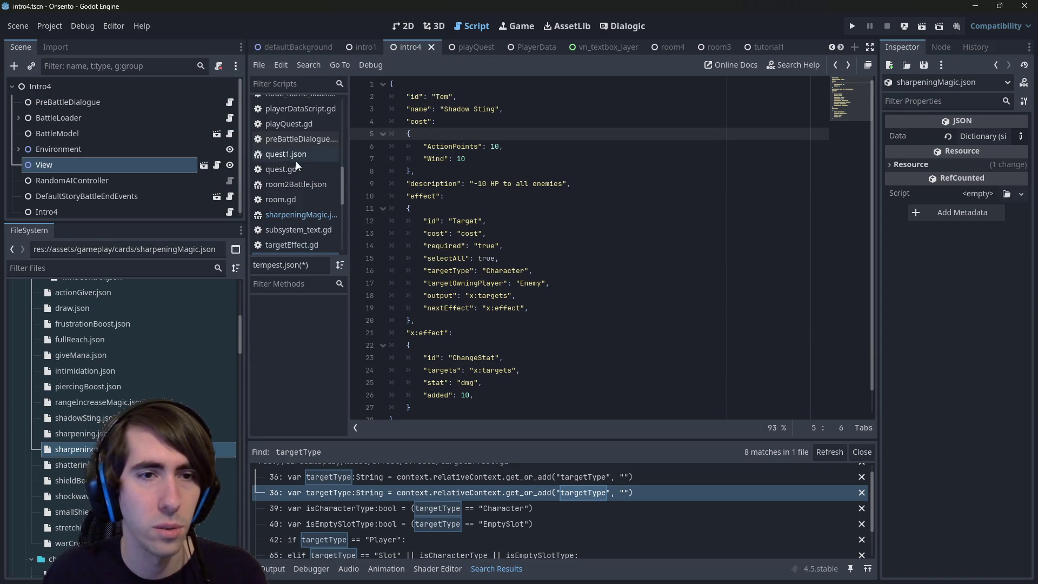
{"action": "scroll", "coordinate": [296, 166], "scroll_direction": "down", "scroll_amount": 3}
{"action": "left_click", "coordinate": [455, 96]}
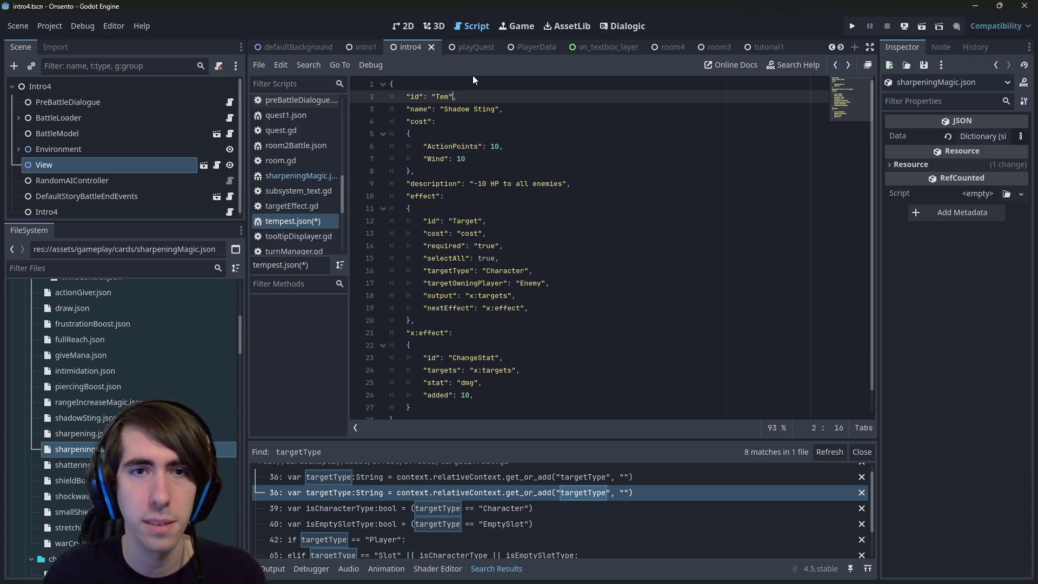
{"action": "type", "text": "pest"}
{"action": "key", "text": "Down"}
{"action": "key", "text": "ctrl+Left"}
{"action": "key", "text": "ctrl+shift+Right"}
{"action": "key", "text": "ctrl+shift+Right"}
{"action": "type", "text": "Tempest"}
{"action": "key", "text": "ctrl+s"}
{"action": "scroll", "coordinate": [698, 303], "scroll_direction": "down", "scroll_amount": 1}
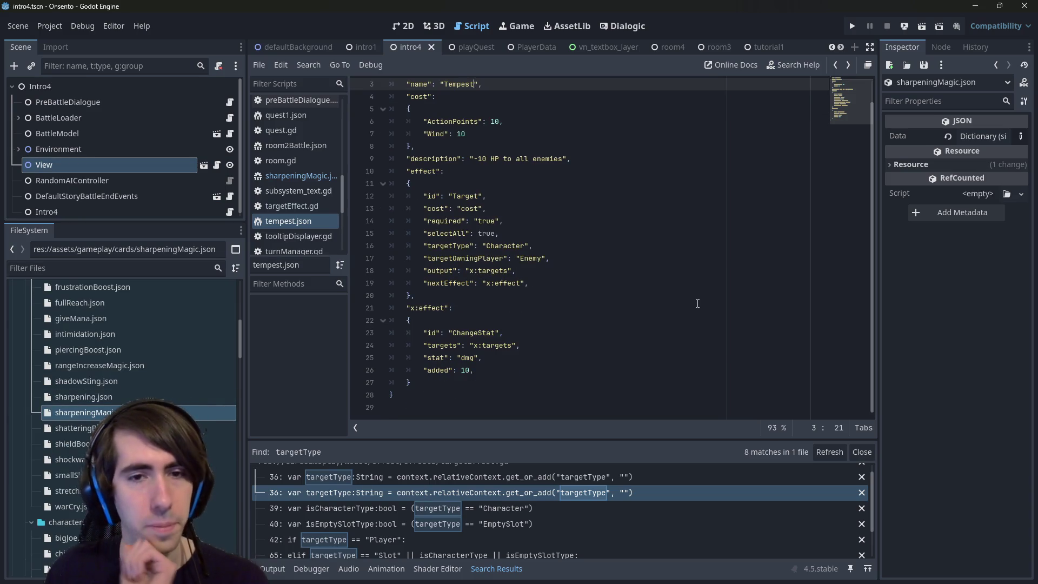
{"action": "scroll", "coordinate": [531, 313], "scroll_direction": "up", "scroll_amount": 1}
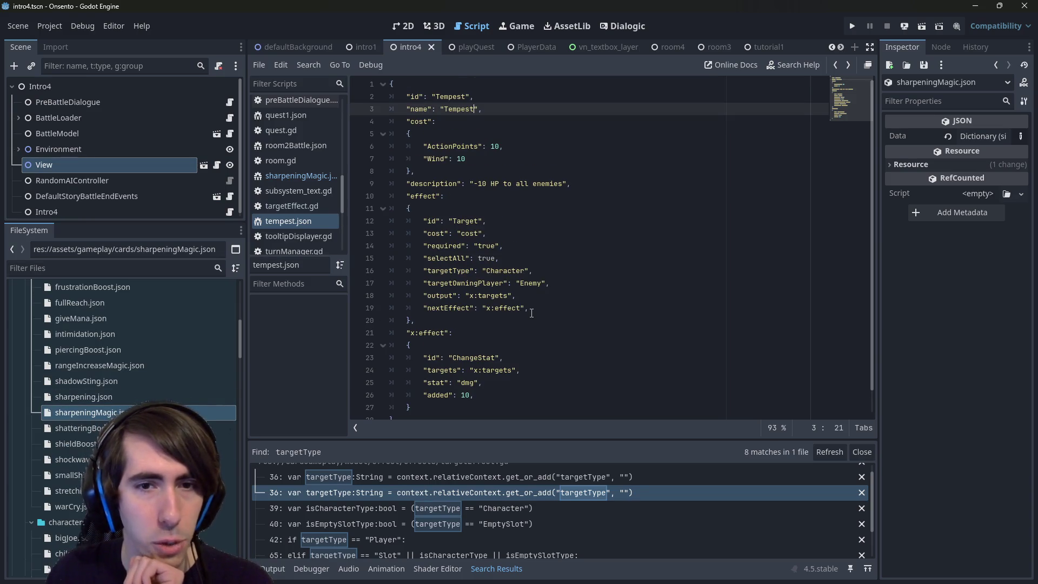
Open intro2.tscn in the 2D view, run it with Run Current Scene, then close the game.
{"action": "left_click", "coordinate": [400, 26]}
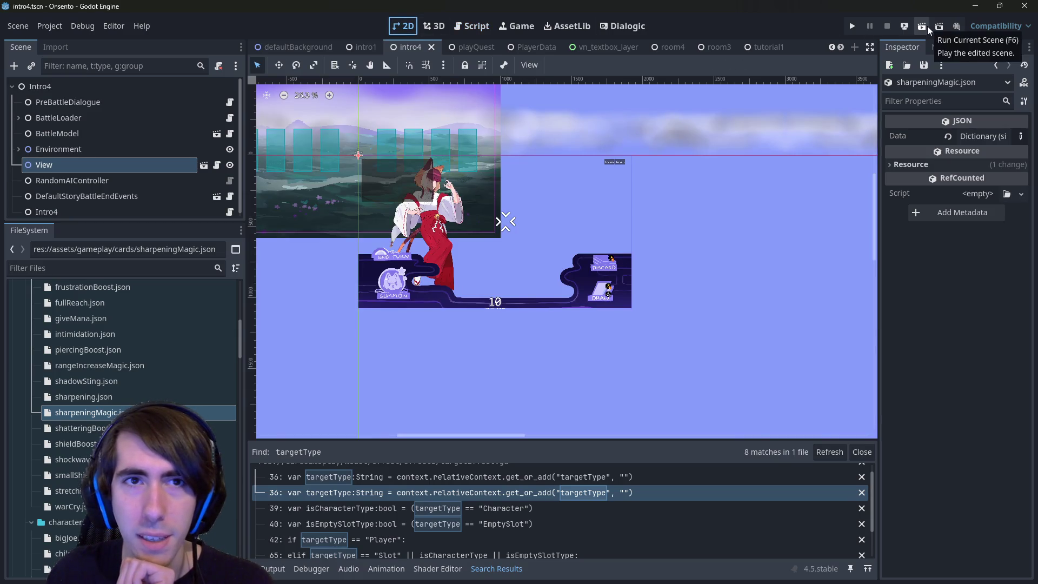
{"action": "left_click", "coordinate": [475, 26]}
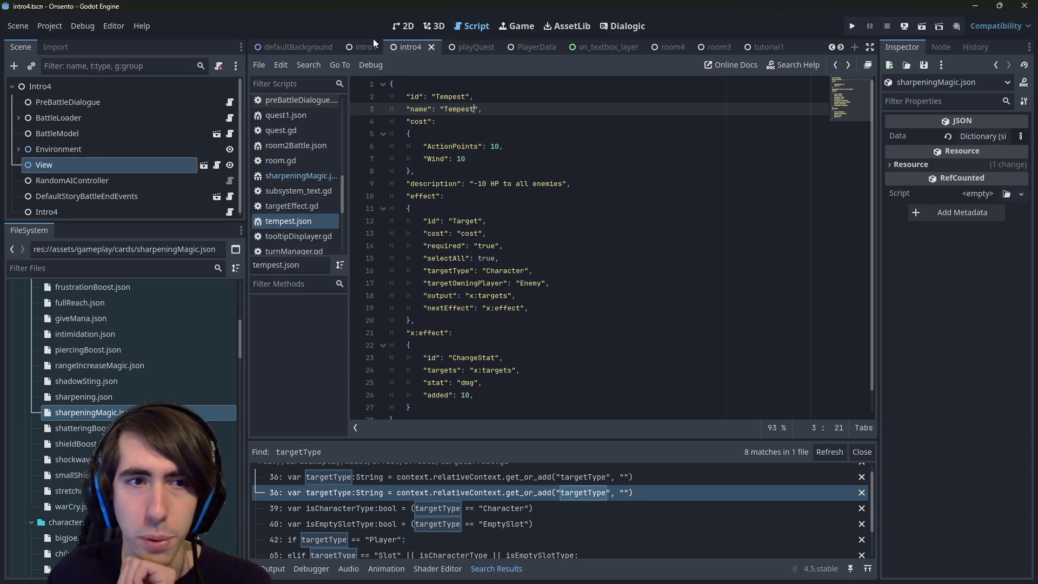
{"action": "scroll", "coordinate": [162, 406], "scroll_direction": "down", "scroll_amount": 10}
{"action": "scroll", "coordinate": [99, 404], "scroll_direction": "down", "scroll_amount": 3}
{"action": "scroll", "coordinate": [98, 403], "scroll_direction": "down", "scroll_amount": 5}
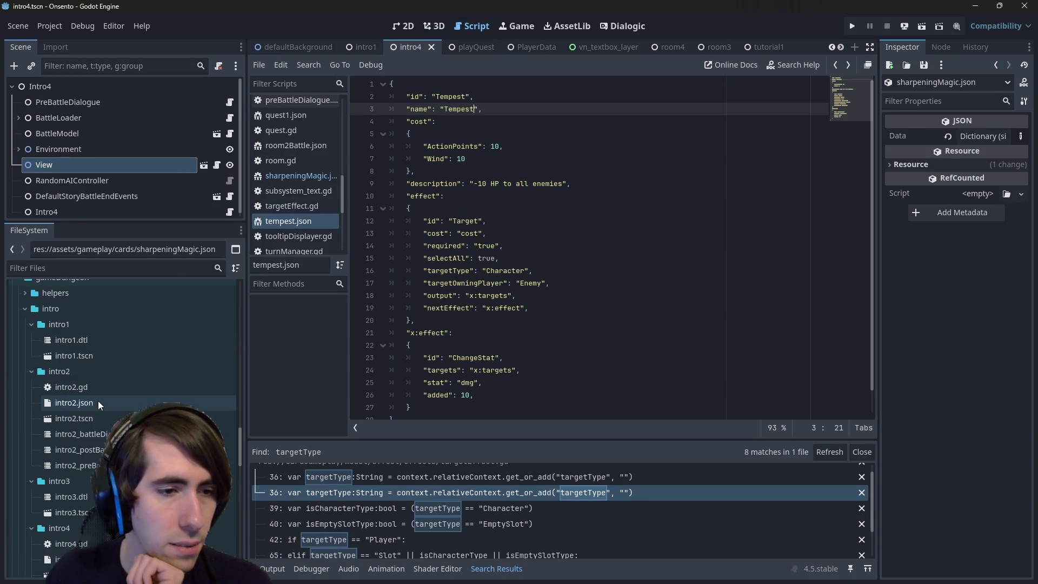
{"action": "double_click", "coordinate": [99, 416]}
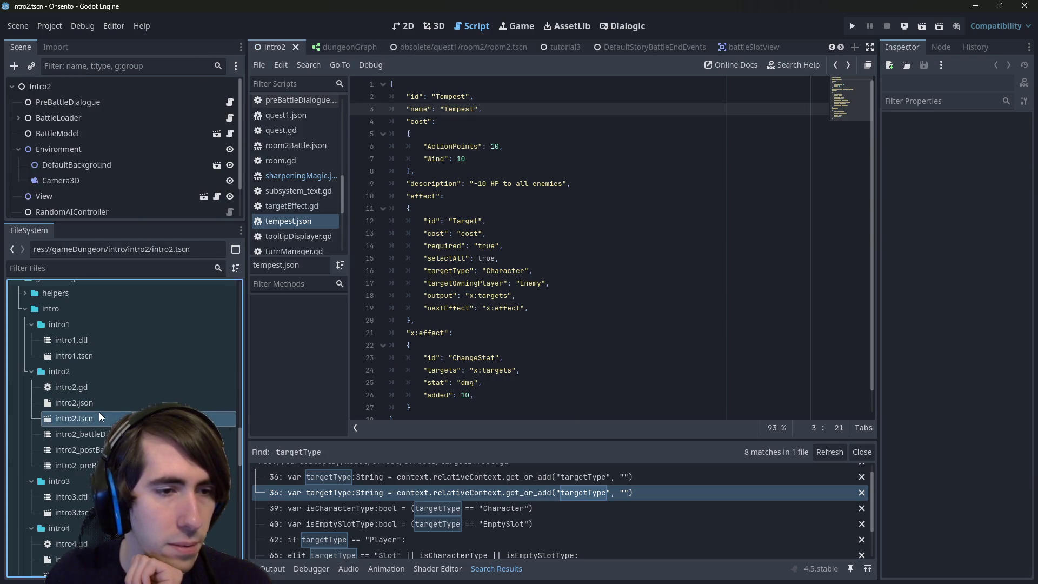
{"action": "left_click", "coordinate": [403, 26]}
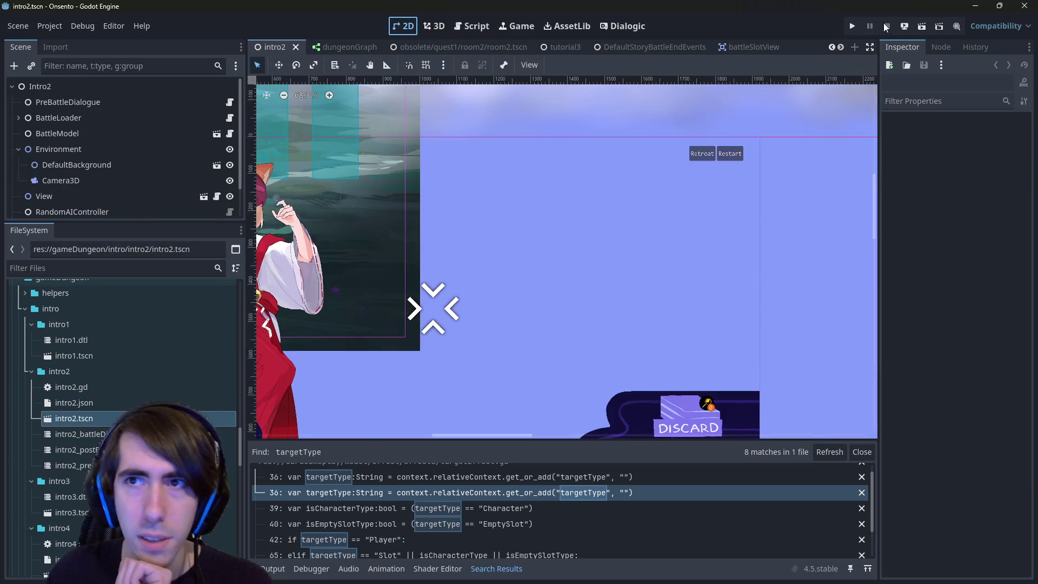
{"action": "left_click", "coordinate": [922, 26]}
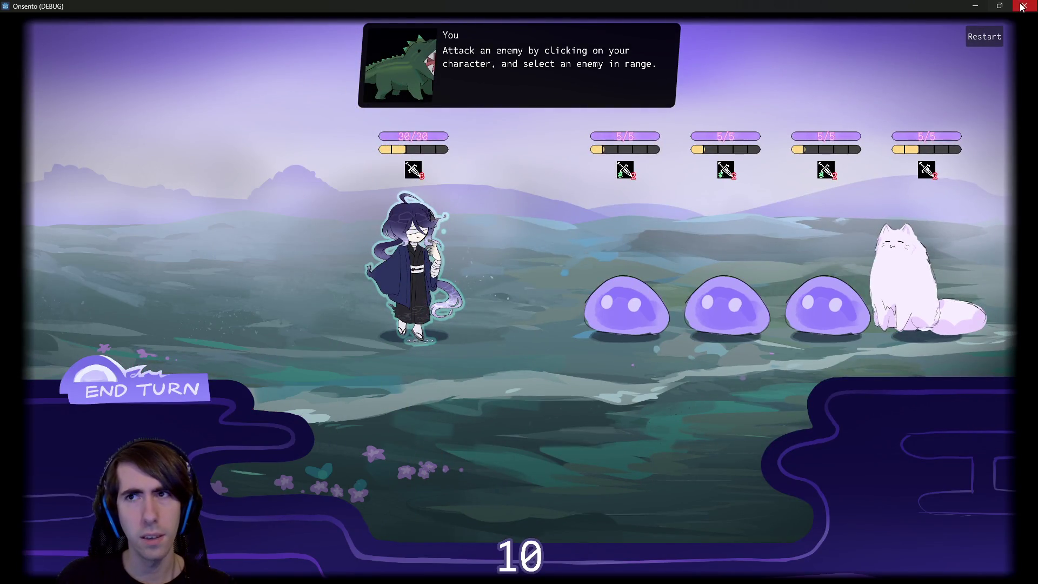
{"action": "left_click", "coordinate": [1023, 7]}
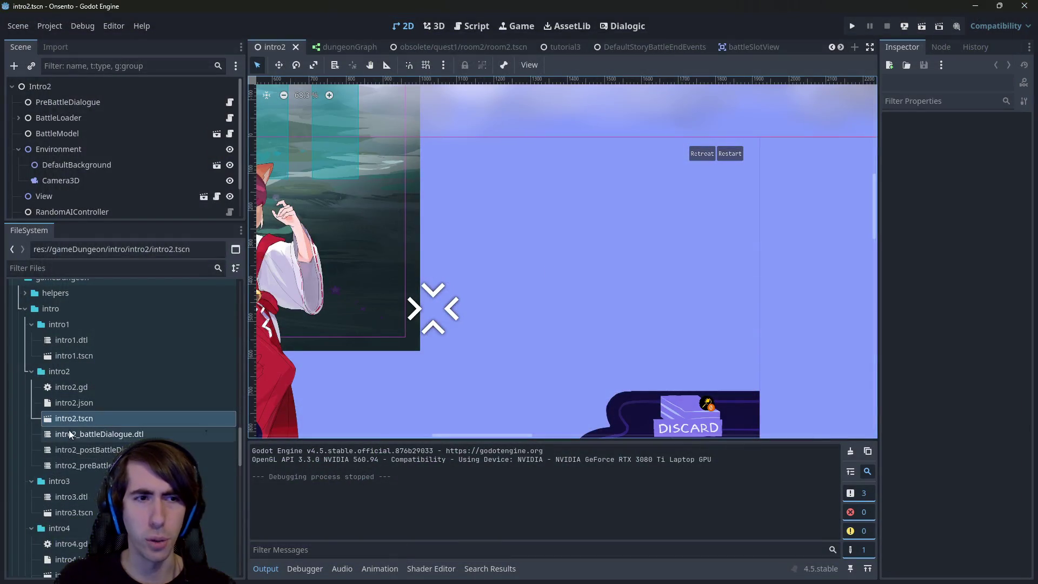
Open the quest1 room2 scene and inspect Player1's BattleLoader settings file path.
{"action": "scroll", "coordinate": [122, 148], "scroll_direction": "down", "scroll_amount": 2}
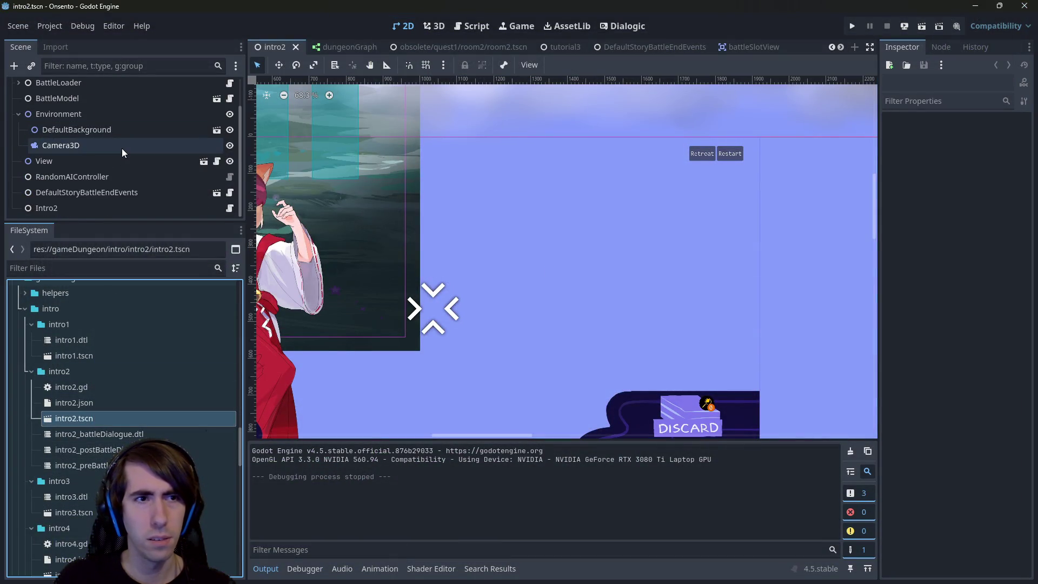
{"action": "left_click", "coordinate": [128, 208]}
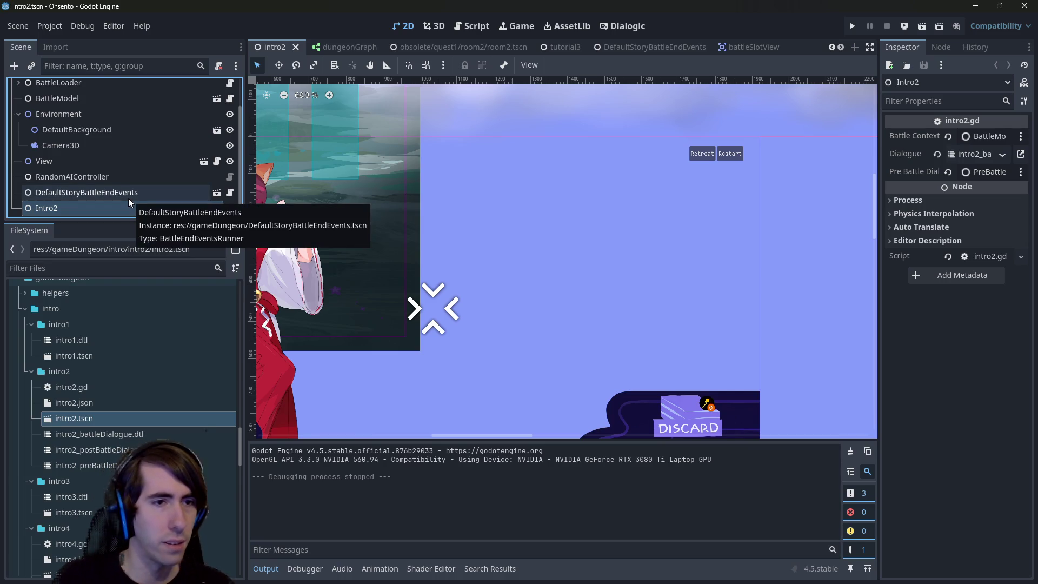
{"action": "scroll", "coordinate": [115, 385], "scroll_direction": "down", "scroll_amount": 5}
{"action": "scroll", "coordinate": [115, 385], "scroll_direction": "down", "scroll_amount": 4}
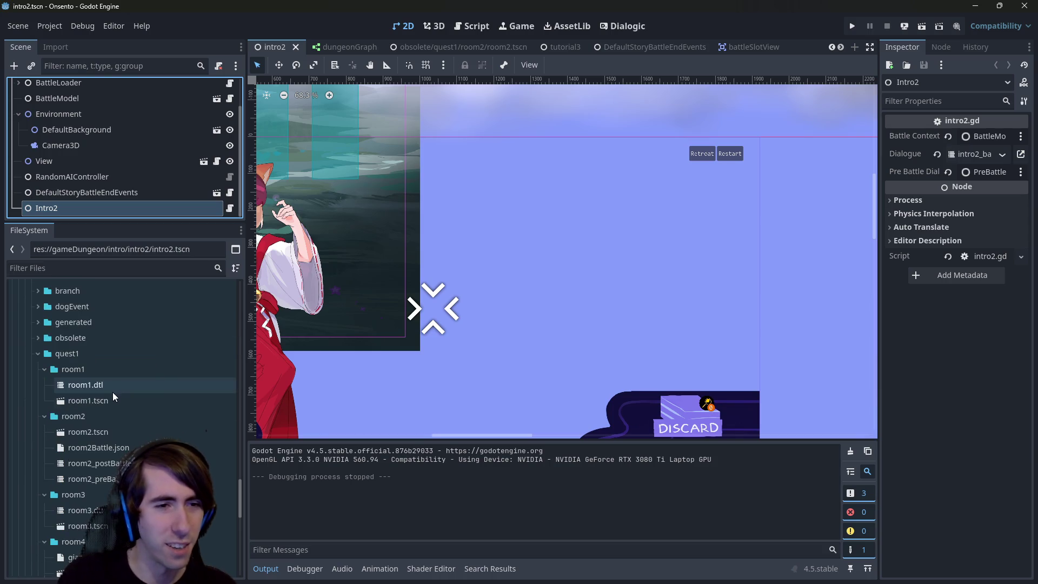
{"action": "left_click", "coordinate": [113, 432]}
{"action": "double_click", "coordinate": [113, 433]}
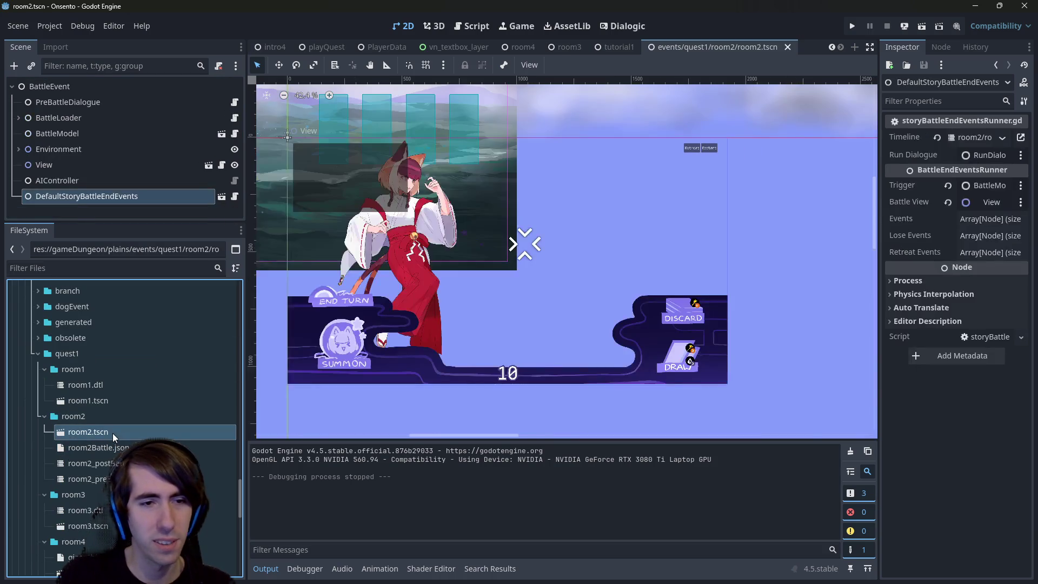
{"action": "left_click", "coordinate": [131, 97]}
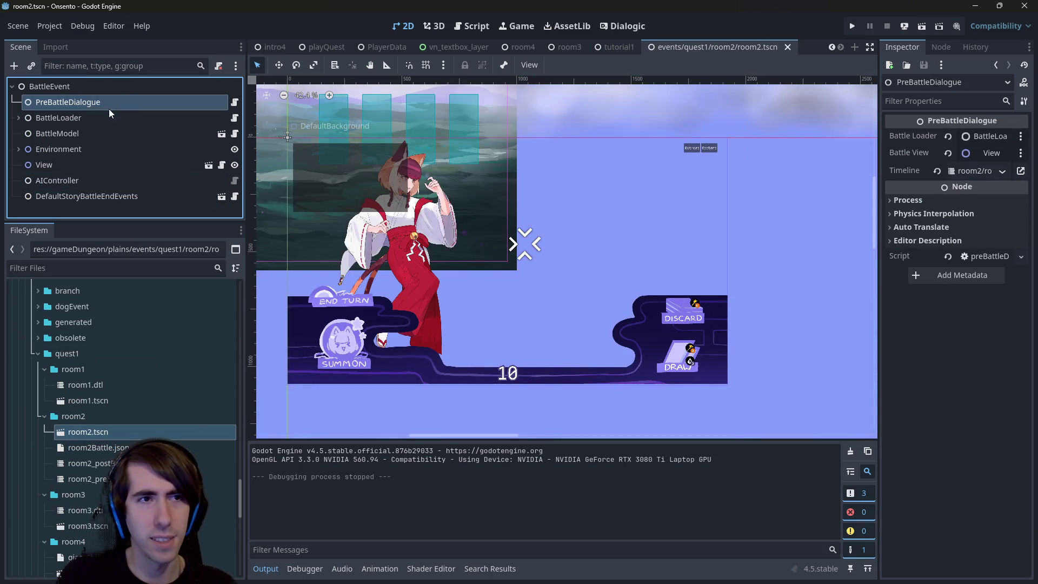
{"action": "left_click", "coordinate": [37, 118]}
{"action": "left_click", "coordinate": [18, 118]}
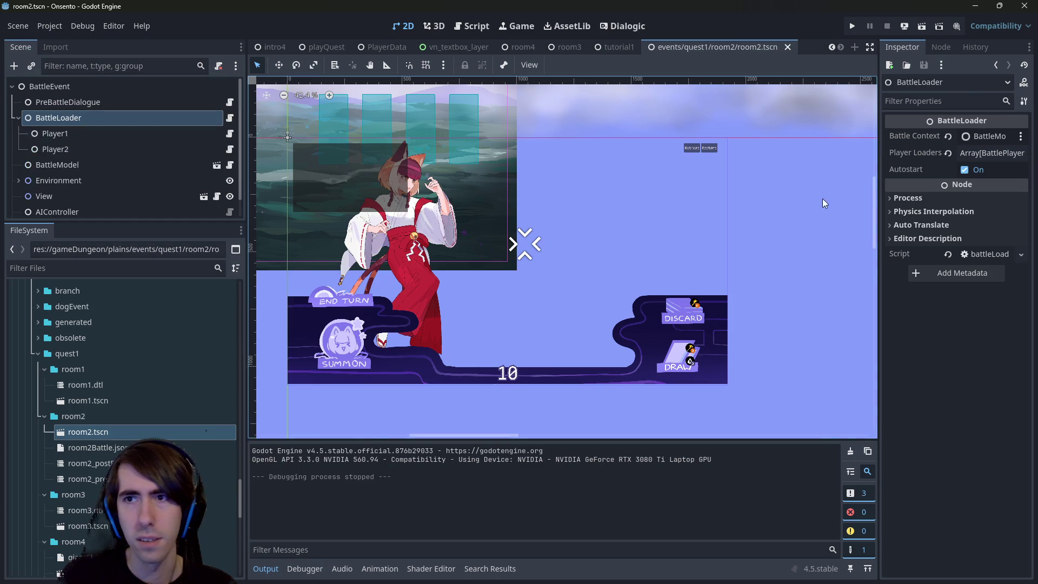
{"action": "left_click", "coordinate": [142, 136]}
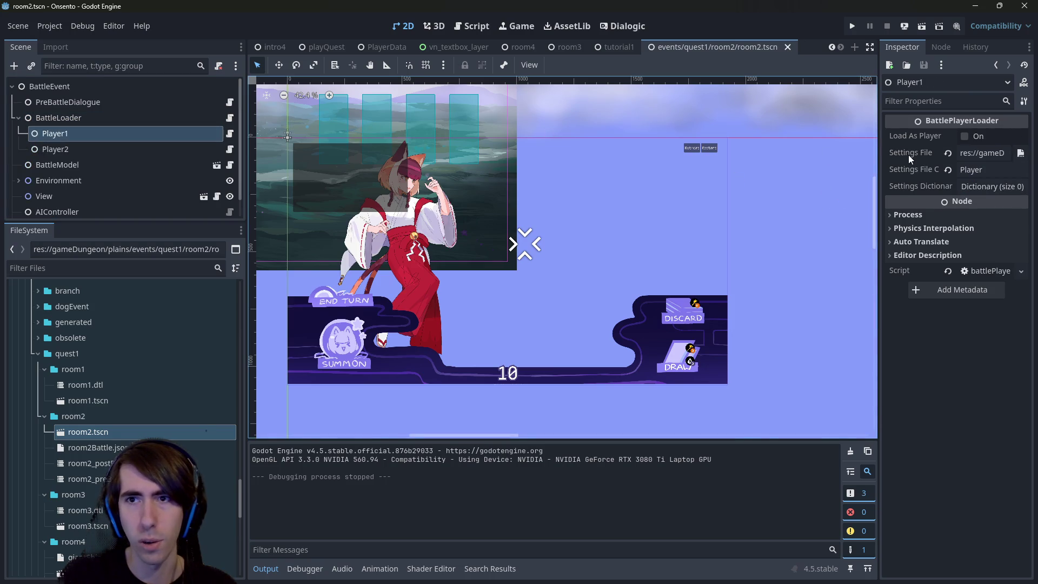
{"action": "left_click_drag", "start_coordinate": [877, 162], "coordinate": [543, 173]}
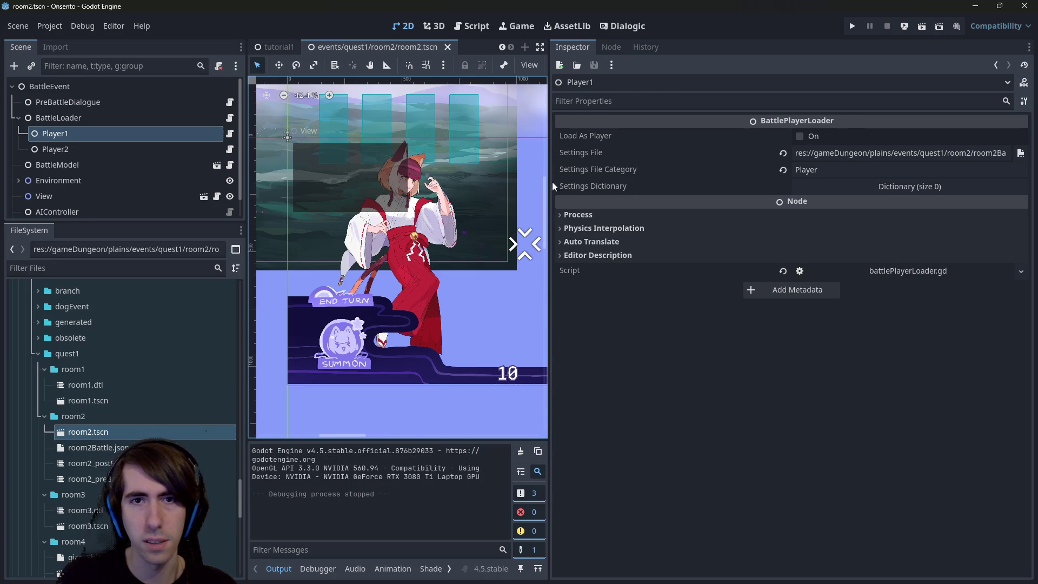
{"action": "left_click_drag", "start_coordinate": [549, 177], "coordinate": [663, 179]}
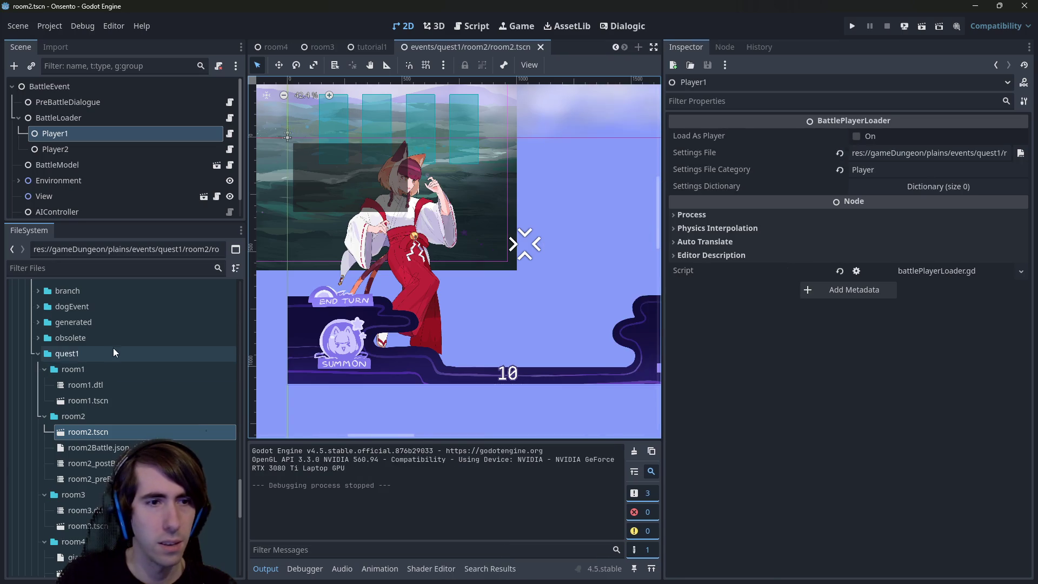
In the obsolete room2 scene, set Player1's Settings File to room2Battle.json and save.
{"action": "double_click", "coordinate": [114, 341]}
{"action": "double_click", "coordinate": [132, 386]}
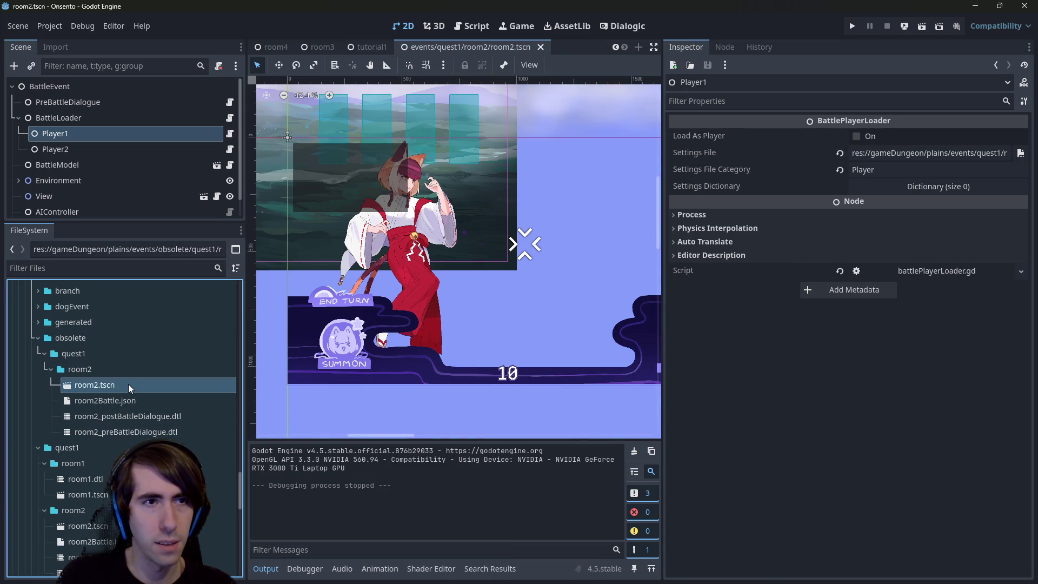
{"action": "left_click", "coordinate": [80, 134]}
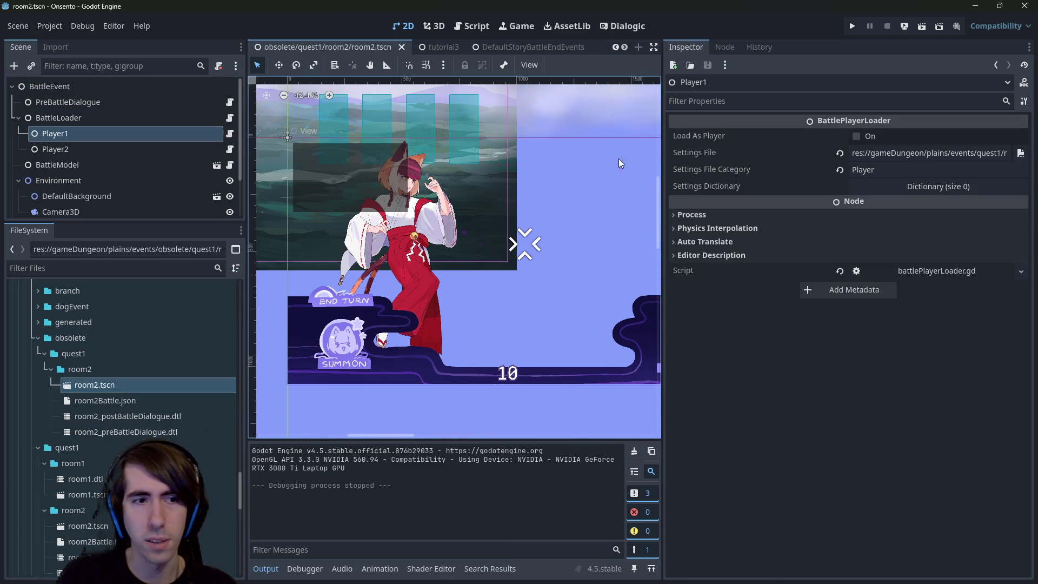
{"action": "left_click_drag", "start_coordinate": [926, 156], "coordinate": [982, 156]}
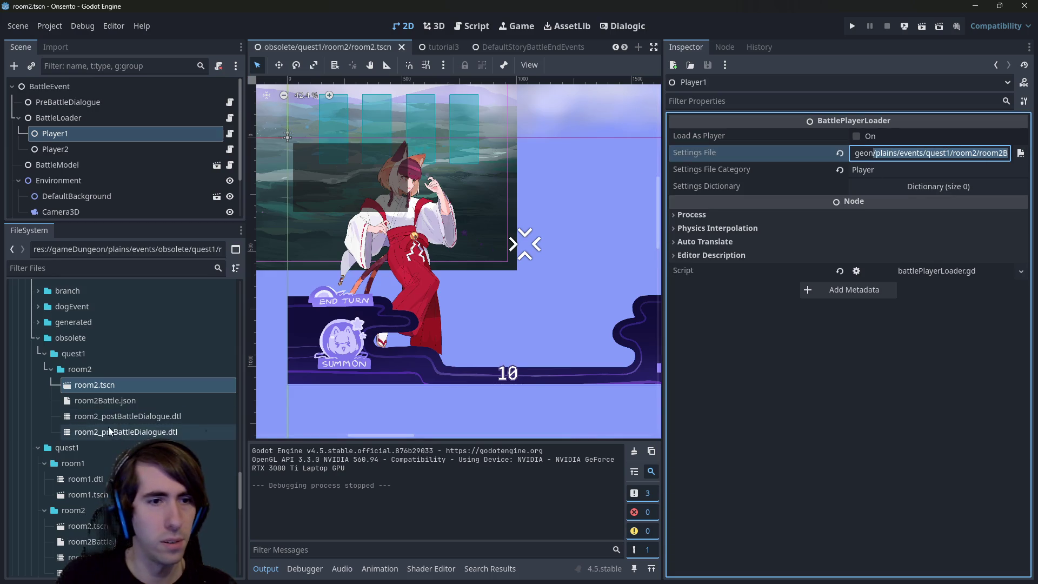
{"action": "left_click_drag", "start_coordinate": [147, 404], "coordinate": [945, 158]}
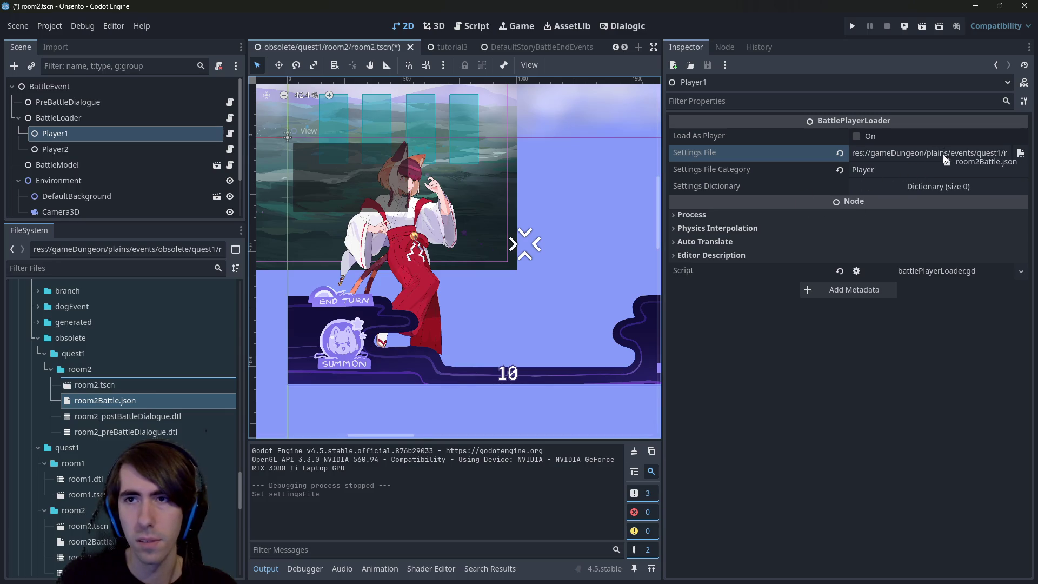
{"action": "key", "text": "ctrl+s"}
Set Player2's Settings File to room2Battle.json as well and save the scene.
{"action": "left_click", "coordinate": [83, 154]}
{"action": "mouse_move", "coordinate": [175, 394]}
{"action": "left_mouse_down"}
{"action": "mouse_move", "coordinate": [193, 401]}
{"action": "mouse_move", "coordinate": [917, 149]}
{"action": "left_mouse_up"}
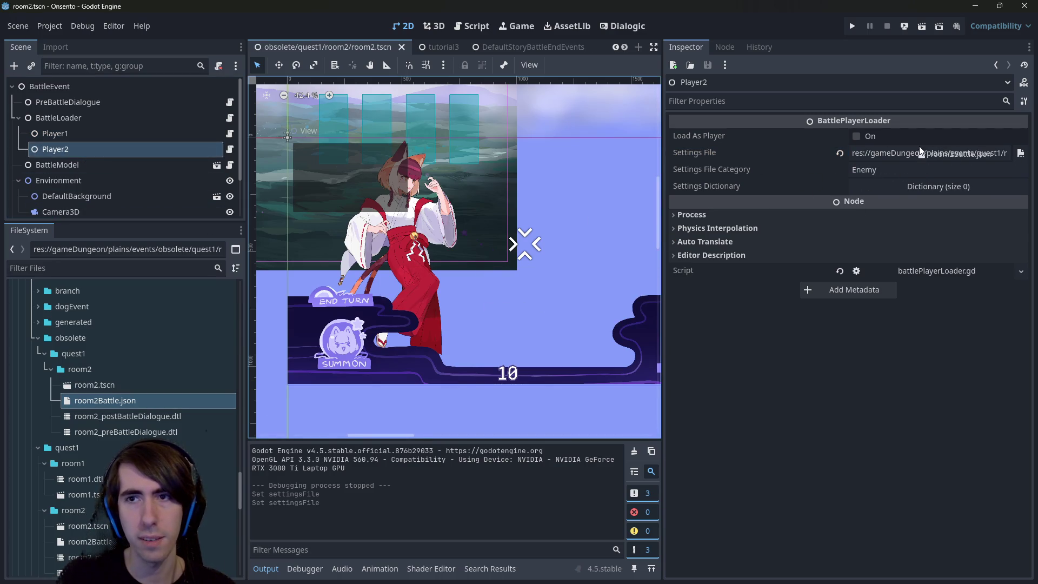
{"action": "key", "text": "ctrl+s"}
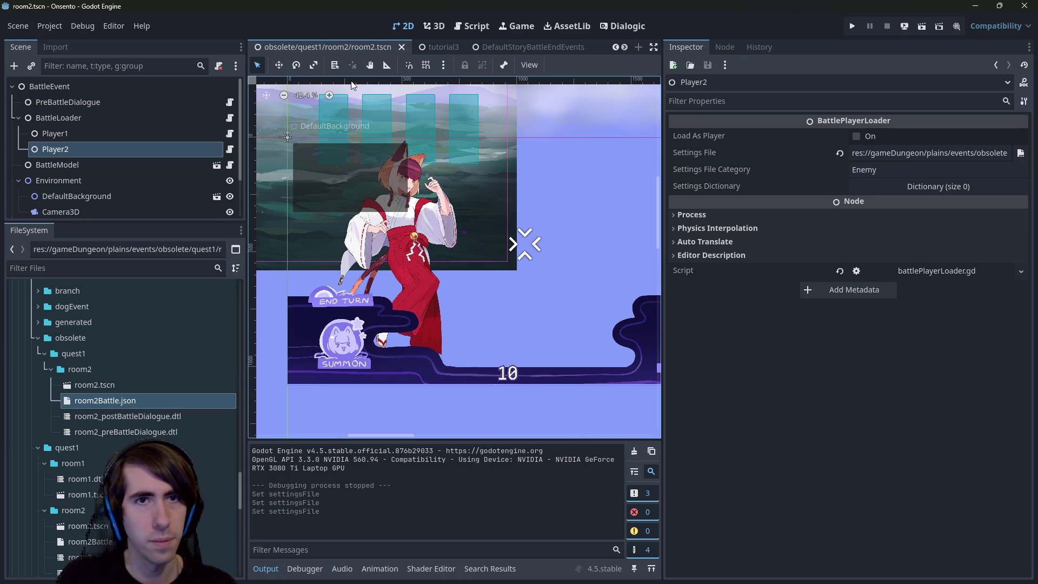
{"action": "middle_click", "coordinate": [347, 47]}
Collapse the obsolete folder and open quest1/room2/room2.tscn from the FileSystem dock.
{"action": "scroll", "coordinate": [146, 486], "scroll_direction": "down", "scroll_amount": 5}
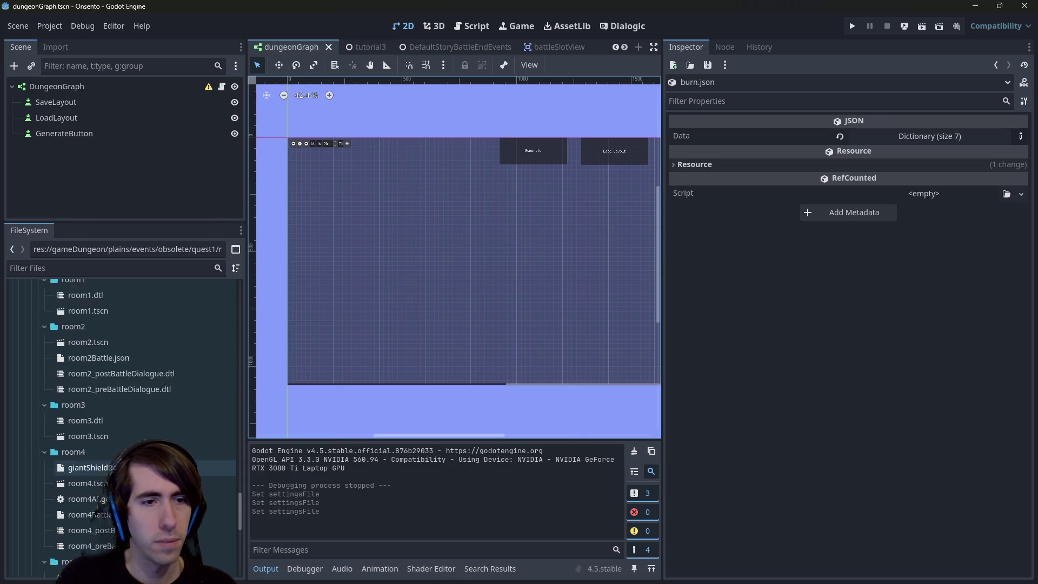
{"action": "scroll", "coordinate": [82, 324], "scroll_direction": "up", "scroll_amount": 3}
{"action": "left_click", "coordinate": [80, 307]}
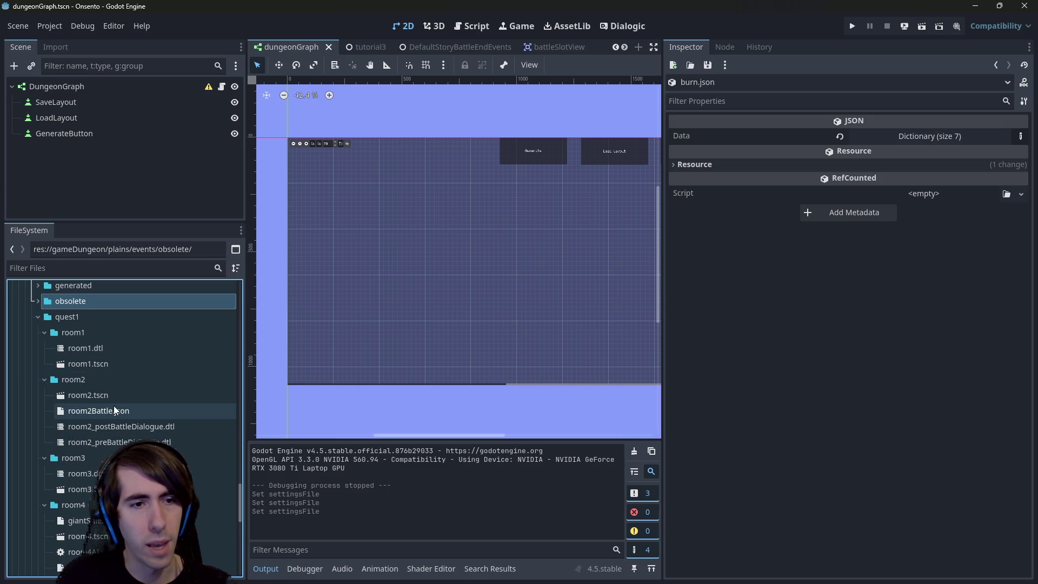
{"action": "double_click", "coordinate": [128, 395]}
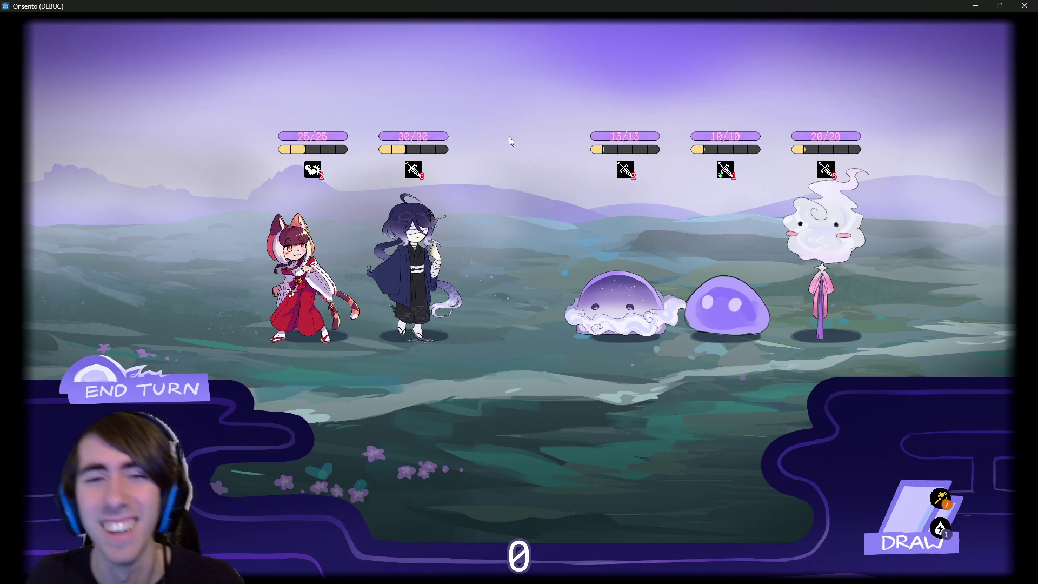
End the turn in the battle against the two slimes and the mist elemental.
{"action": "left_click", "coordinate": [189, 377]}
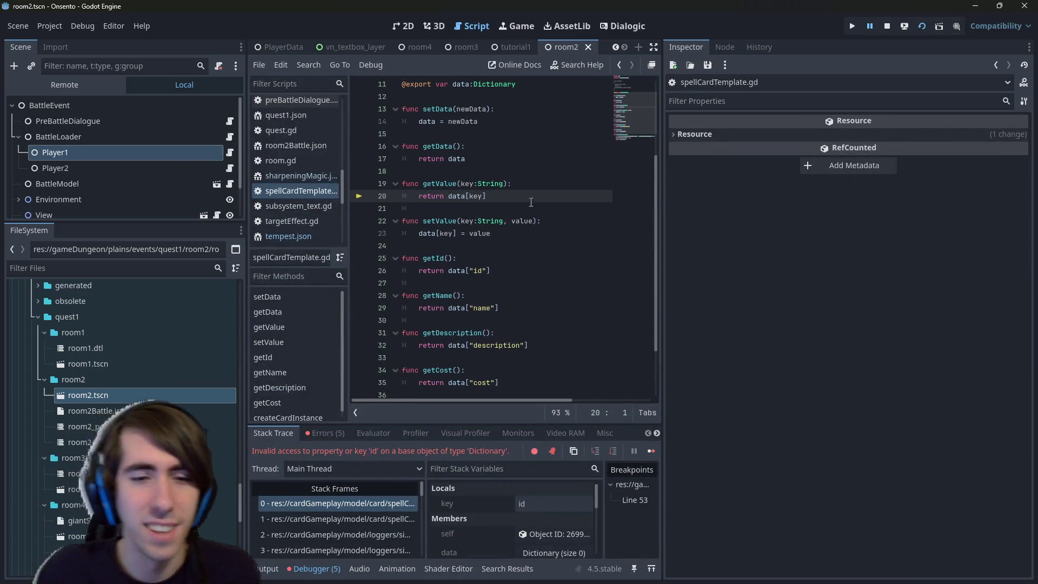
Check the key variable and list the Errors (5), including Wind and Shield not found.
{"action": "scroll", "coordinate": [475, 236], "scroll_direction": "up", "scroll_amount": 1}
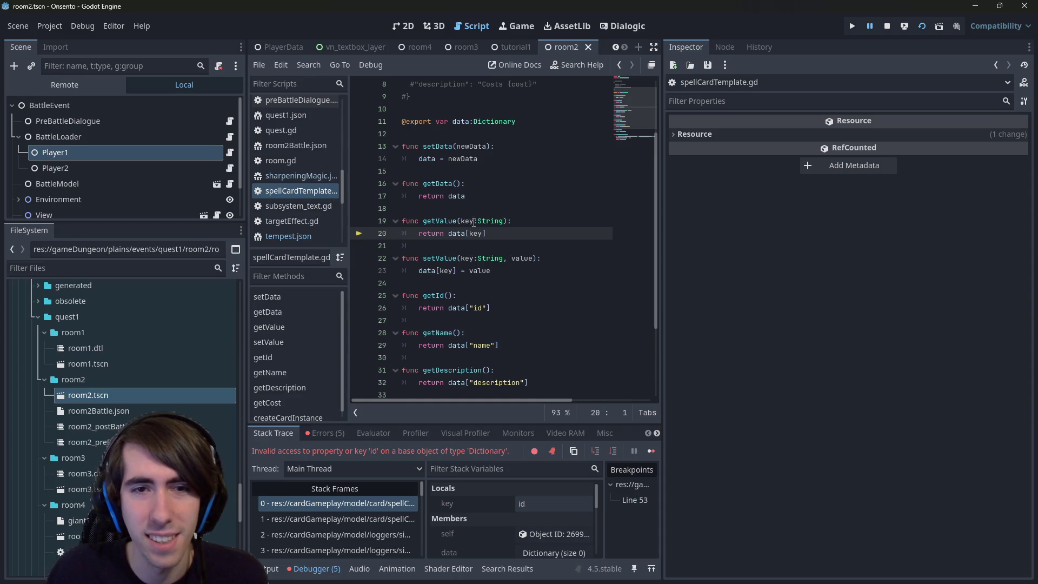
{"action": "mouse_move", "coordinate": [465, 222]}
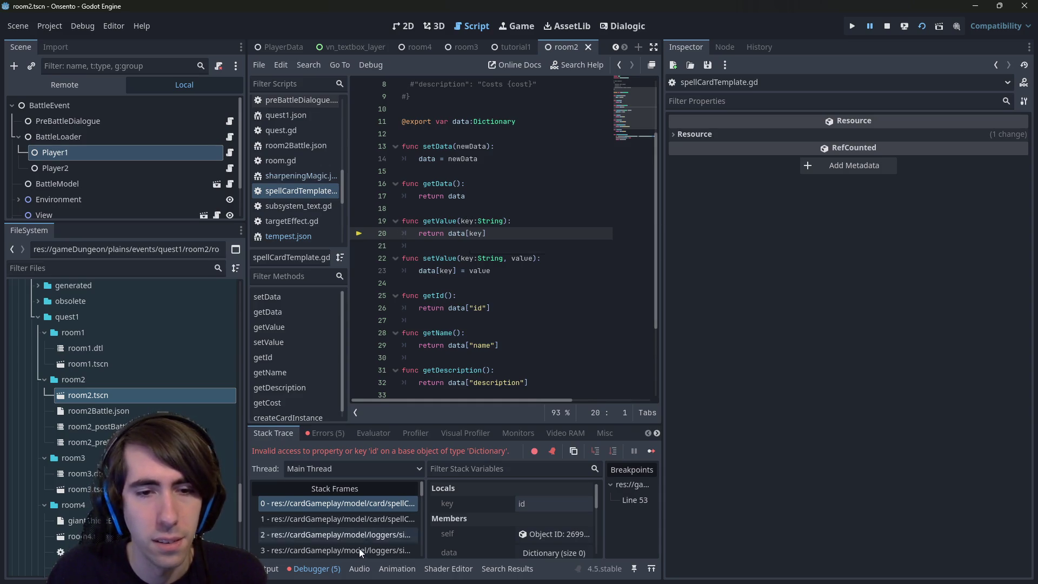
{"action": "left_click", "coordinate": [325, 434]}
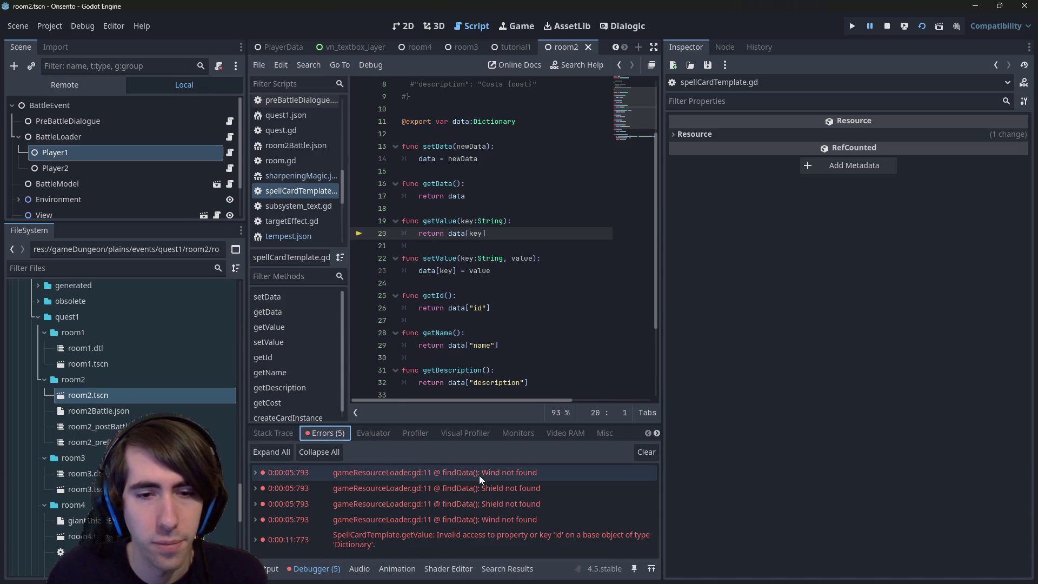
{"action": "mouse_move", "coordinate": [530, 480]}
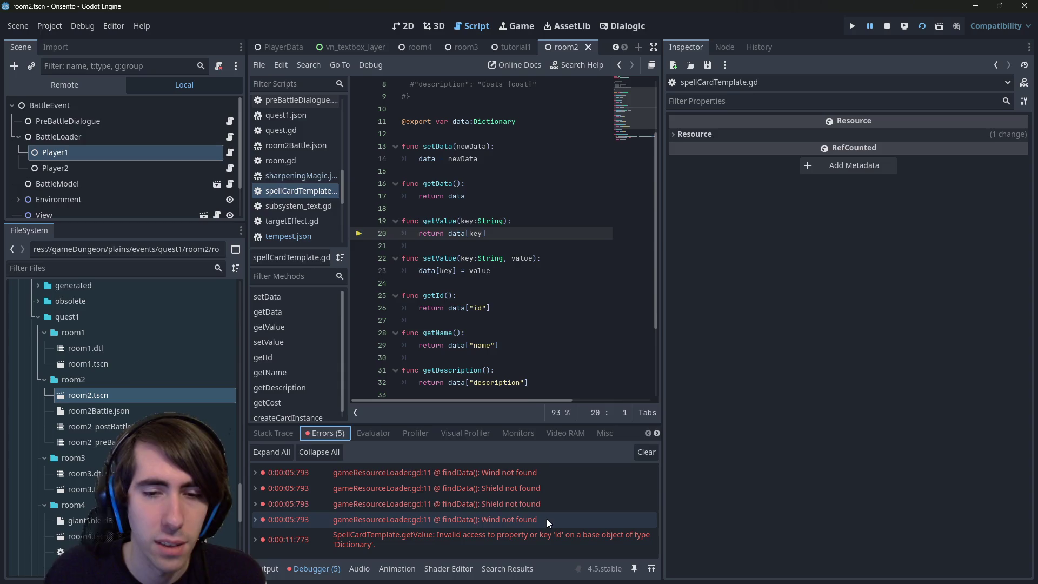
Open room2Battle.json from the FileSystem dock for editing.
{"action": "scroll", "coordinate": [192, 397], "scroll_direction": "up", "scroll_amount": 2}
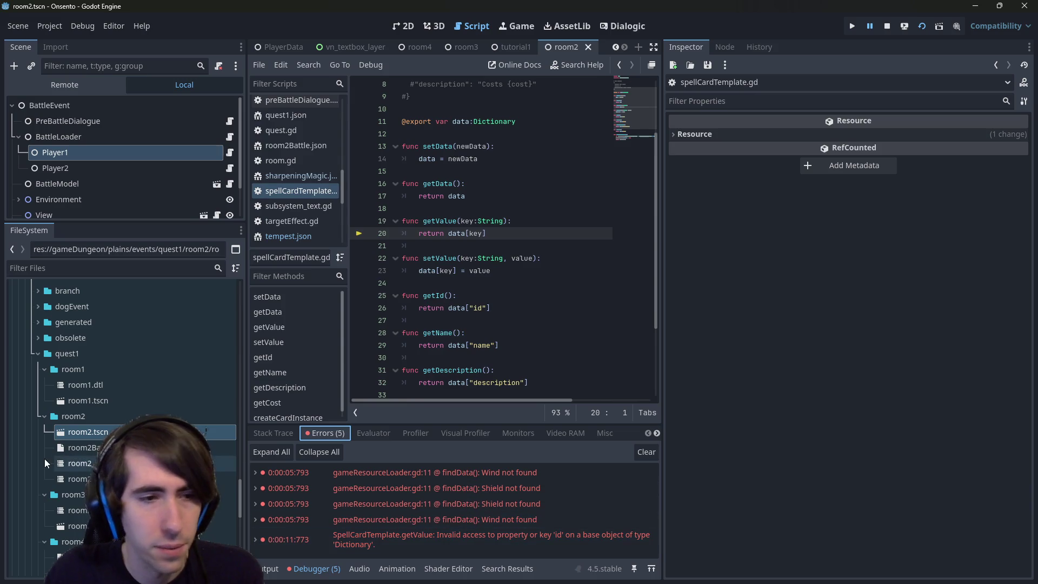
{"action": "scroll", "coordinate": [80, 452], "scroll_direction": "down", "scroll_amount": 5}
{"action": "scroll", "coordinate": [79, 441], "scroll_direction": "up", "scroll_amount": 4}
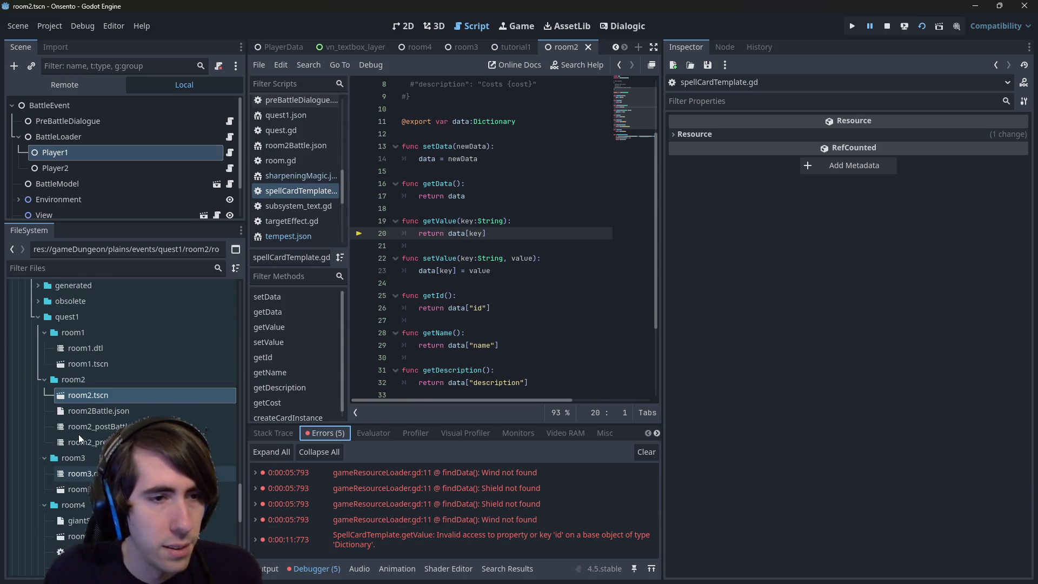
{"action": "double_click", "coordinate": [151, 410]}
Copy the ShieldBoost card name from line 11 of room2Battle.json.
{"action": "scroll", "coordinate": [425, 313], "scroll_direction": "down", "scroll_amount": 1}
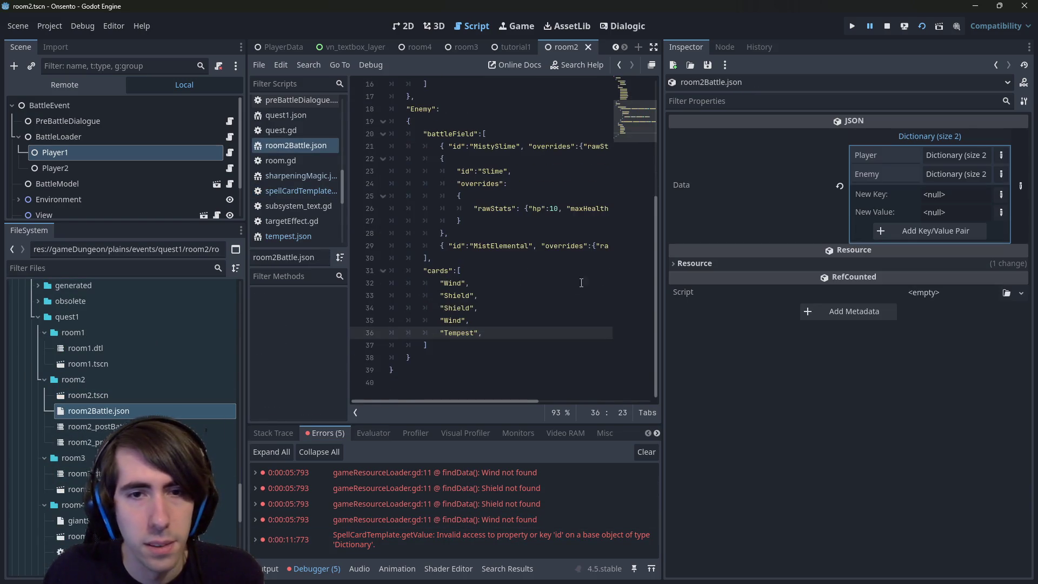
{"action": "left_click_drag", "start_coordinate": [661, 259], "coordinate": [842, 259]}
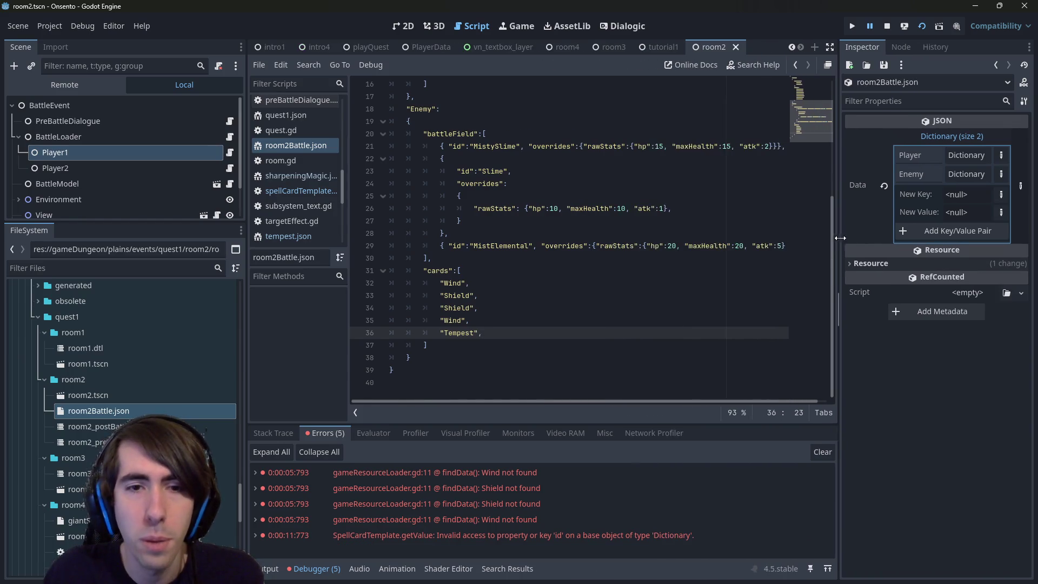
{"action": "scroll", "coordinate": [446, 201], "scroll_direction": "up", "scroll_amount": 5}
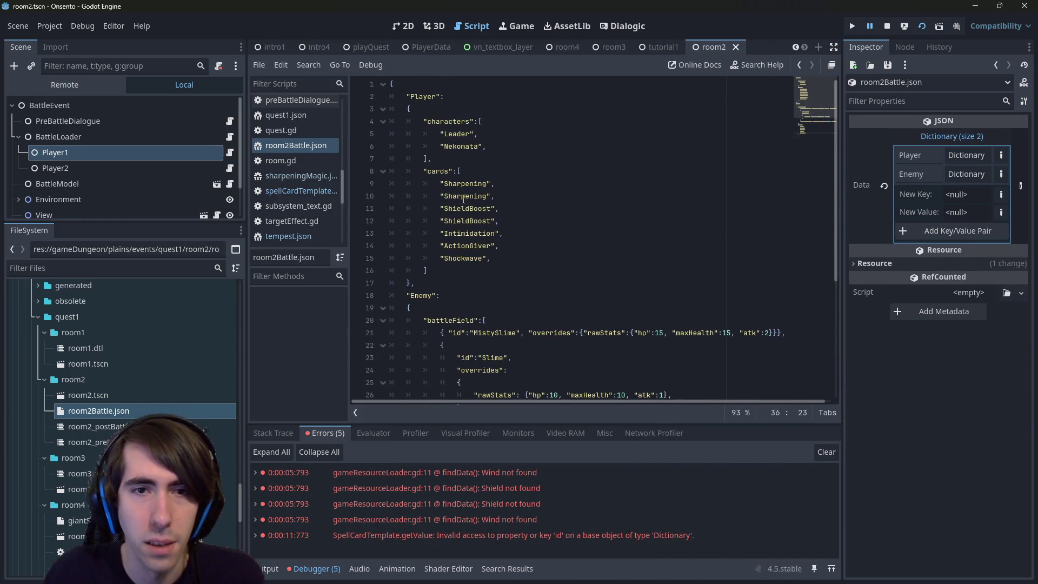
{"action": "double_click", "coordinate": [465, 208]}
{"action": "scroll", "coordinate": [466, 197], "scroll_direction": "down", "scroll_amount": 5}
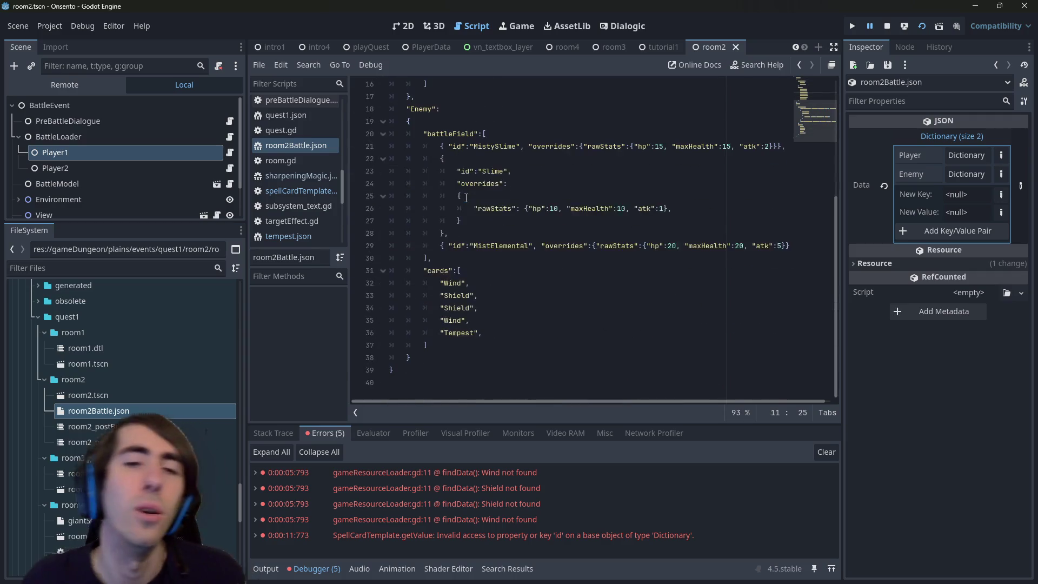
{"action": "scroll", "coordinate": [466, 197], "scroll_direction": "up", "scroll_amount": 5}
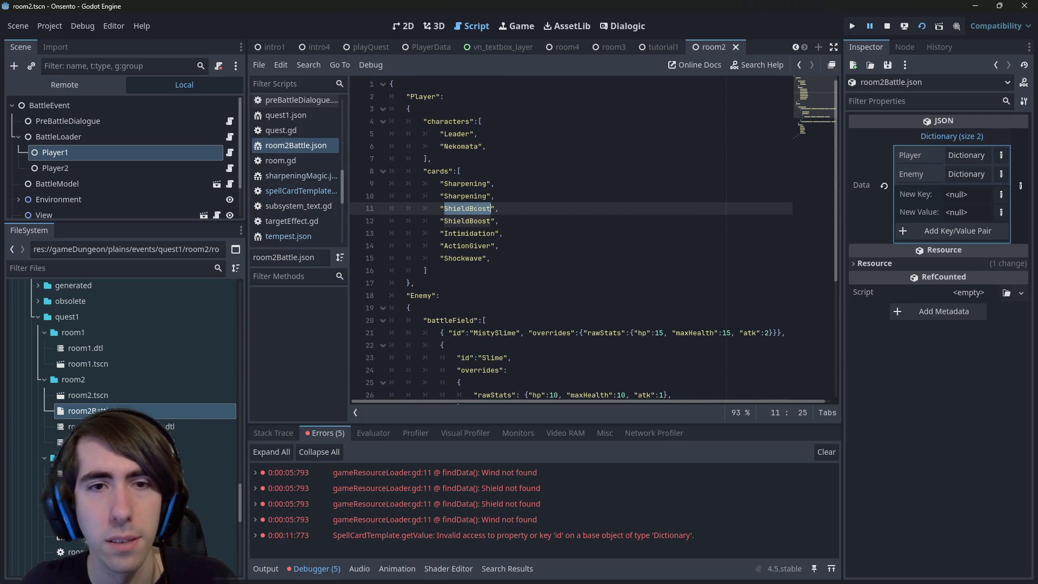
{"action": "key", "text": "ctrl+c"}
Replace both enemy Shield entries with ShieldBoost and save room2Battle.json.
{"action": "scroll", "coordinate": [479, 208], "scroll_direction": "down", "scroll_amount": 4}
{"action": "double_click", "coordinate": [457, 333]}
{"action": "key", "text": "ctrl+d"}
{"action": "key", "text": "ctrl+v"}
{"action": "key", "text": "ctrl+s"}
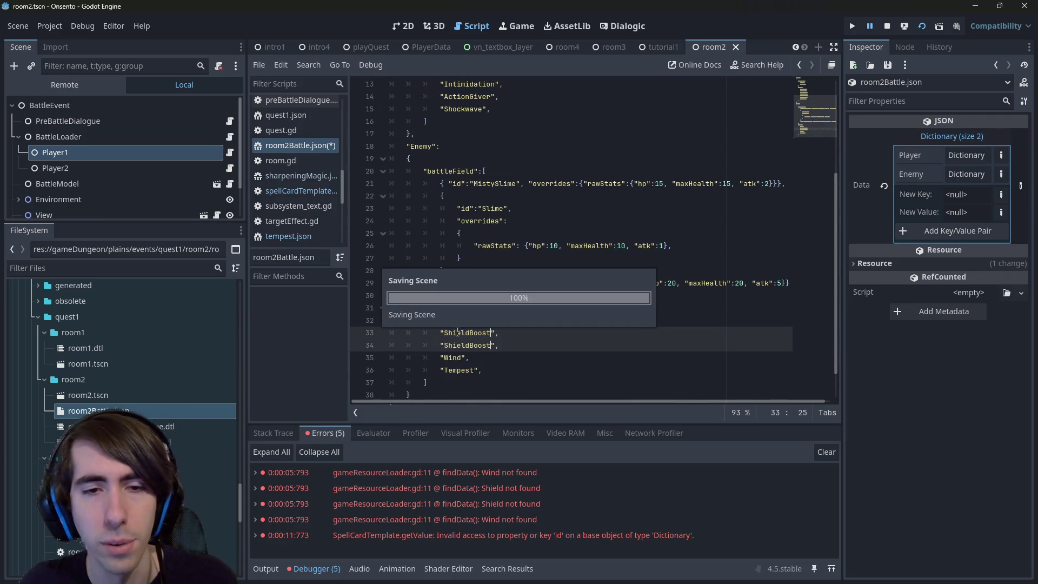
{"action": "scroll", "coordinate": [133, 376], "scroll_direction": "up", "scroll_amount": 10}
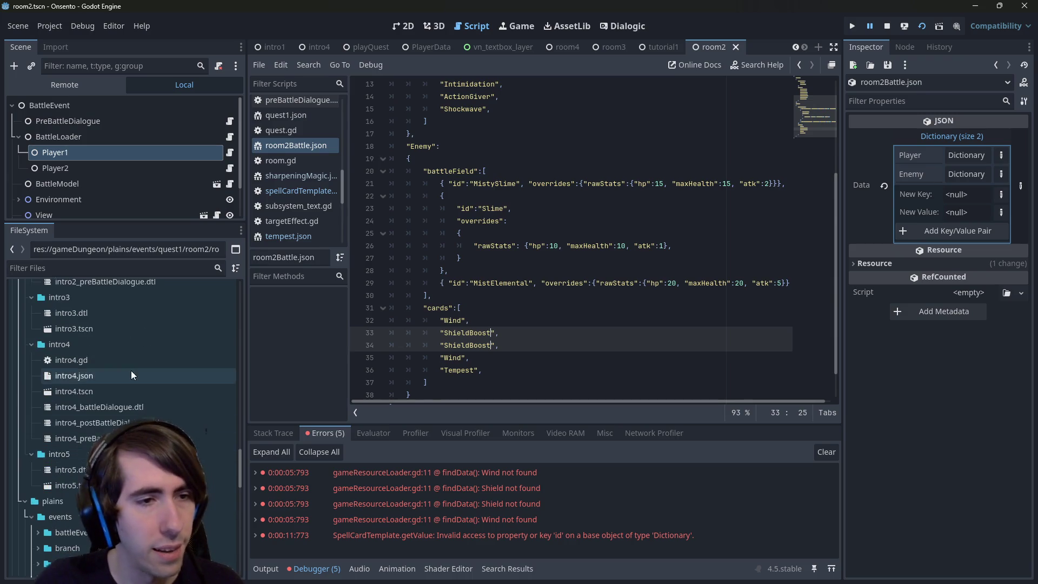
{"action": "scroll", "coordinate": [129, 368], "scroll_direction": "up", "scroll_amount": 10}
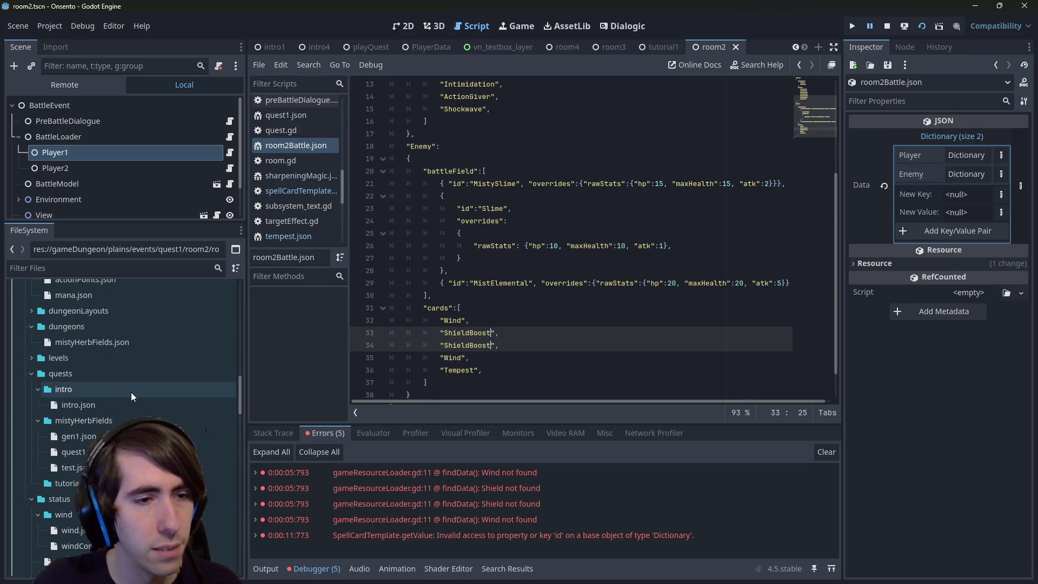
{"action": "scroll", "coordinate": [130, 393], "scroll_direction": "up", "scroll_amount": 10}
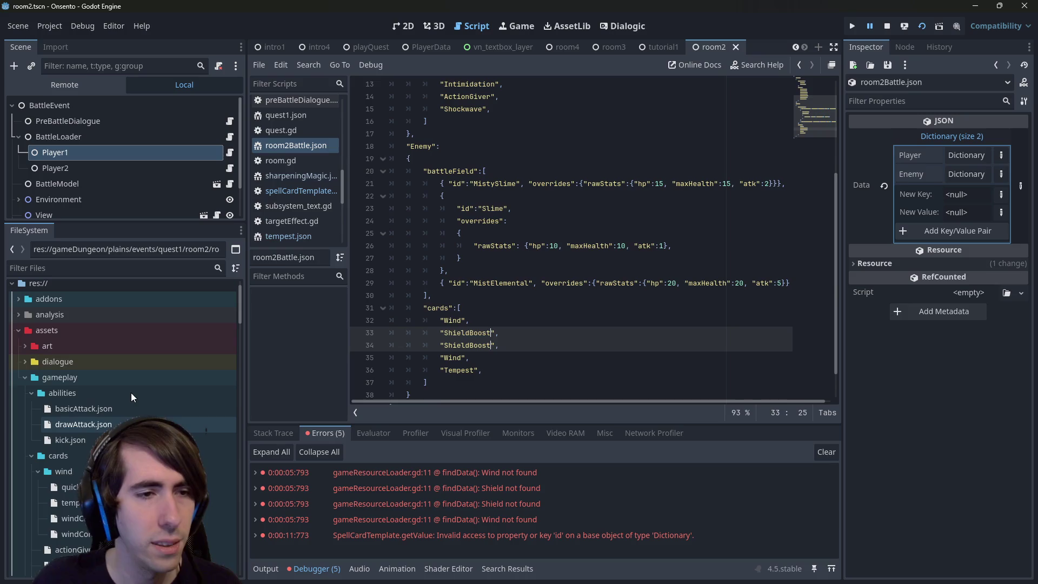
{"action": "scroll", "coordinate": [130, 393], "scroll_direction": "down", "scroll_amount": 10}
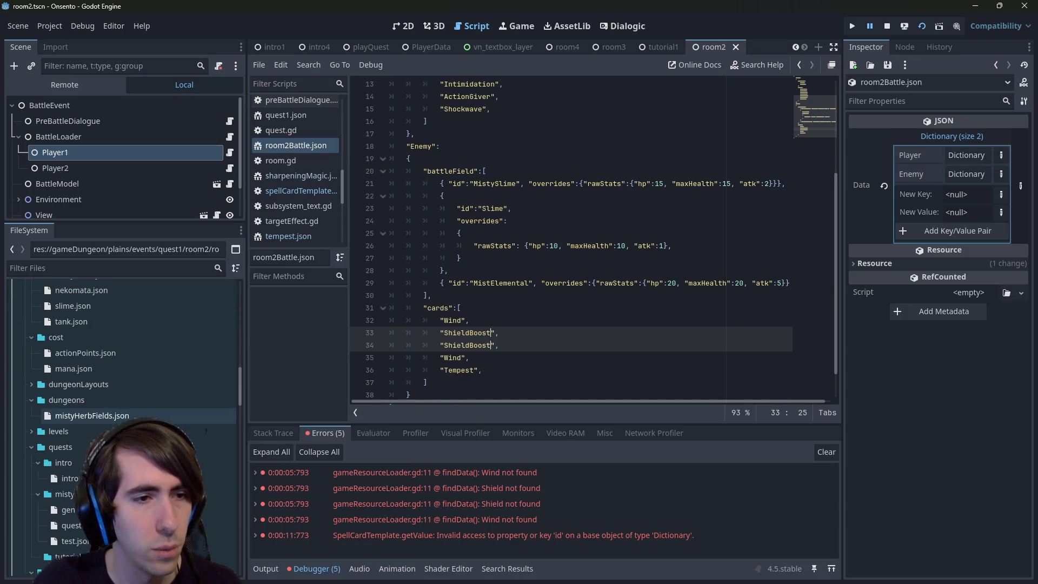
{"action": "scroll", "coordinate": [130, 416], "scroll_direction": "down", "scroll_amount": 5}
Open wind.json to check its Wind id, comparing it with room2Battle.json.
{"action": "double_click", "coordinate": [90, 382]}
{"action": "double_click", "coordinate": [440, 97]}
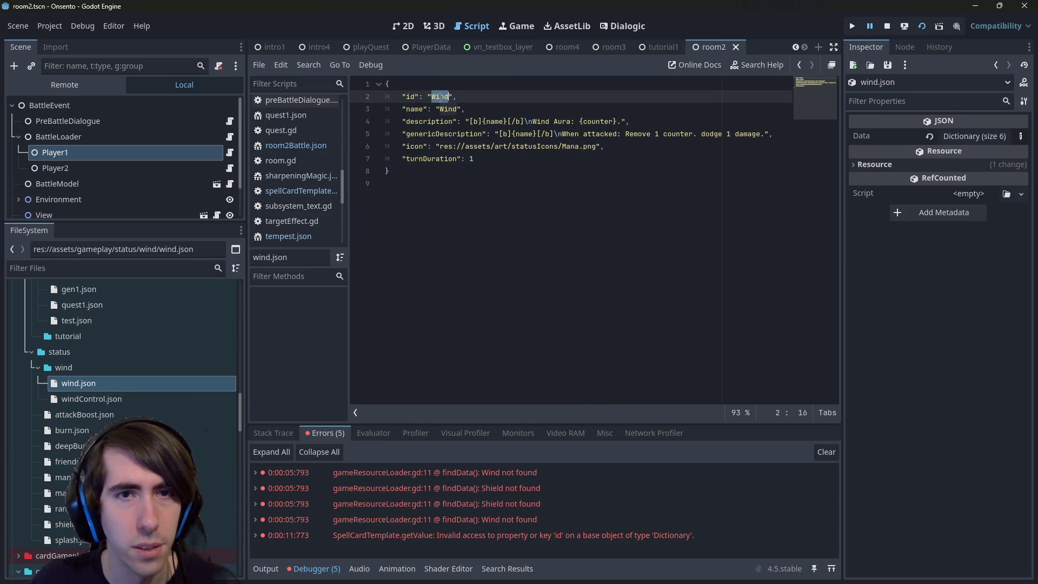
{"action": "left_click", "coordinate": [143, 368]}
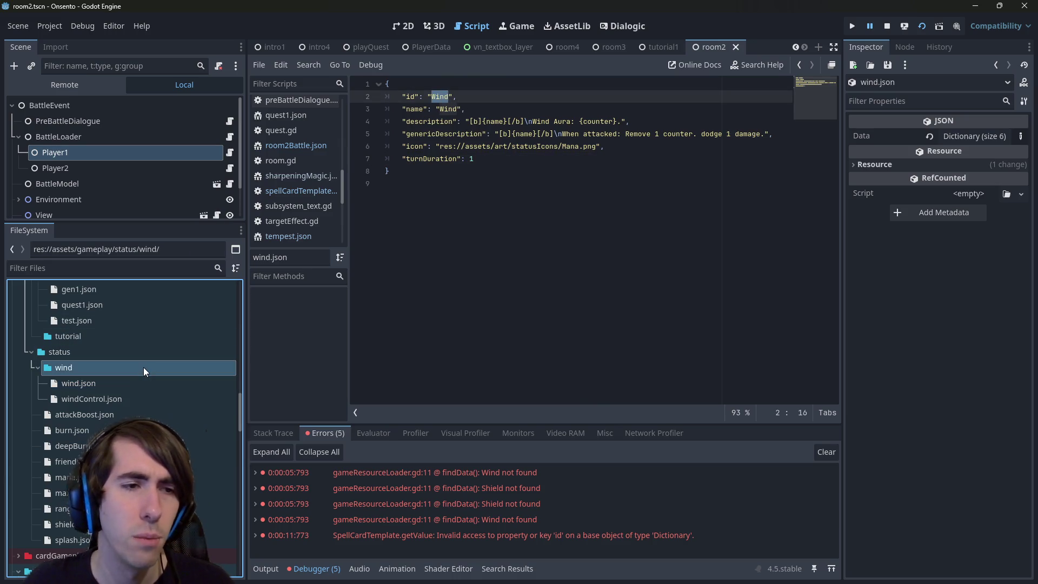
{"action": "left_click", "coordinate": [511, 168]}
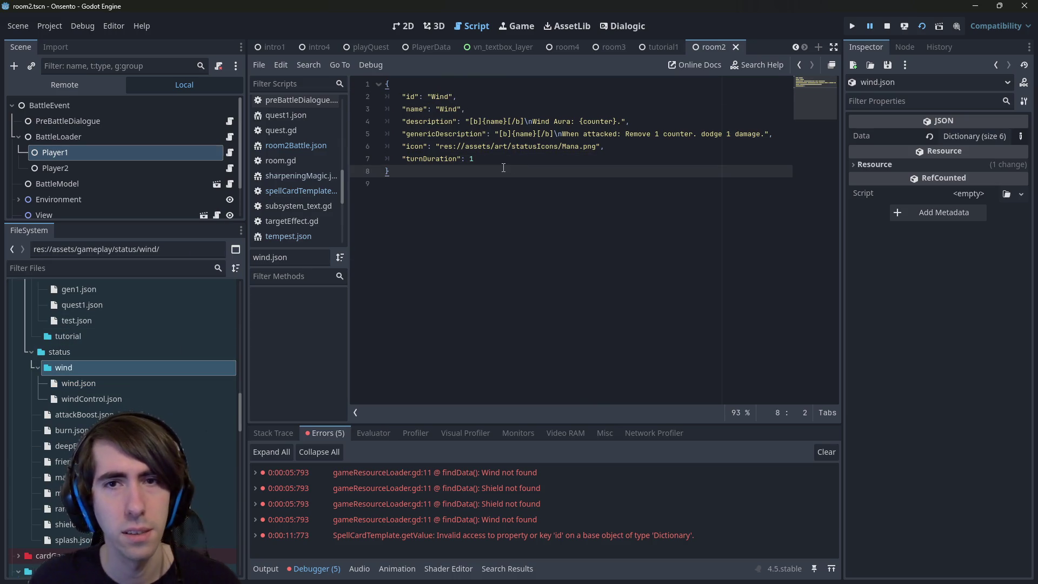
{"action": "key", "text": "alt+Left"}
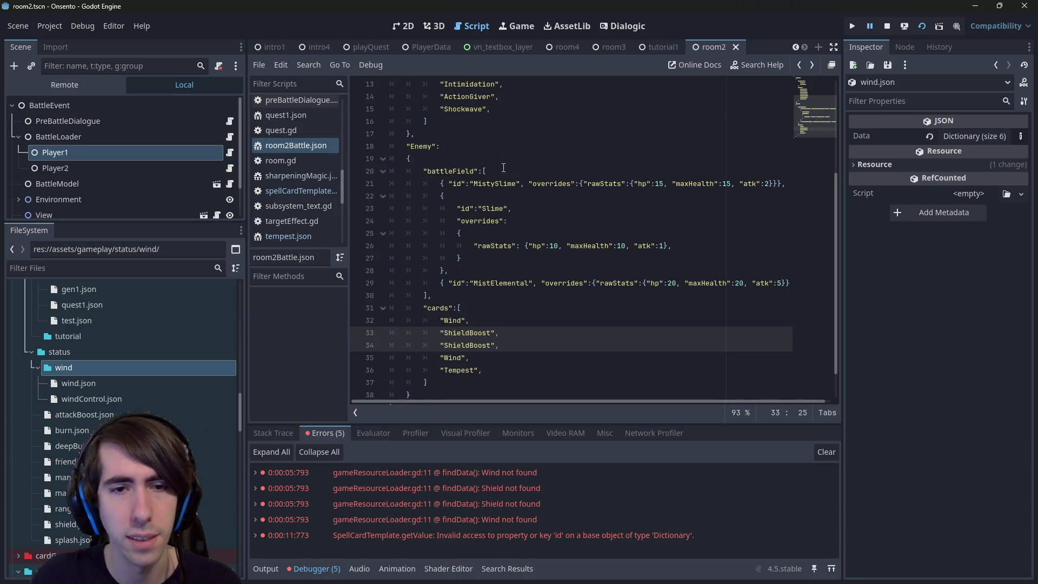
{"action": "key", "text": "alt+Right"}
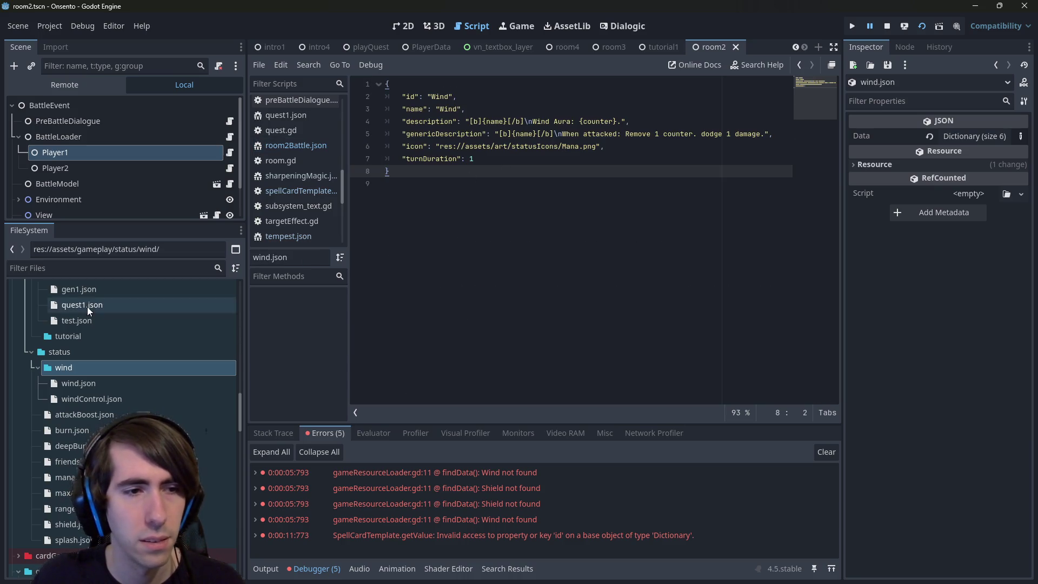
{"action": "scroll", "coordinate": [77, 368], "scroll_direction": "up", "scroll_amount": 4}
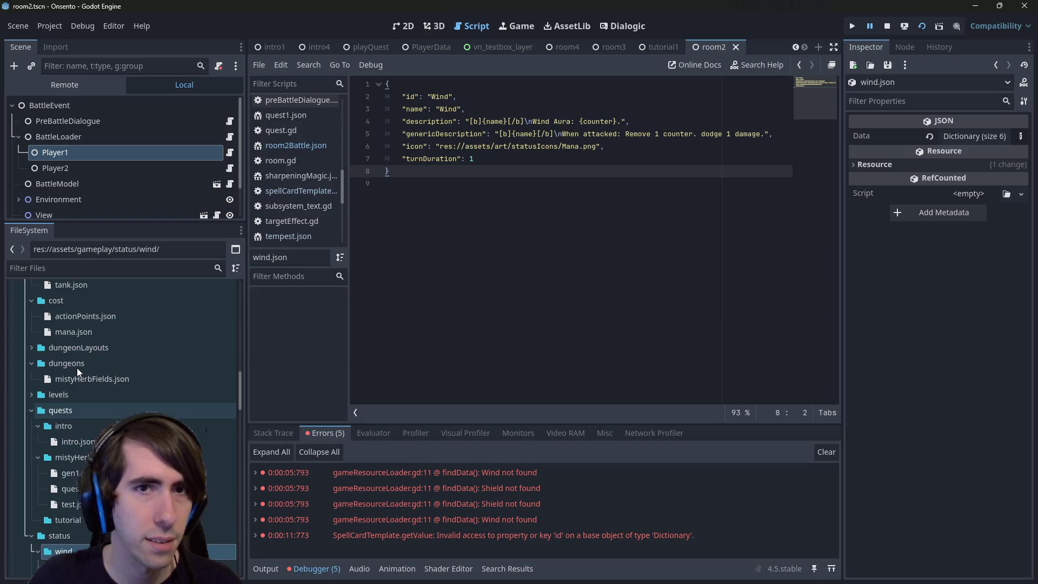
{"action": "scroll", "coordinate": [77, 368], "scroll_direction": "down", "scroll_amount": 2}
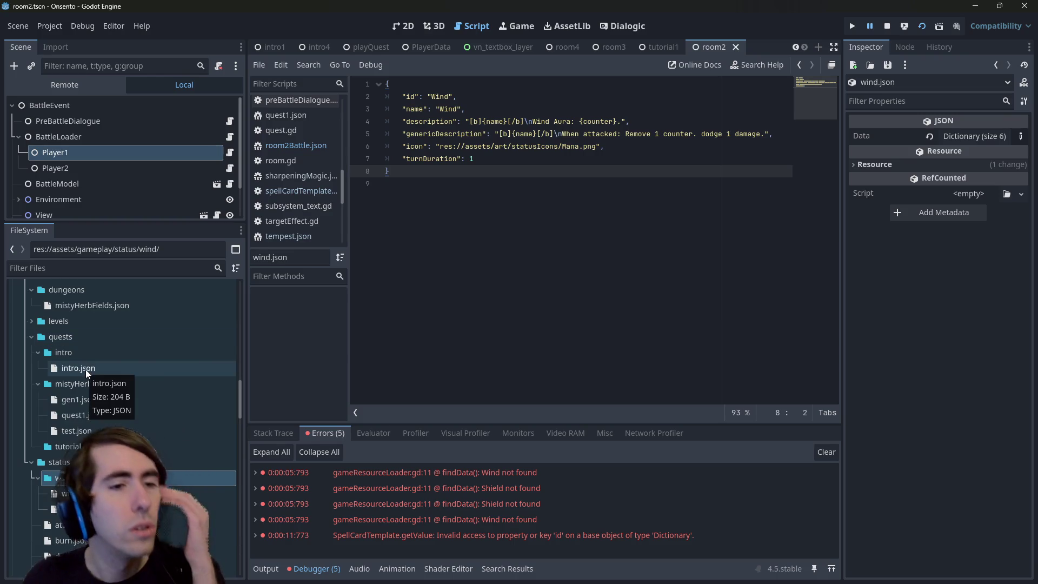
{"action": "scroll", "coordinate": [86, 369], "scroll_direction": "up", "scroll_amount": 2}
{"action": "scroll", "coordinate": [86, 369], "scroll_direction": "up", "scroll_amount": 5}
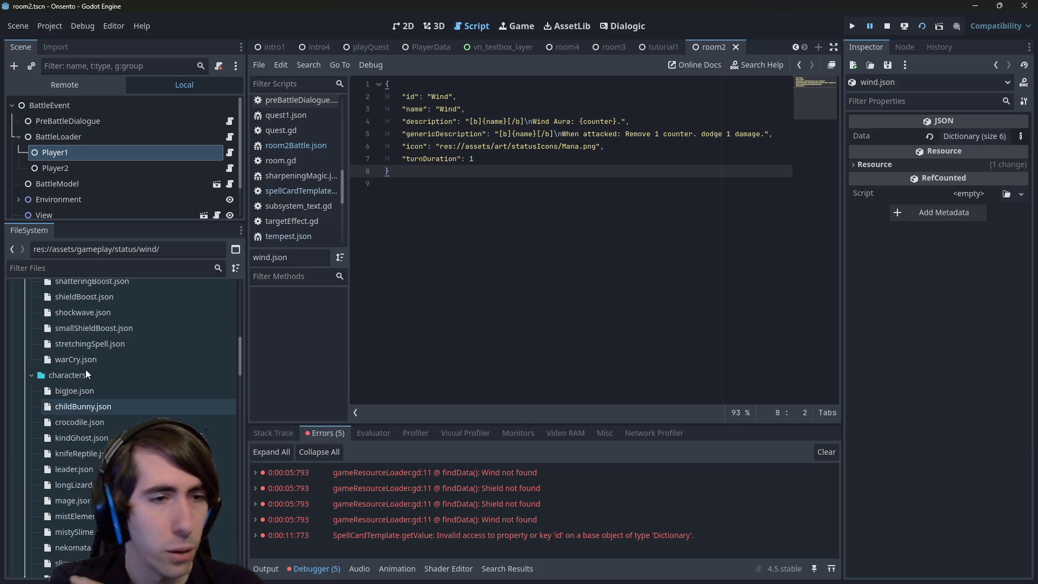
{"action": "scroll", "coordinate": [93, 382], "scroll_direction": "up", "scroll_amount": 5}
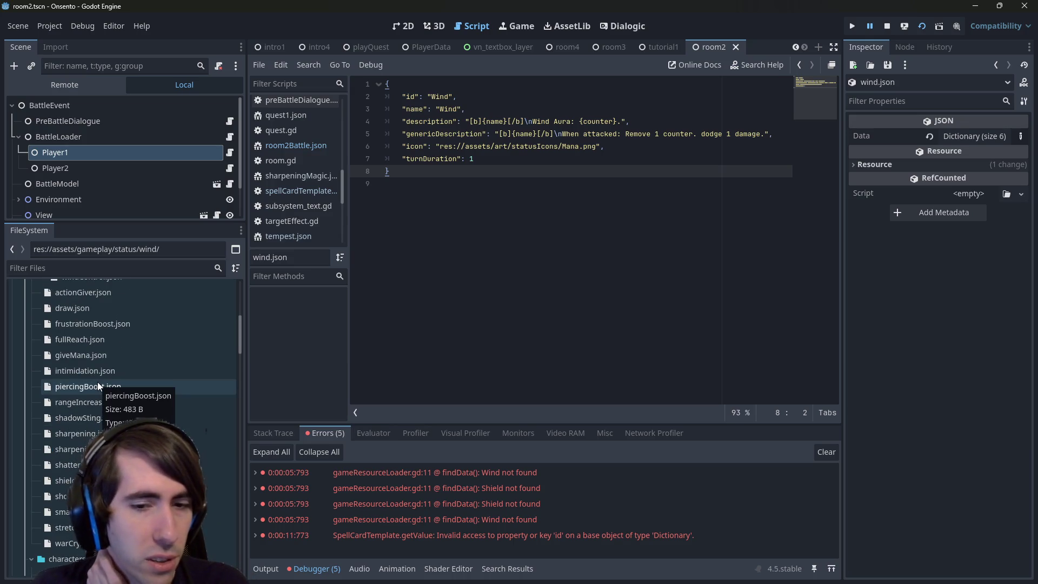
{"action": "scroll", "coordinate": [98, 381], "scroll_direction": "up", "scroll_amount": 2}
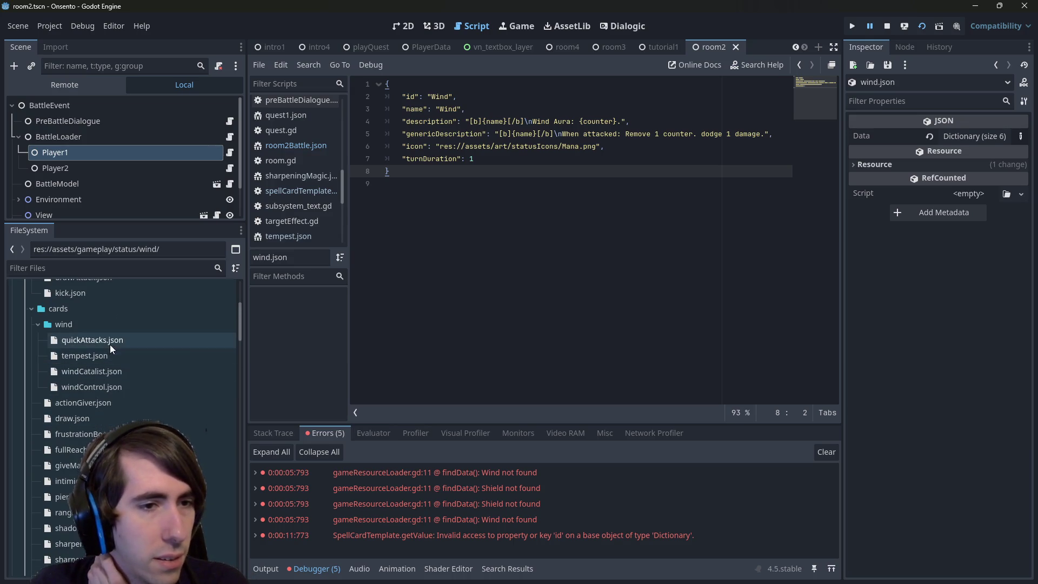
Open windControl.json and select its WindControl card id.
{"action": "double_click", "coordinate": [128, 386]}
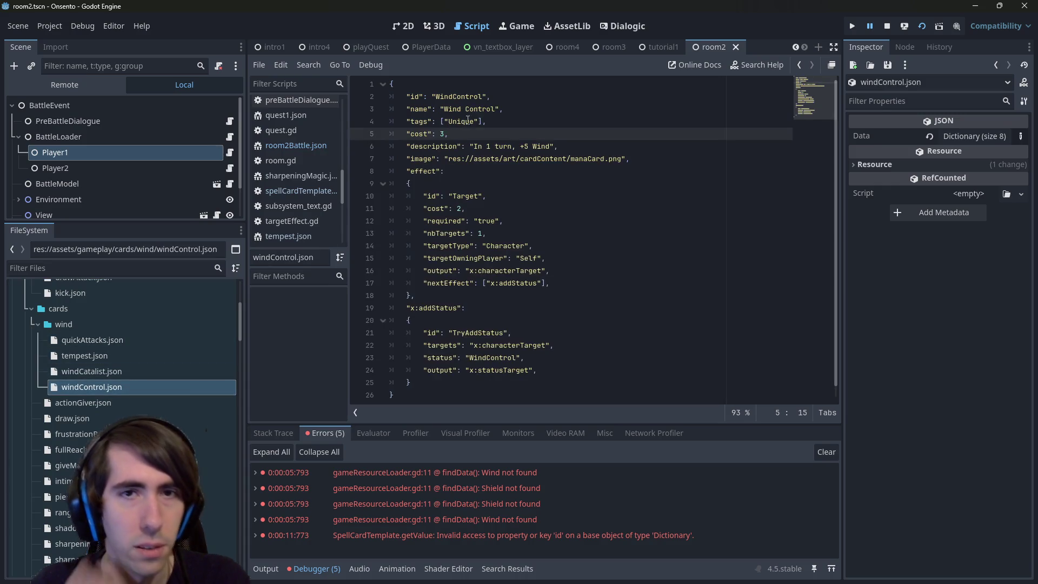
{"action": "double_click", "coordinate": [458, 96]}
{"action": "key", "text": "ctrl+c"}
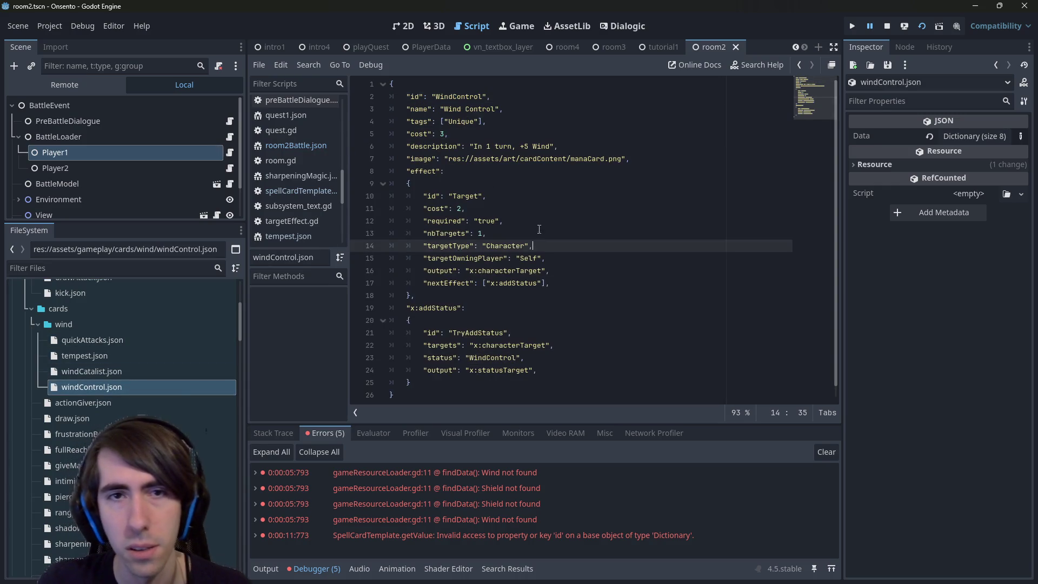
{"action": "mouse_move", "coordinate": [498, 159]}
{"action": "left_mouse_down"}
{"action": "mouse_move", "coordinate": [500, 148]}
{"action": "mouse_move", "coordinate": [560, 146]}
{"action": "left_mouse_up"}
{"action": "left_click", "coordinate": [560, 146]}
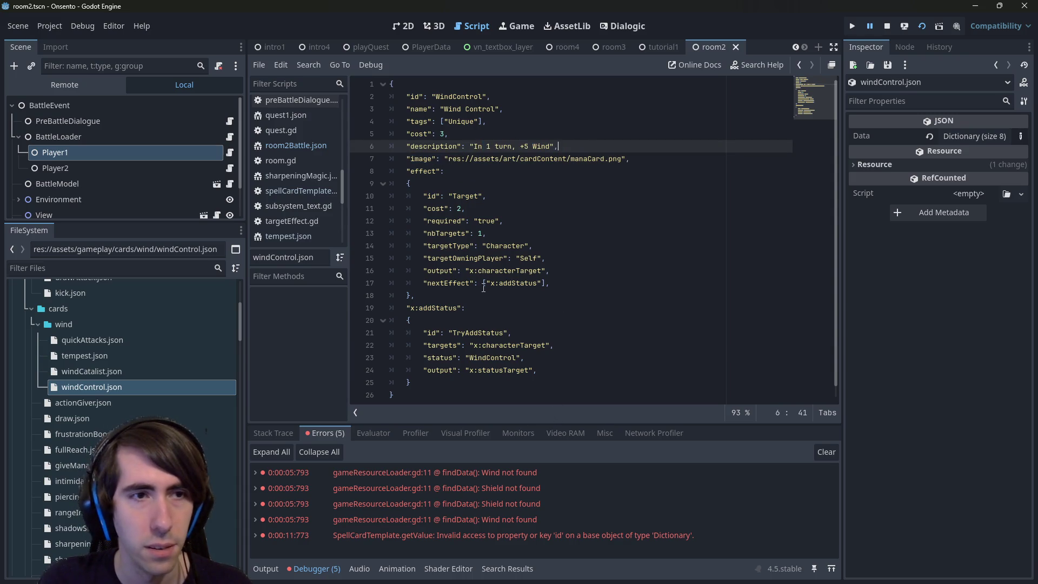
Rename both enemy Wind entries in room2Battle.json to WindControl, save, and restart the game.
{"action": "key", "text": "alt+Left"}
{"action": "key", "text": "alt+Left"}
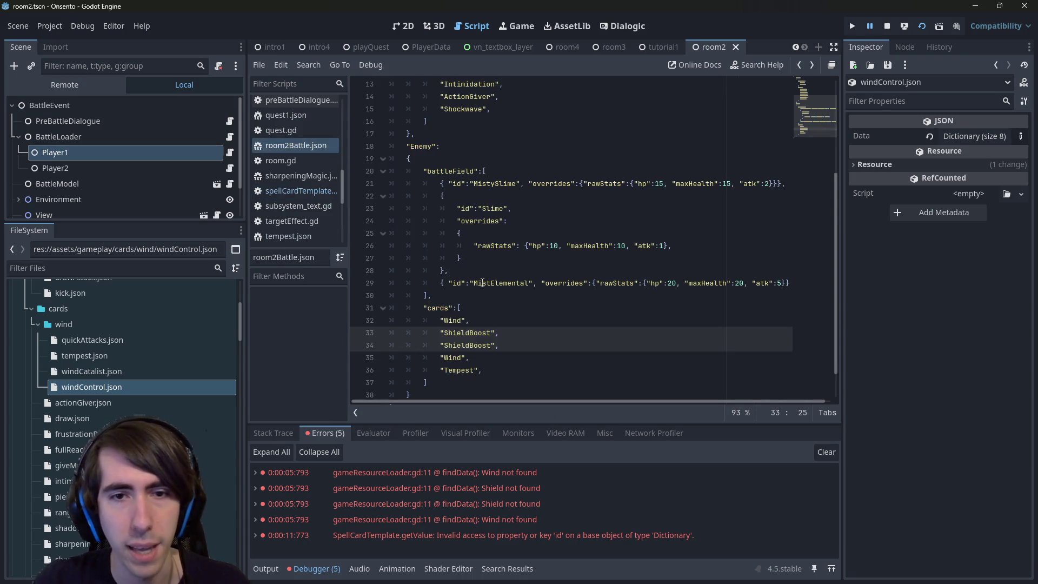
{"action": "double_click", "coordinate": [450, 320]}
{"action": "key", "text": "ctrl+d"}
{"action": "key", "text": "ctrl+v"}
{"action": "key", "text": "ctrl+s"}
{"action": "left_click", "coordinate": [892, 27]}
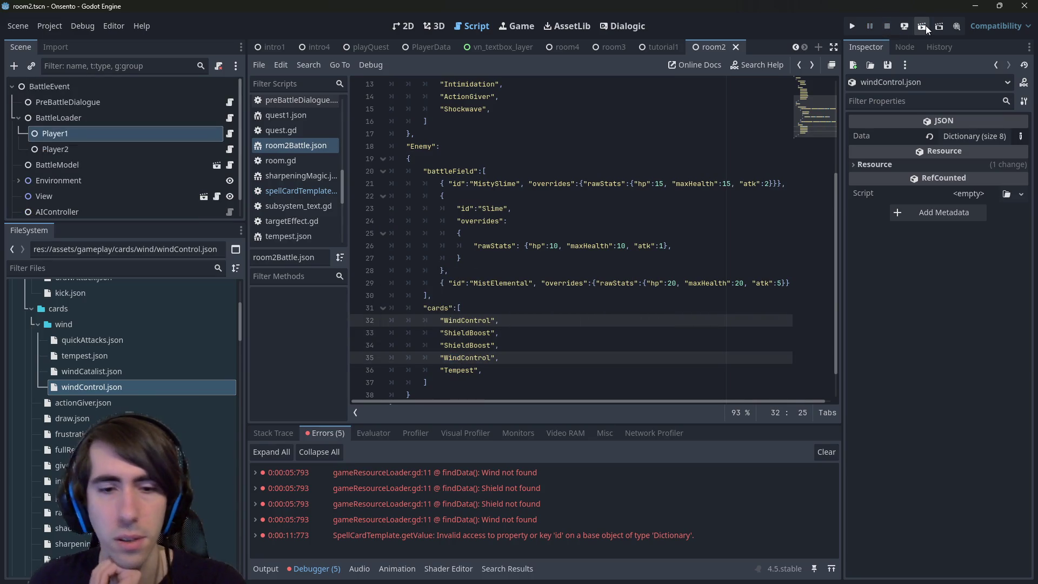
{"action": "left_click", "coordinate": [926, 25]}
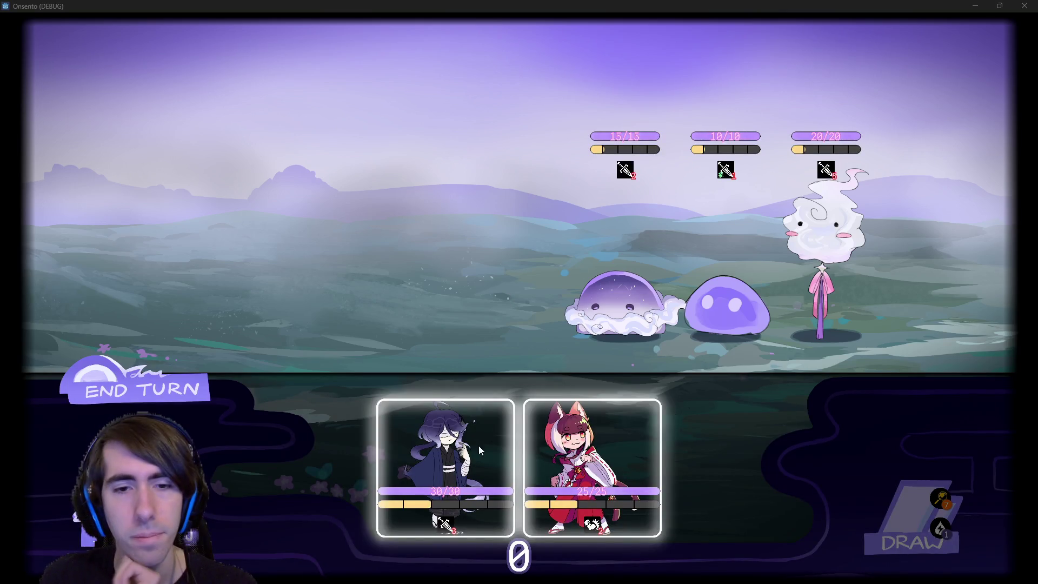
Drag both character cards from the hand onto the battlefield facing three enemies.
{"action": "left_click_drag", "start_coordinate": [488, 431], "coordinate": [411, 270]}
{"action": "mouse_move", "coordinate": [592, 465]}
{"action": "left_mouse_down"}
{"action": "mouse_move", "coordinate": [372, 292]}
{"action": "mouse_move", "coordinate": [314, 270]}
{"action": "left_mouse_up"}
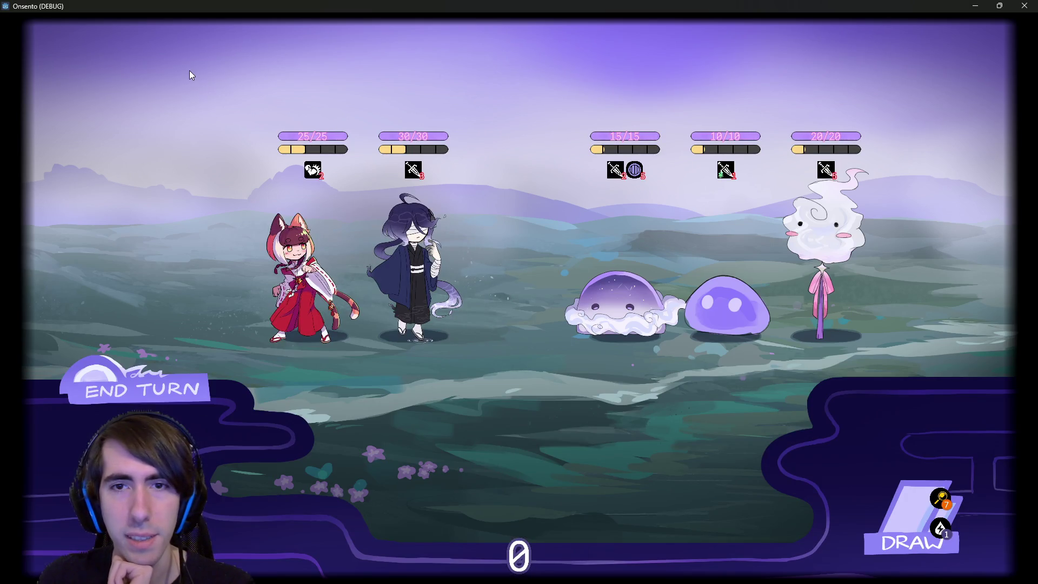
{"action": "mouse_move", "coordinate": [643, 180]}
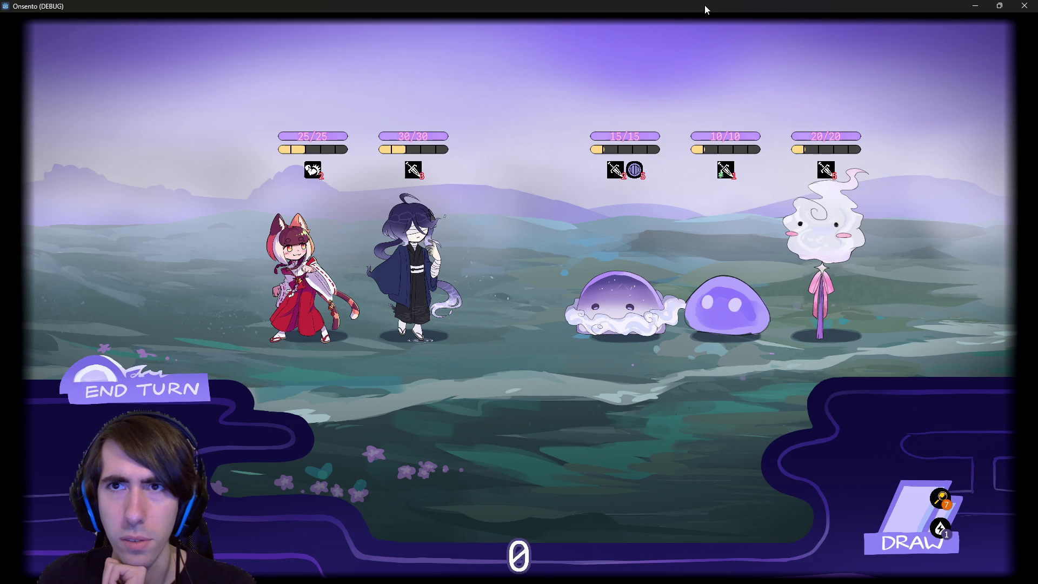
Close the game, enable Show Logs under Onsento in Project Settings, and run again.
{"action": "left_click", "coordinate": [1024, 5]}
{"action": "left_click", "coordinate": [59, 26]}
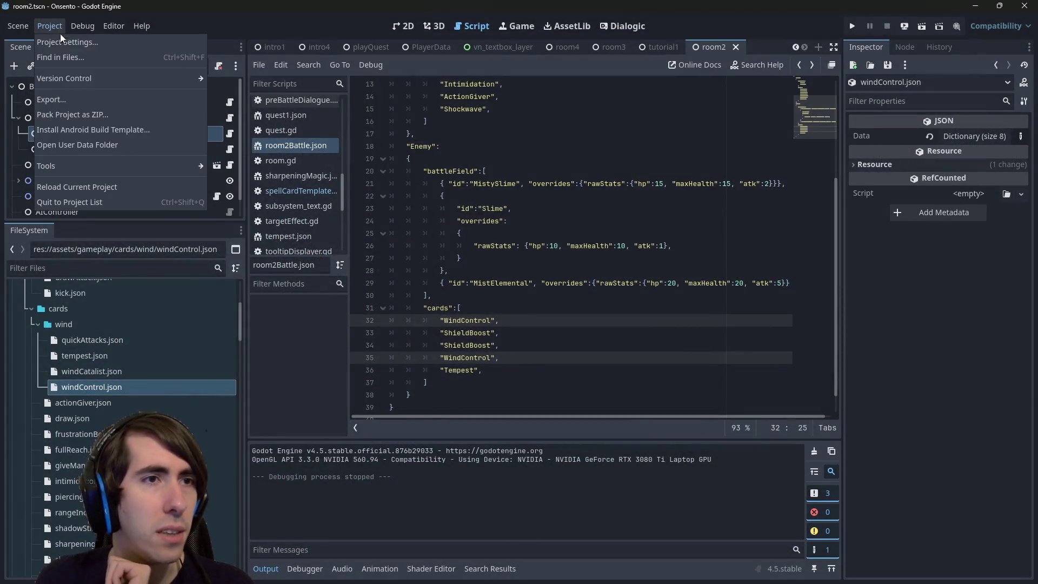
{"action": "left_click", "coordinate": [69, 47]}
{"action": "left_click", "coordinate": [211, 86]}
{"action": "scroll", "coordinate": [273, 378], "scroll_direction": "down", "scroll_amount": 15}
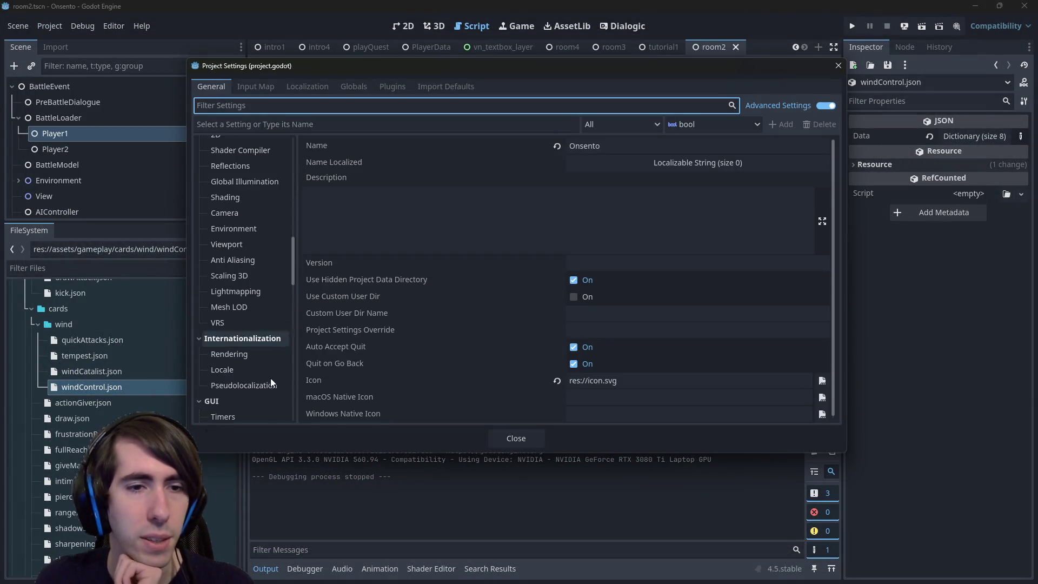
{"action": "scroll", "coordinate": [257, 379], "scroll_direction": "down", "scroll_amount": 5}
{"action": "left_click", "coordinate": [243, 410]}
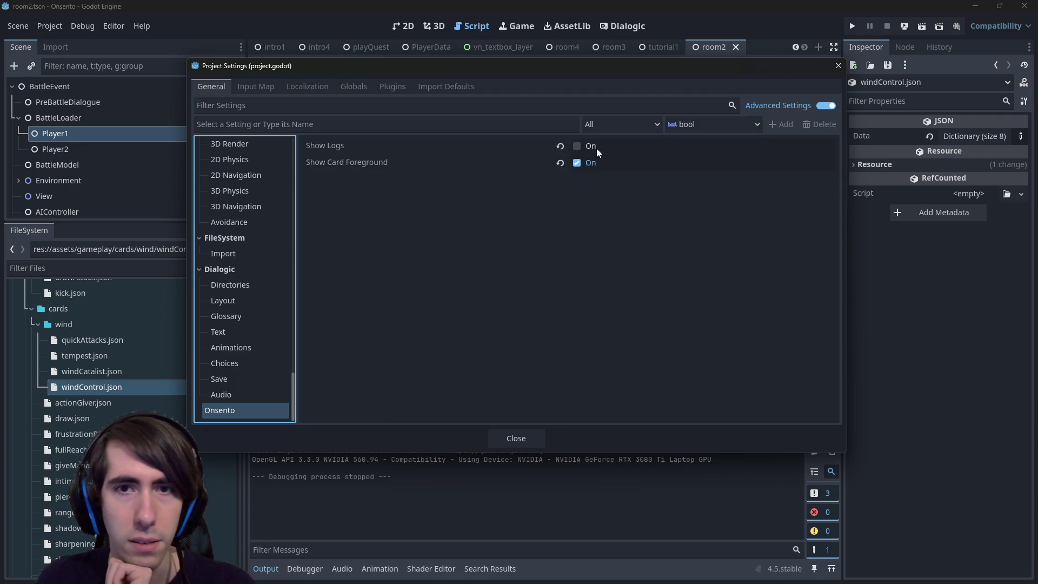
{"action": "left_click", "coordinate": [579, 147]}
{"action": "left_click", "coordinate": [527, 437]}
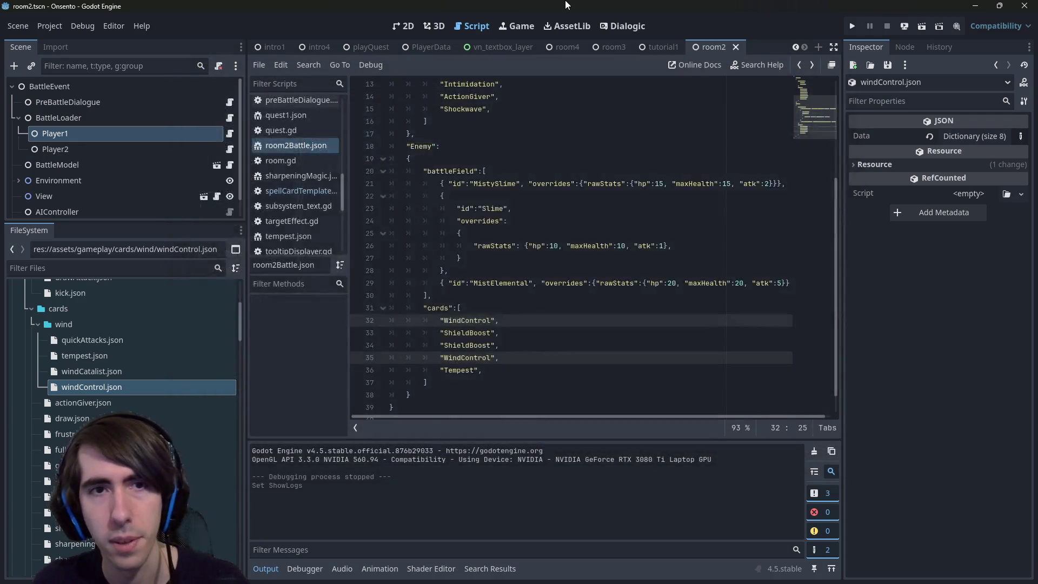
{"action": "left_click", "coordinate": [920, 27]}
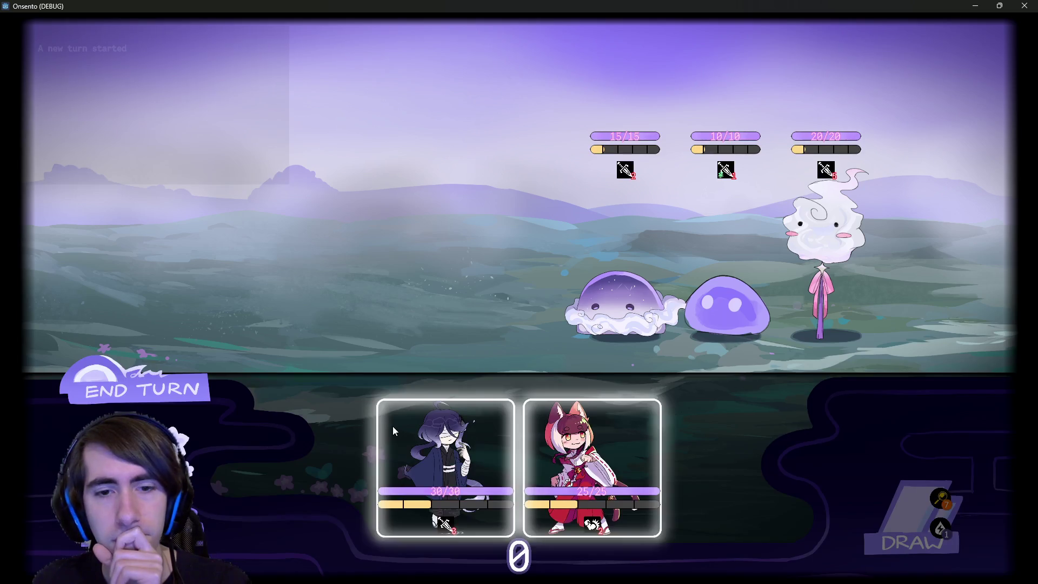
Reorder the hand, drop the fox and the other character onto the battlefield, then close the game.
{"action": "mouse_move", "coordinate": [393, 430]}
{"action": "left_mouse_down"}
{"action": "mouse_move", "coordinate": [390, 314]}
{"action": "mouse_move", "coordinate": [414, 343]}
{"action": "left_mouse_up"}
{"action": "mouse_move", "coordinate": [472, 443]}
{"action": "left_mouse_down"}
{"action": "mouse_move", "coordinate": [440, 299]}
{"action": "mouse_move", "coordinate": [446, 346]}
{"action": "left_mouse_up"}
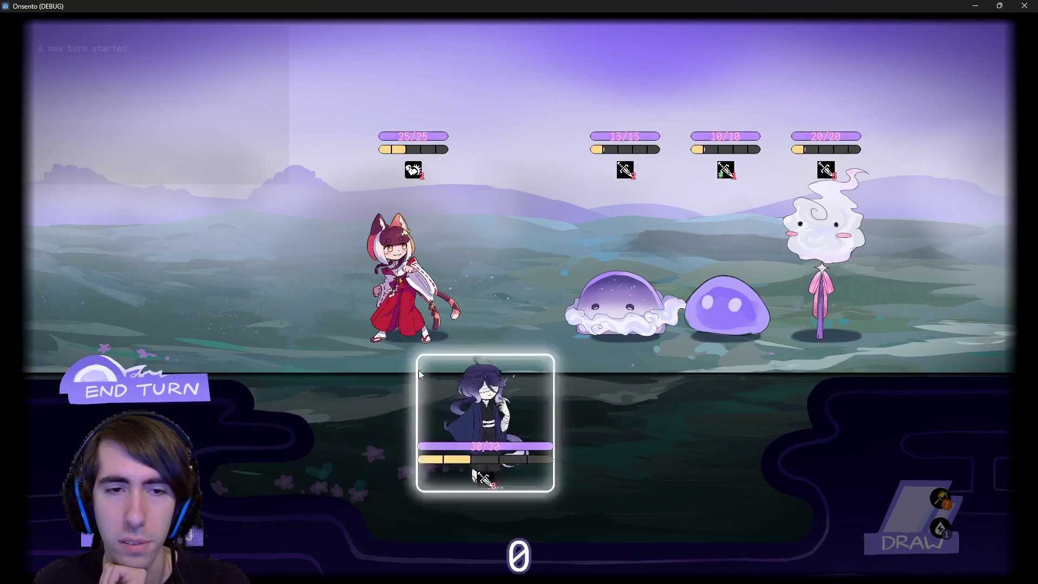
{"action": "left_click_drag", "start_coordinate": [454, 404], "coordinate": [324, 270]}
{"action": "mouse_move", "coordinate": [227, 79]}
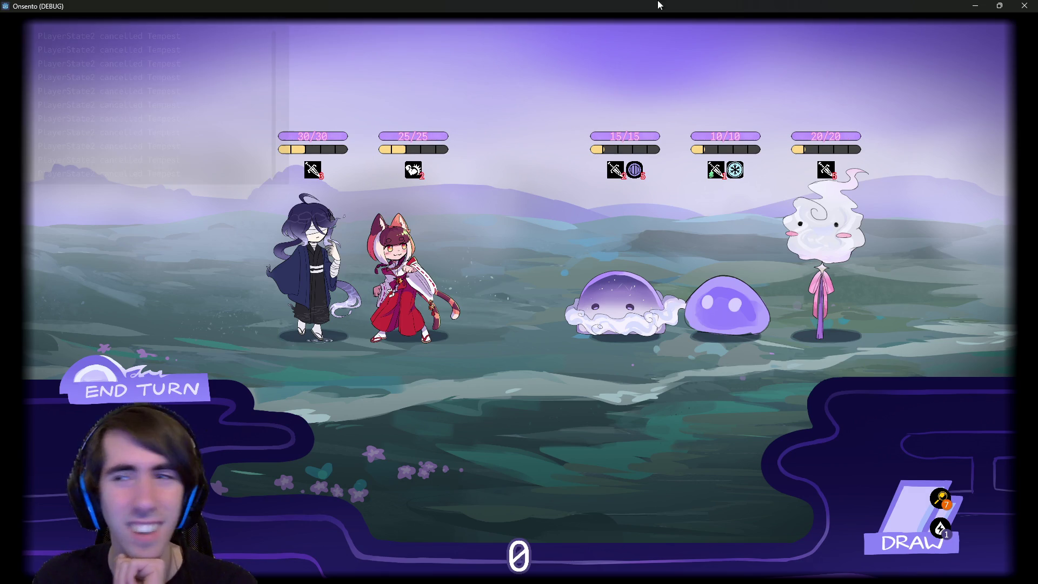
{"action": "key", "text": "alt+F4"}
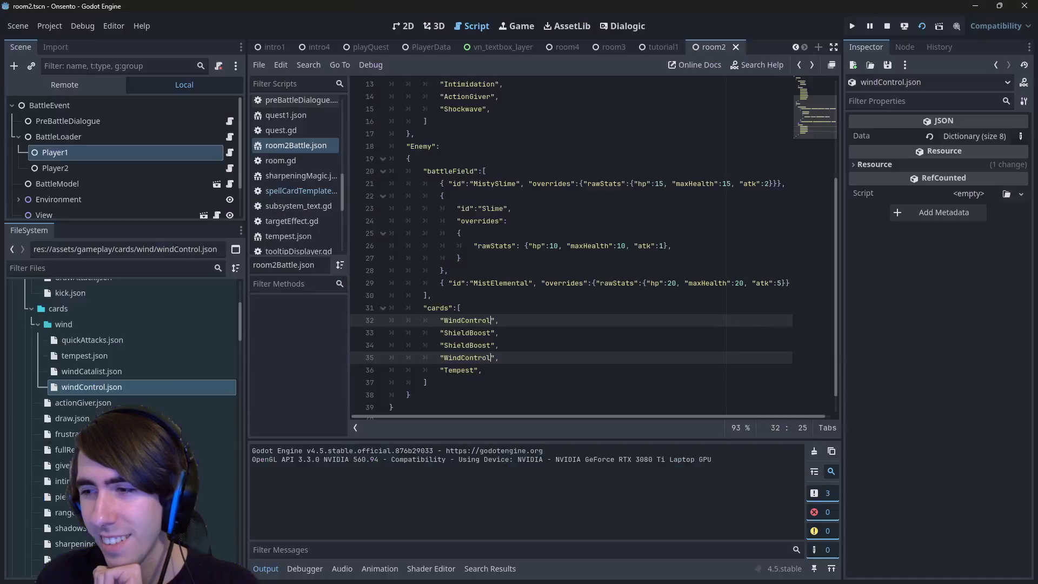
Open aiController.gd via the quick file search for 'ai'.
{"action": "left_click", "coordinate": [482, 275]}
{"action": "key", "text": "shift+alt+o"}
{"action": "type", "text": "ai"}
{"action": "key", "text": "Return"}
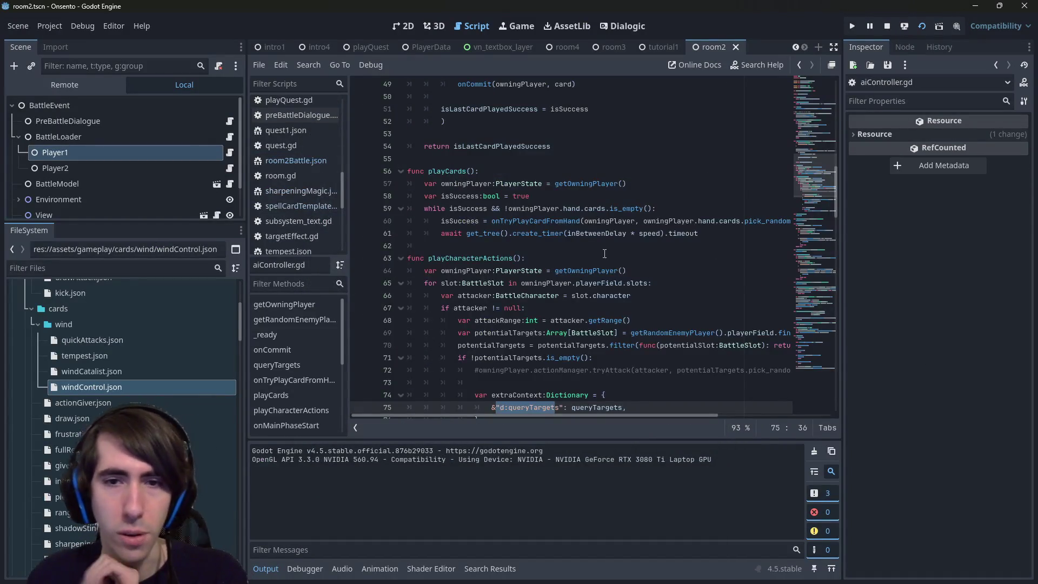
Read through playCards, onMainPhaseStart and onTryPlayCardFromHand in aiController.gd.
{"action": "scroll", "coordinate": [605, 254], "scroll_direction": "down", "scroll_amount": 2}
{"action": "scroll", "coordinate": [496, 225], "scroll_direction": "down", "scroll_amount": 2}
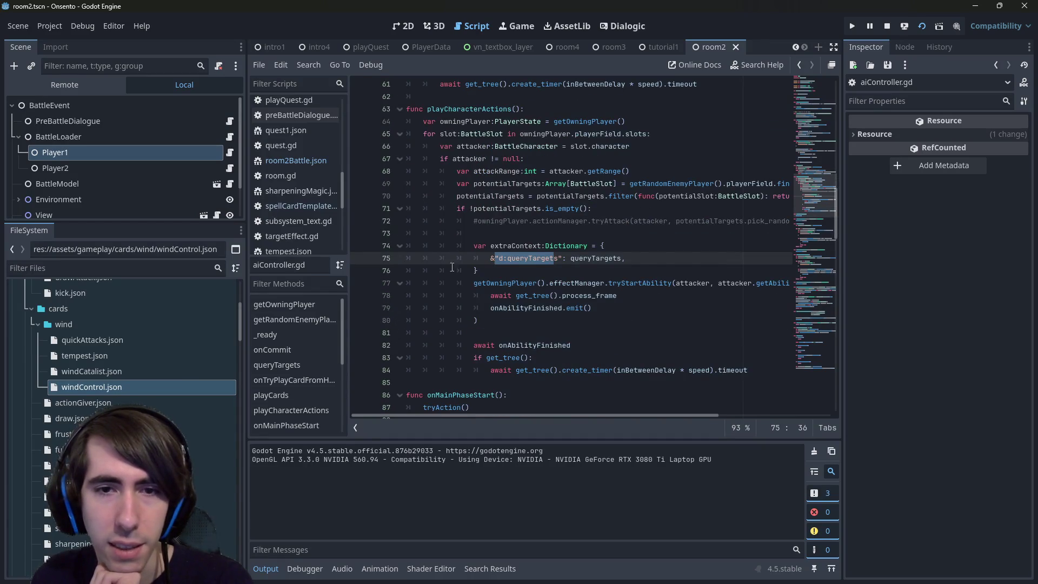
{"action": "scroll", "coordinate": [438, 267], "scroll_direction": "down", "scroll_amount": 4}
{"action": "left_click", "coordinate": [563, 241]}
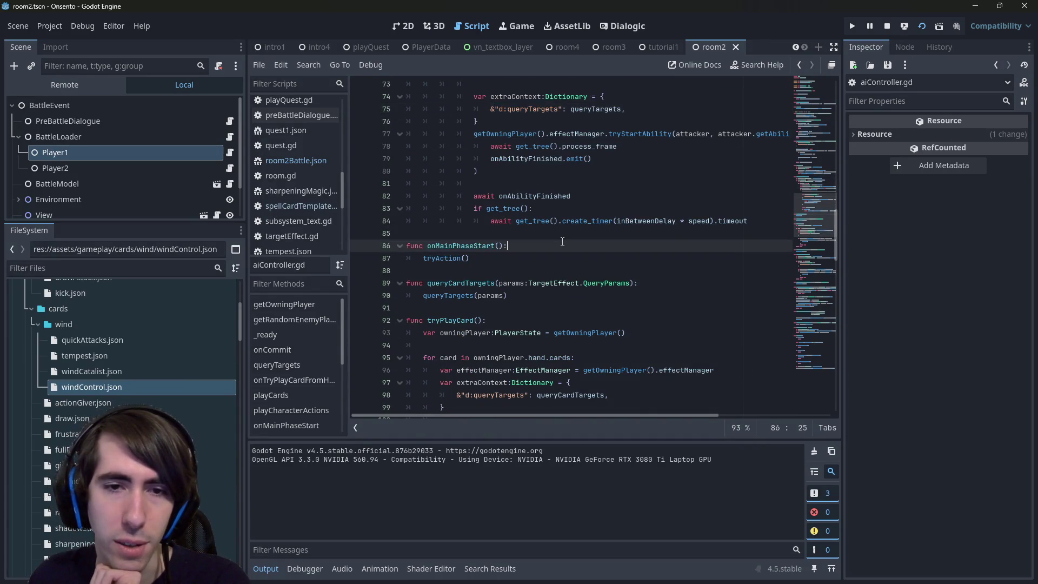
{"action": "scroll", "coordinate": [562, 242], "scroll_direction": "up", "scroll_amount": 15}
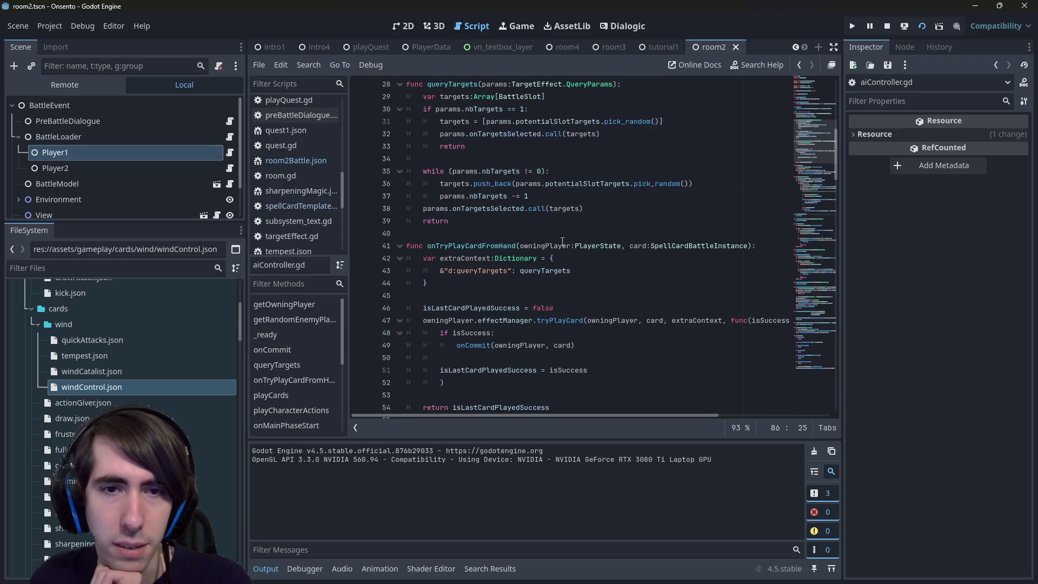
{"action": "scroll", "coordinate": [563, 241], "scroll_direction": "down", "scroll_amount": 2}
{"action": "scroll", "coordinate": [551, 241], "scroll_direction": "up", "scroll_amount": 2}
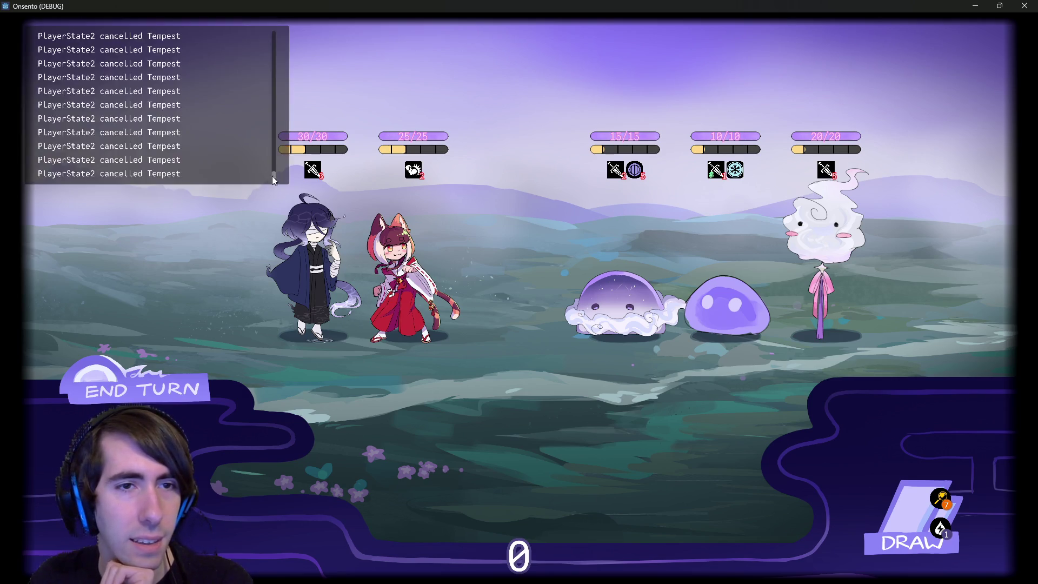
Scroll the debug log of repeated 'PlayerState2 cancelled Tempest' messages, then close the game window.
{"action": "left_click_drag", "start_coordinate": [274, 174], "coordinate": [273, 37]}
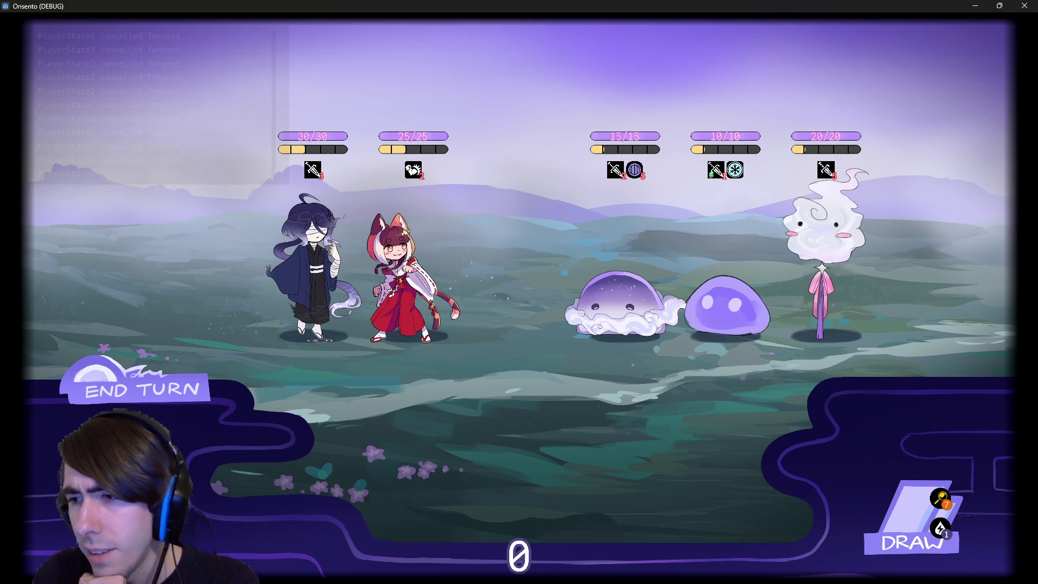
{"action": "left_click", "coordinate": [1025, 5]}
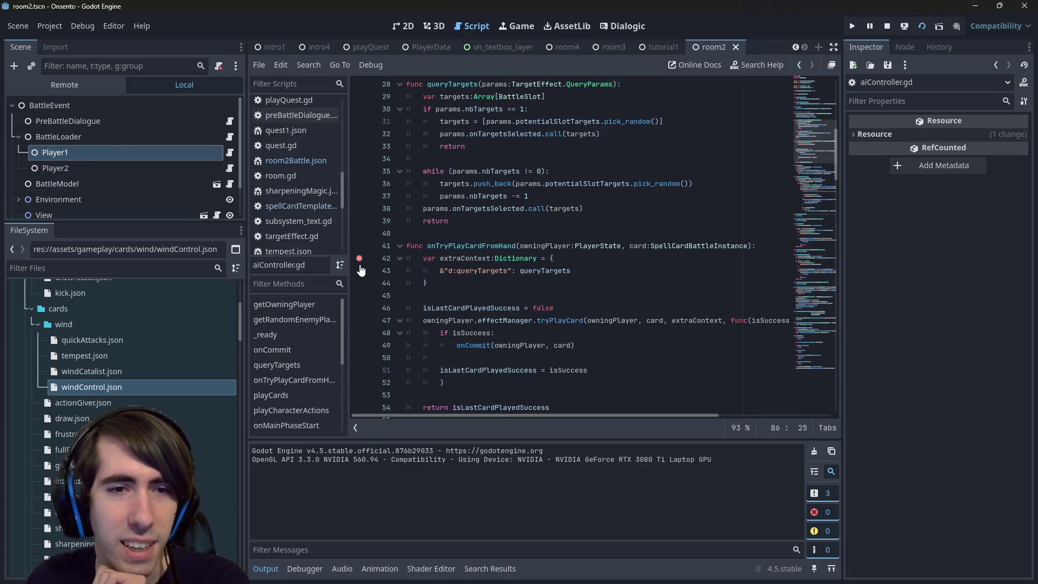
Inspect onTryPlayCardFromHand in aiController.gd and scroll through the code below it.
{"action": "double_click", "coordinate": [458, 246]}
{"action": "scroll", "coordinate": [458, 250], "scroll_direction": "down", "scroll_amount": 2}
{"action": "scroll", "coordinate": [437, 252], "scroll_direction": "down", "scroll_amount": 2}
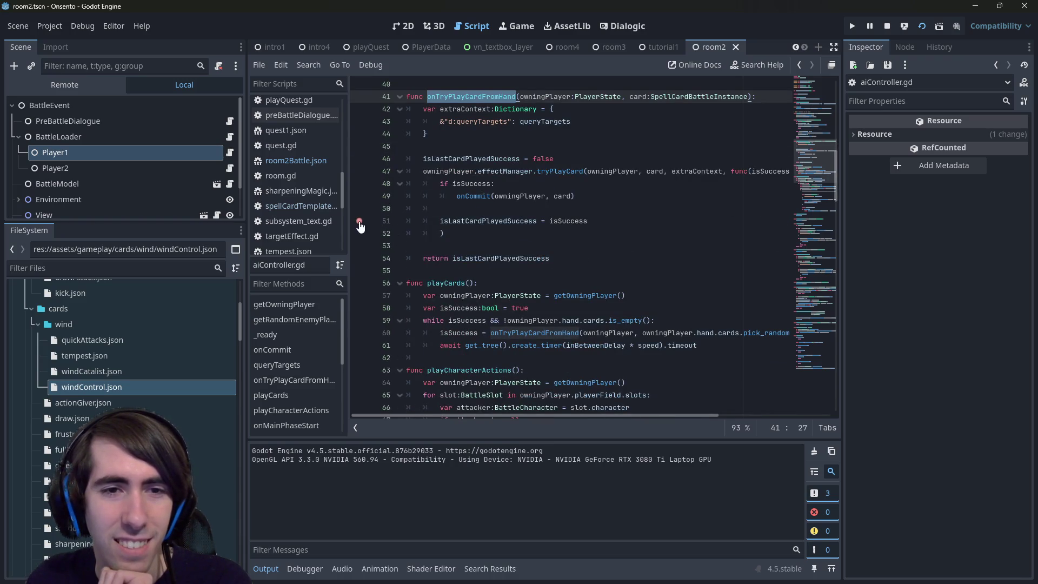
{"action": "scroll", "coordinate": [473, 267], "scroll_direction": "down", "scroll_amount": 3}
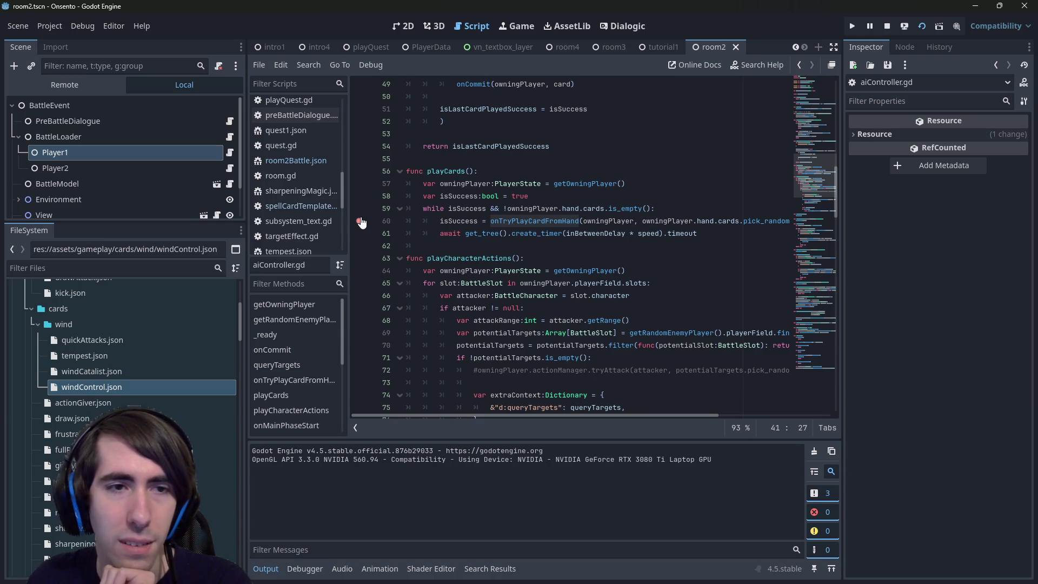
{"action": "scroll", "coordinate": [179, 174], "scroll_direction": "down", "scroll_amount": 2}
Open AIController's script randomAIController.gd and set a breakpoint at line 137 in tryAction.
{"action": "left_click", "coordinate": [152, 190]}
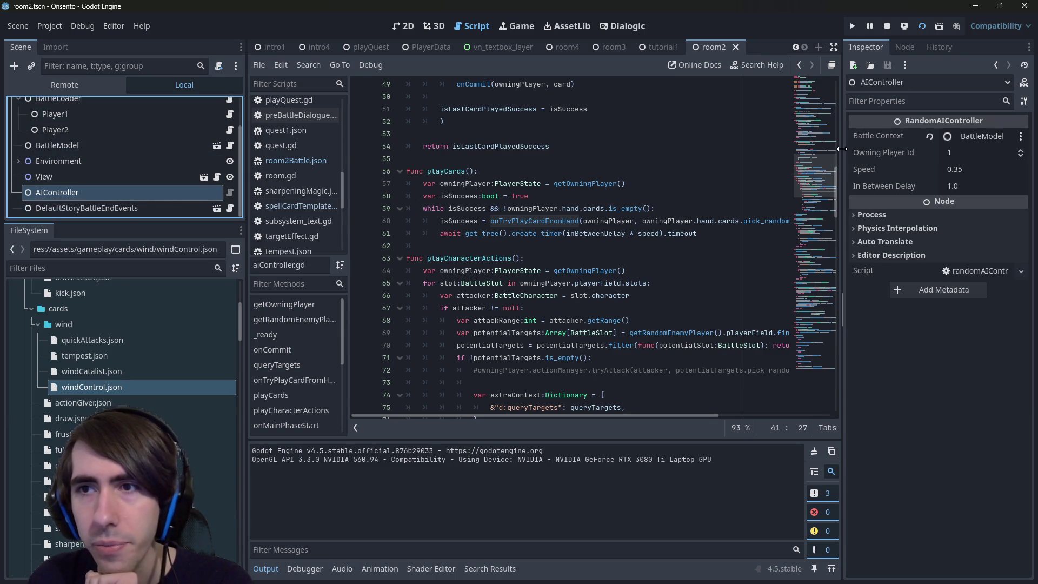
{"action": "left_click", "coordinate": [230, 192]}
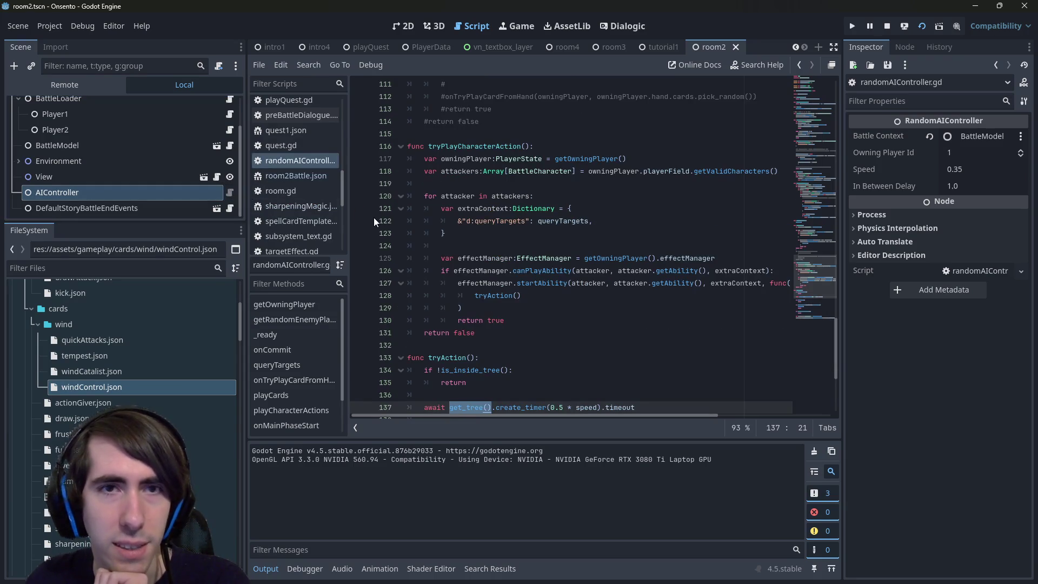
{"action": "scroll", "coordinate": [512, 347], "scroll_direction": "down", "scroll_amount": 2}
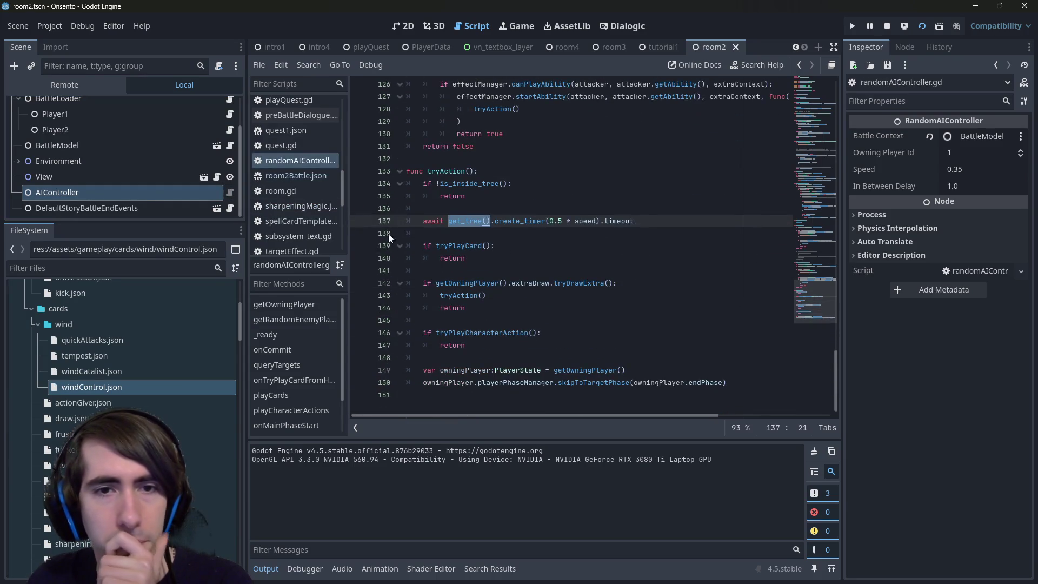
{"action": "left_click", "coordinate": [359, 222]}
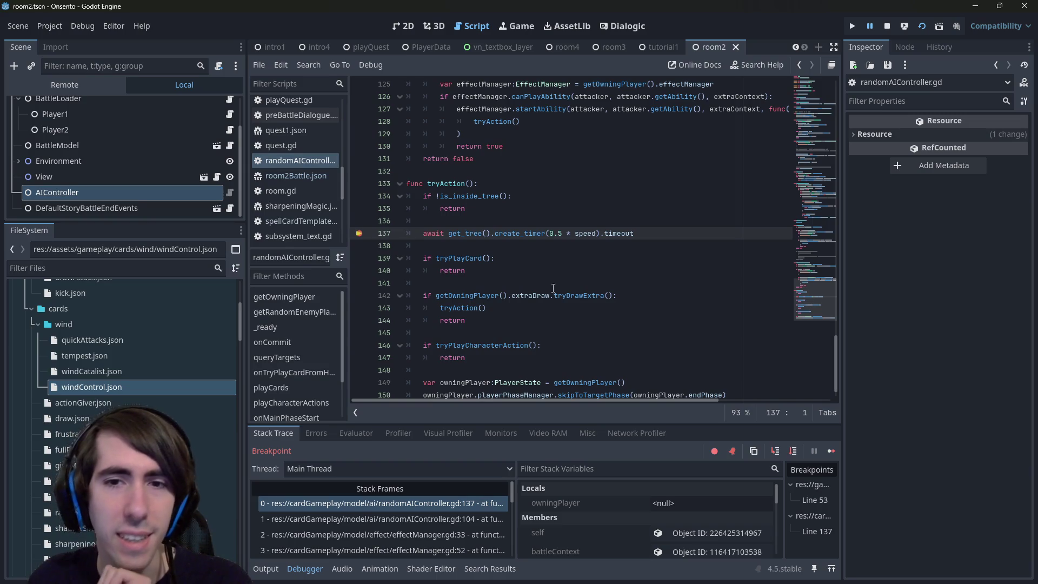
Step from line 137 into effect.gd, then navigate back to randomAIController.gd.
{"action": "key", "text": "F12"}
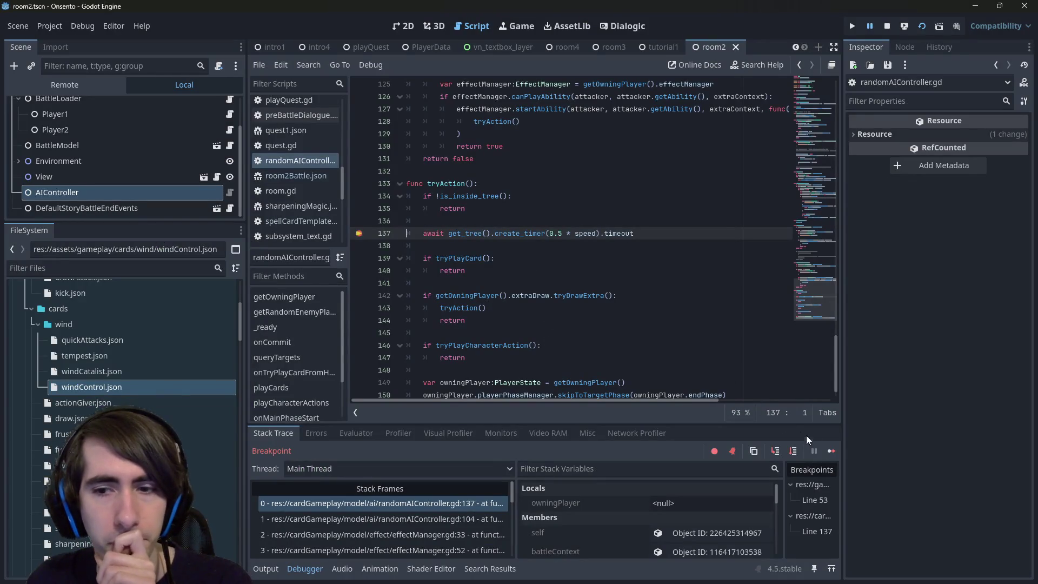
{"action": "left_click", "coordinate": [793, 451]}
{"action": "scroll", "coordinate": [593, 223], "scroll_direction": "up", "scroll_amount": 4}
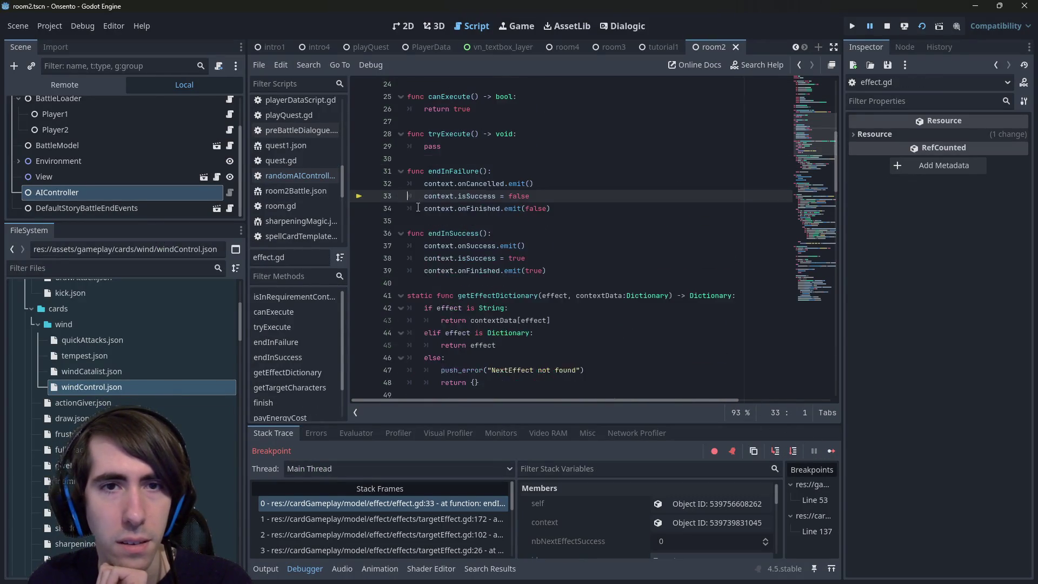
{"action": "left_click", "coordinate": [593, 224]}
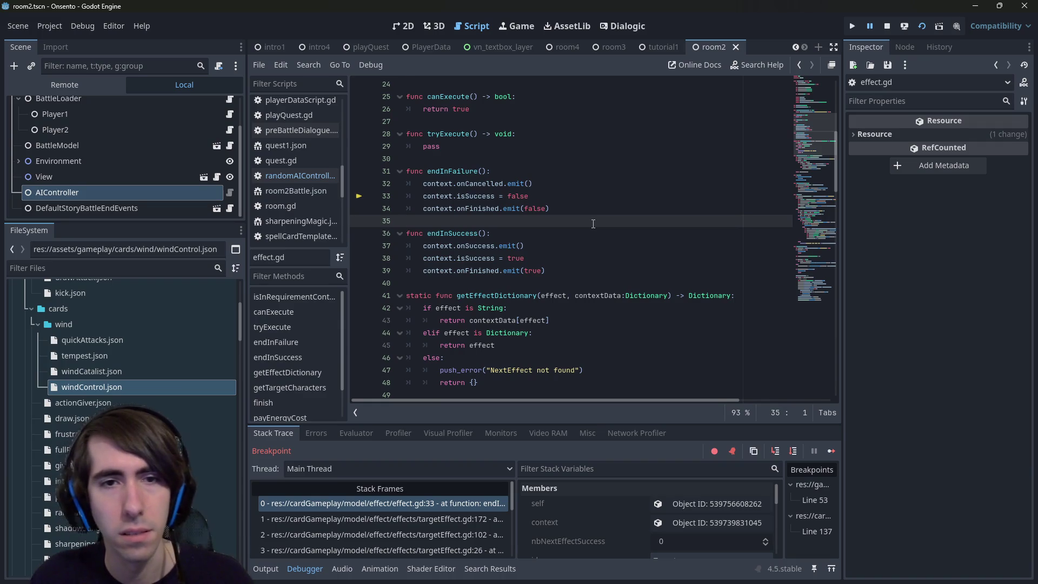
{"action": "key", "text": "ctrl+Home"}
{"action": "key", "text": "alt+Left"}
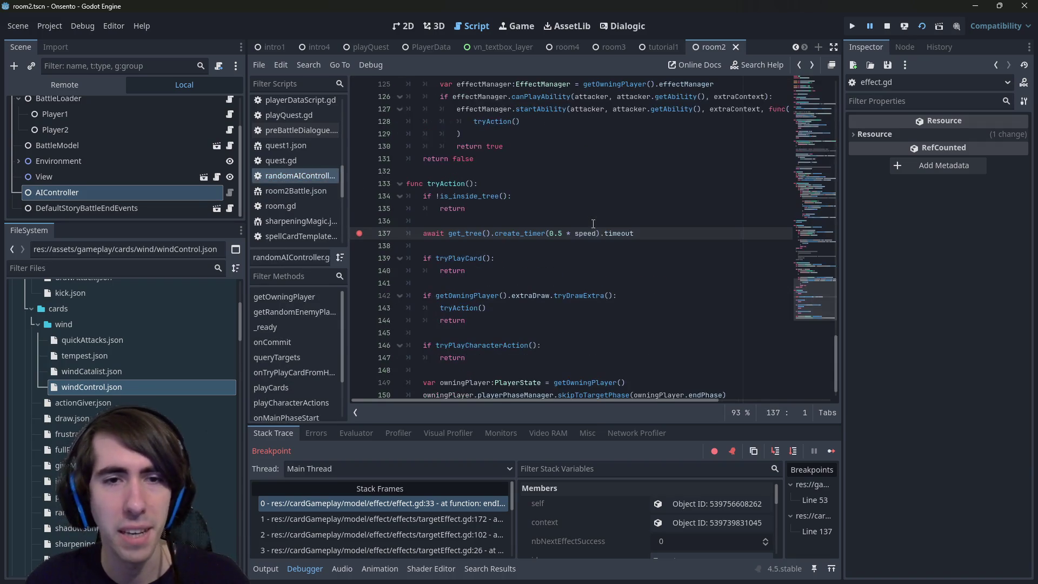
Remove the line 137 breakpoint, resume to line 139, and step through tryPlayCard to the canPlayCard check.
{"action": "left_click", "coordinate": [359, 233]}
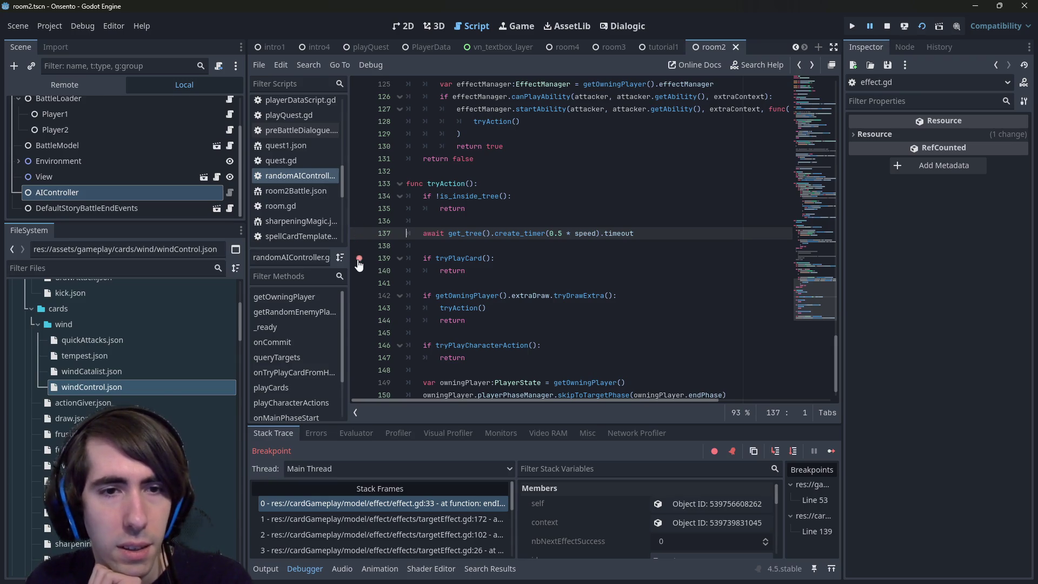
{"action": "left_click", "coordinate": [833, 450]}
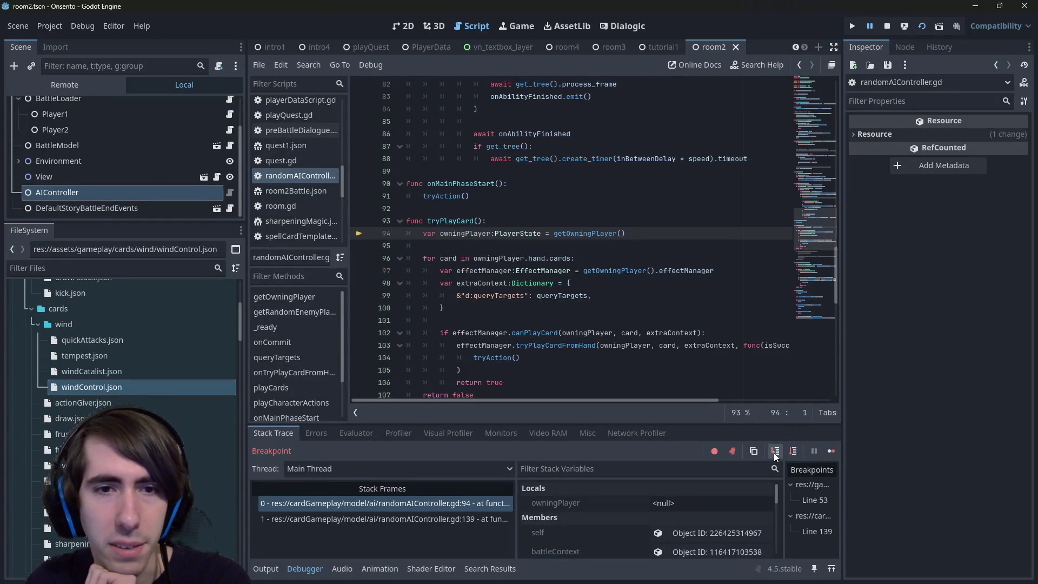
{"action": "left_click", "coordinate": [793, 451]}
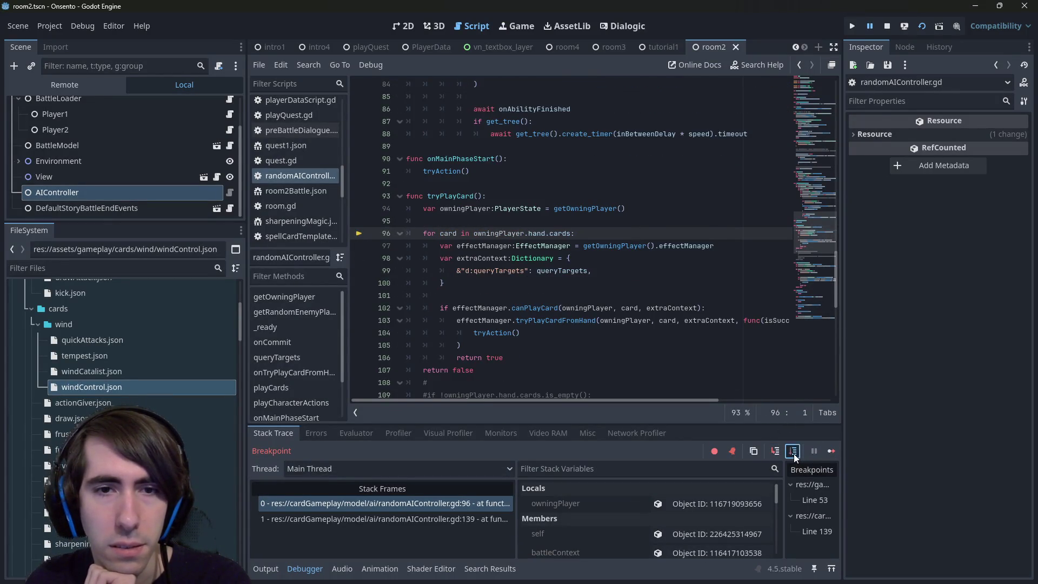
{"action": "left_click", "coordinate": [794, 450]}
{"action": "left_click", "coordinate": [793, 451]}
{"action": "left_click", "coordinate": [793, 451]}
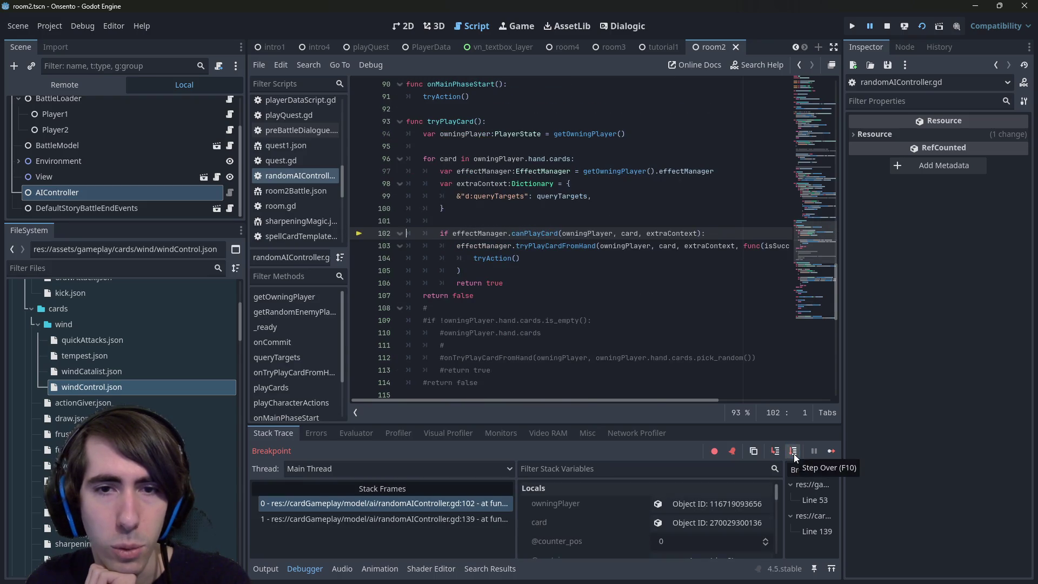
Run to a temporary breakpoint on line 106's return true, then open canPlayCard in effectManager.gd.
{"action": "left_click", "coordinate": [358, 284]}
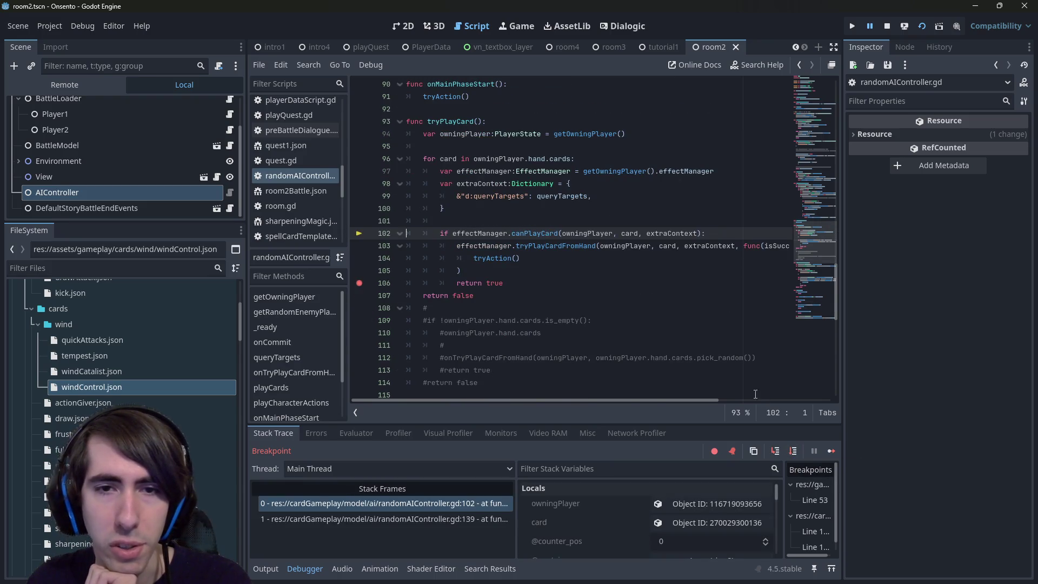
{"action": "left_click", "coordinate": [794, 453]}
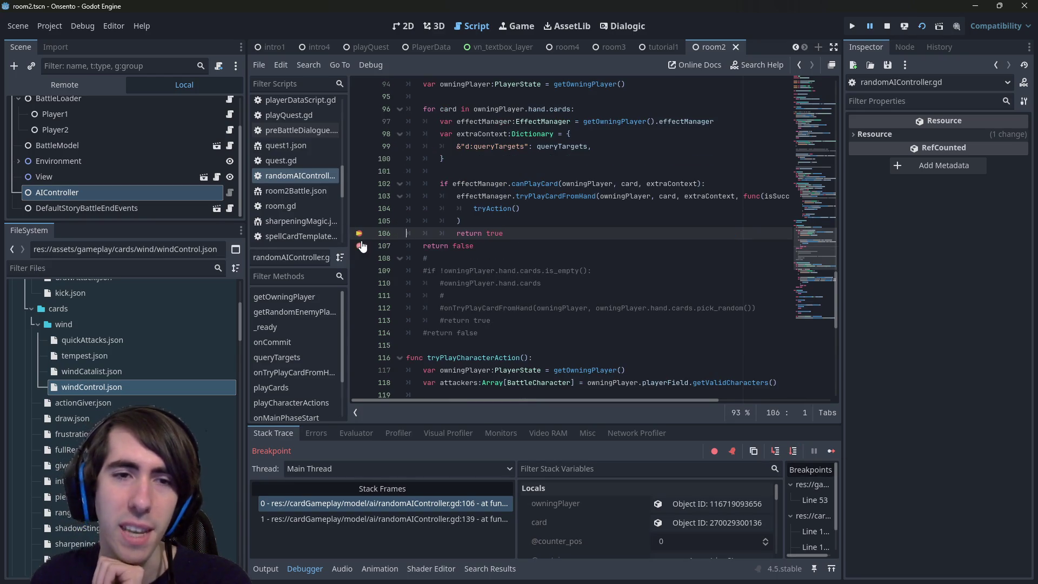
{"action": "left_click", "coordinate": [359, 235]}
{"action": "mouse_move", "coordinate": [553, 188]}
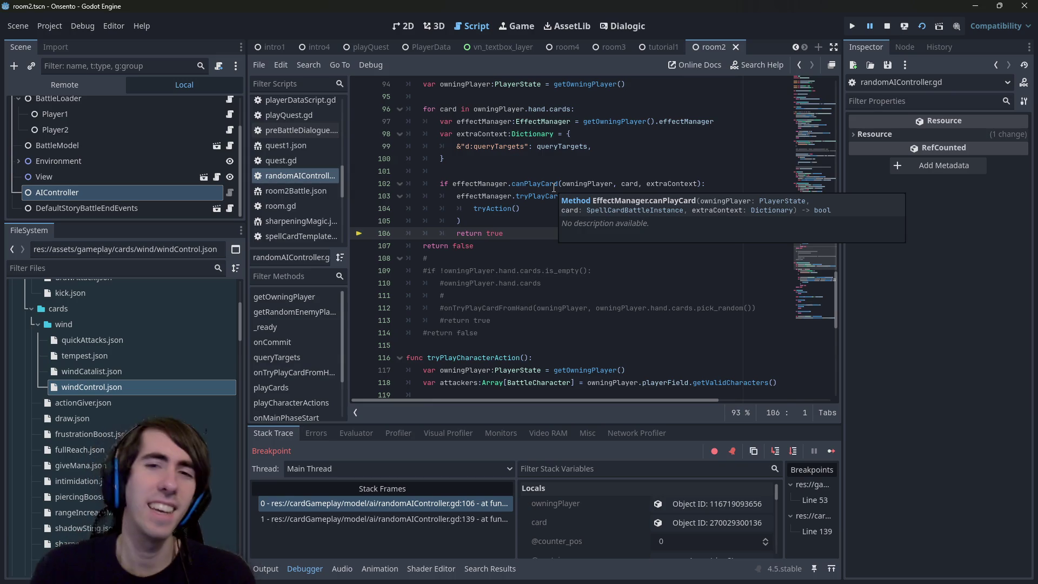
{"action": "left_click", "coordinate": [553, 187], "text": "ctrl"}
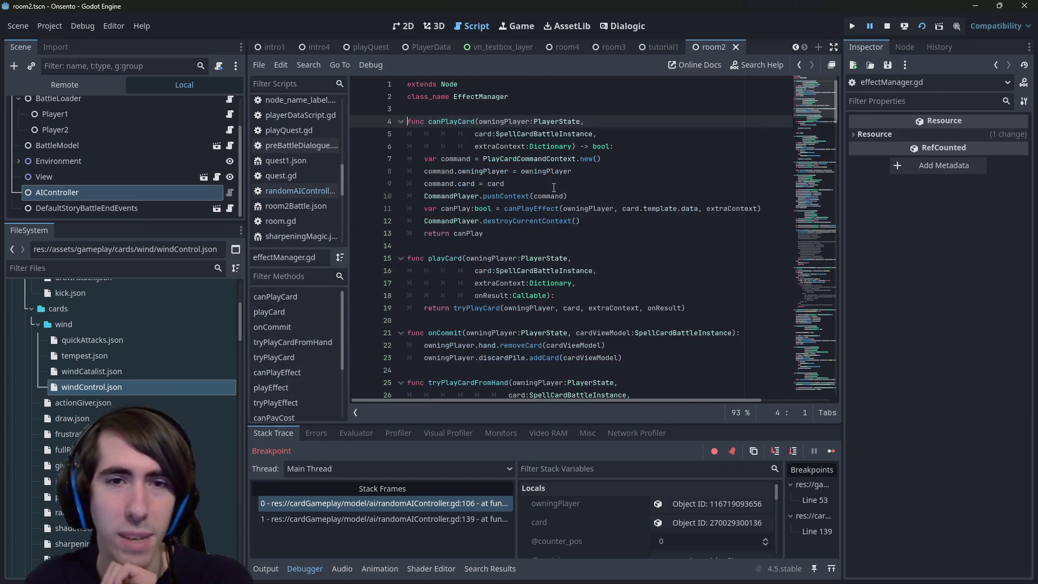
Jump from canPlayCard to the canPlayEffect definition and scroll through it.
{"action": "left_click", "coordinate": [551, 210]}
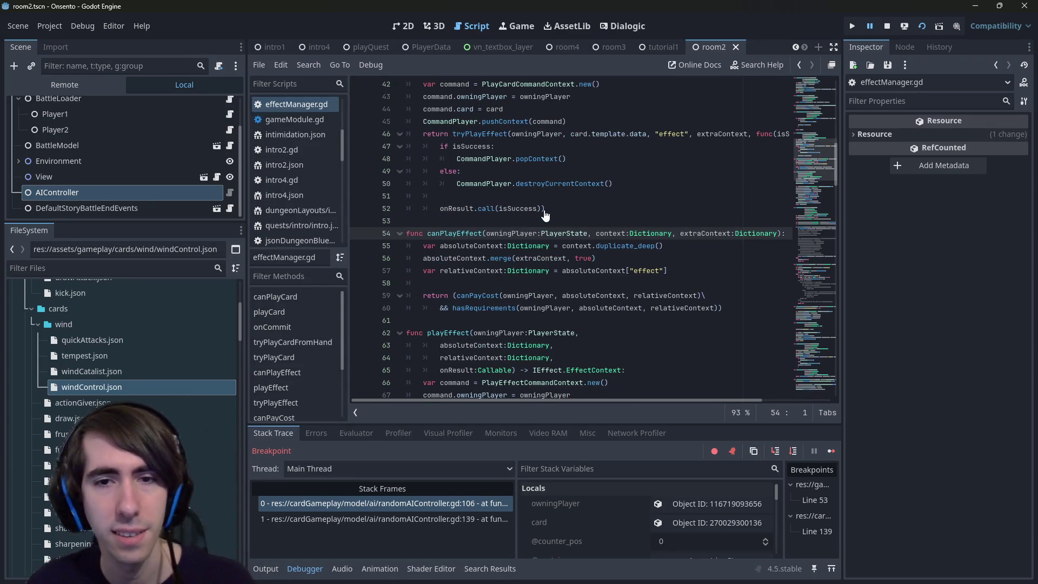
{"action": "scroll", "coordinate": [545, 215], "scroll_direction": "down", "scroll_amount": 1}
{"action": "scroll", "coordinate": [545, 215], "scroll_direction": "down", "scroll_amount": 1}
Open canPayCost and inspect how the cost variable is compared against energy.
{"action": "left_click", "coordinate": [485, 223], "text": "ctrl"}
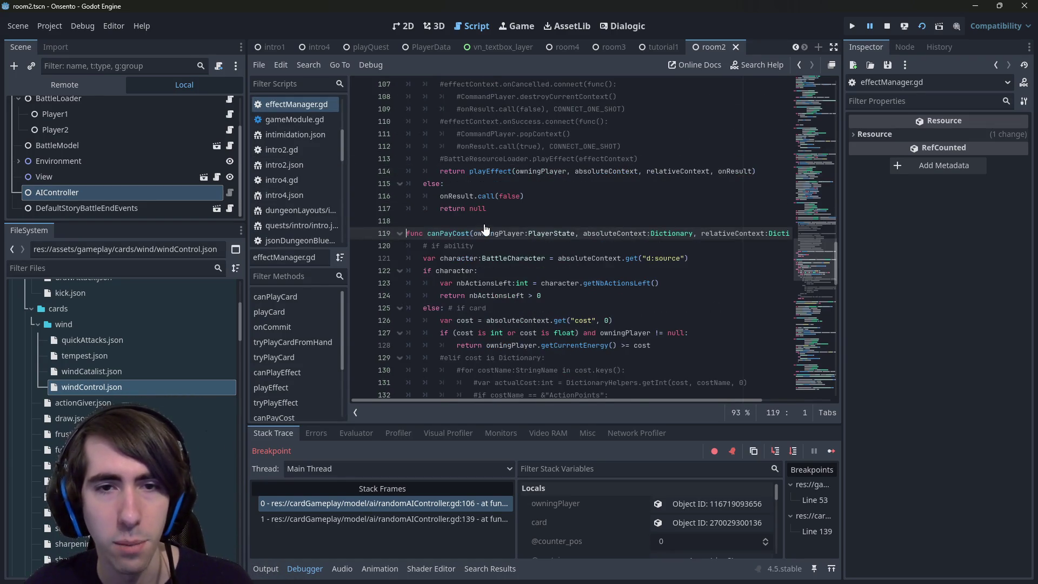
{"action": "scroll", "coordinate": [484, 230], "scroll_direction": "down", "scroll_amount": 5}
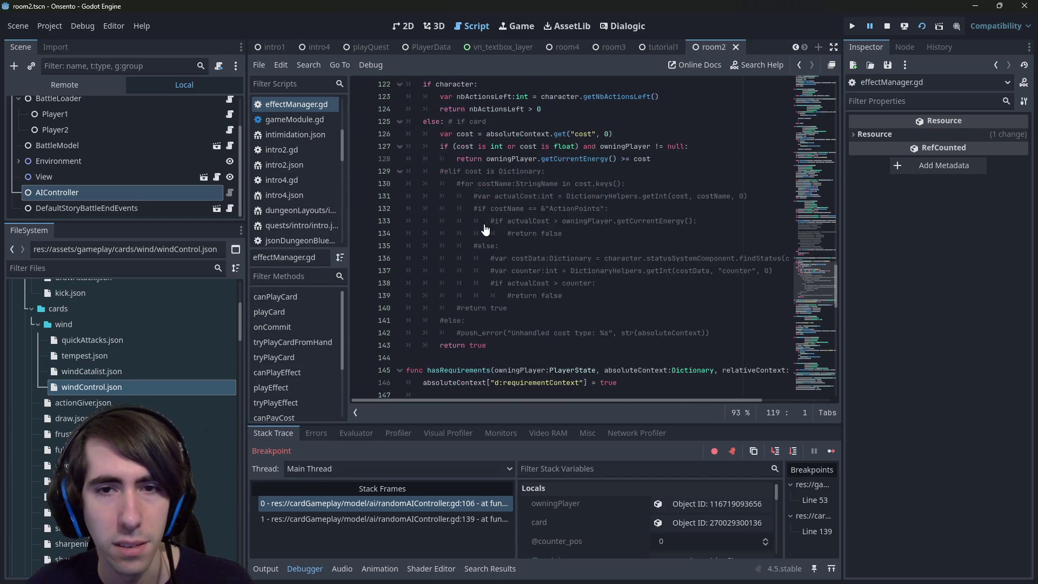
{"action": "scroll", "coordinate": [485, 229], "scroll_direction": "up", "scroll_amount": 1}
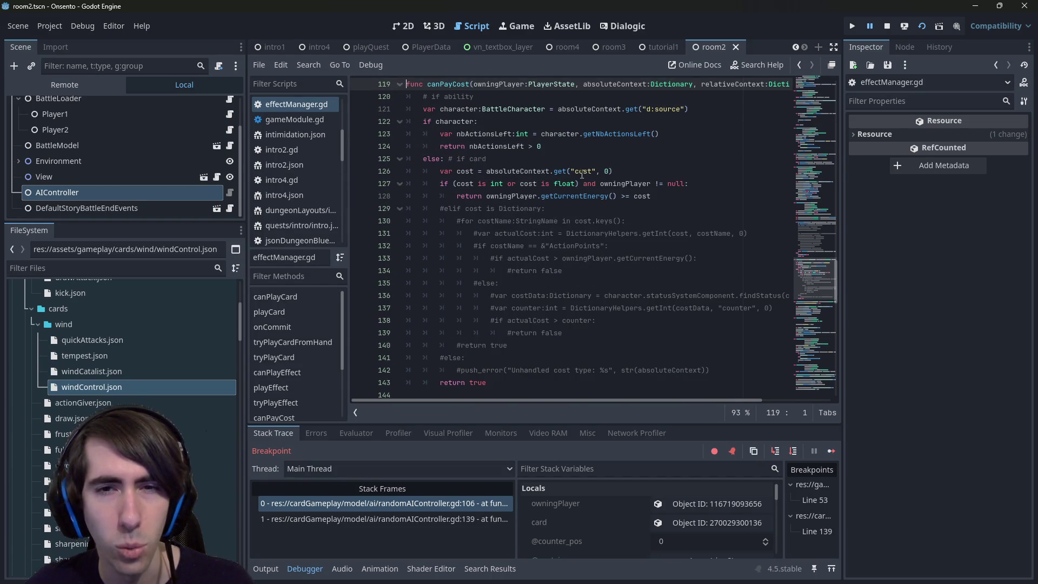
{"action": "left_click", "coordinate": [582, 172]}
{"action": "scroll", "coordinate": [582, 172], "scroll_direction": "down", "scroll_amount": 3}
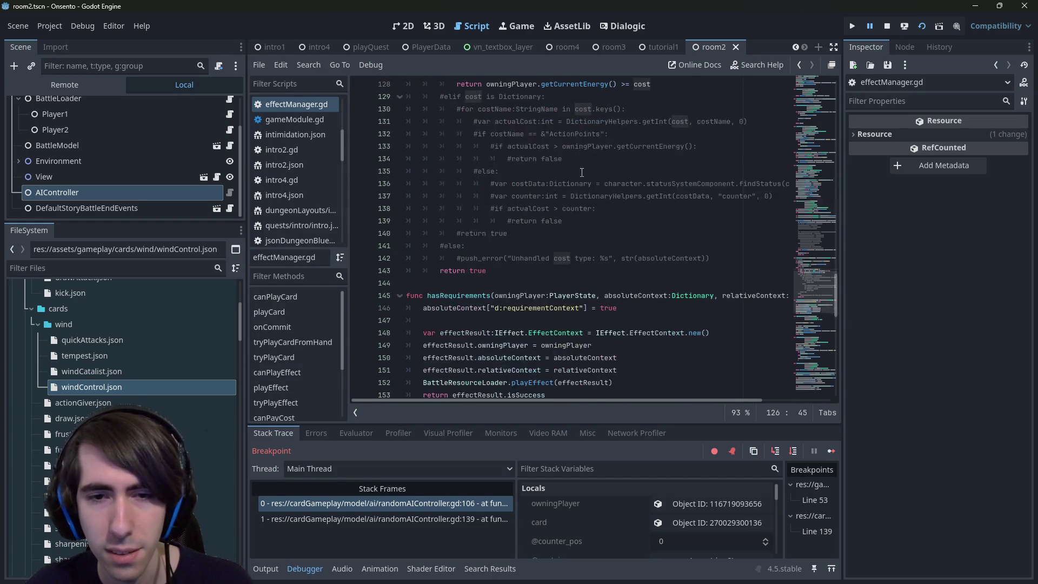
{"action": "scroll", "coordinate": [582, 172], "scroll_direction": "up", "scroll_amount": 3}
{"action": "scroll", "coordinate": [640, 218], "scroll_direction": "up", "scroll_amount": 1}
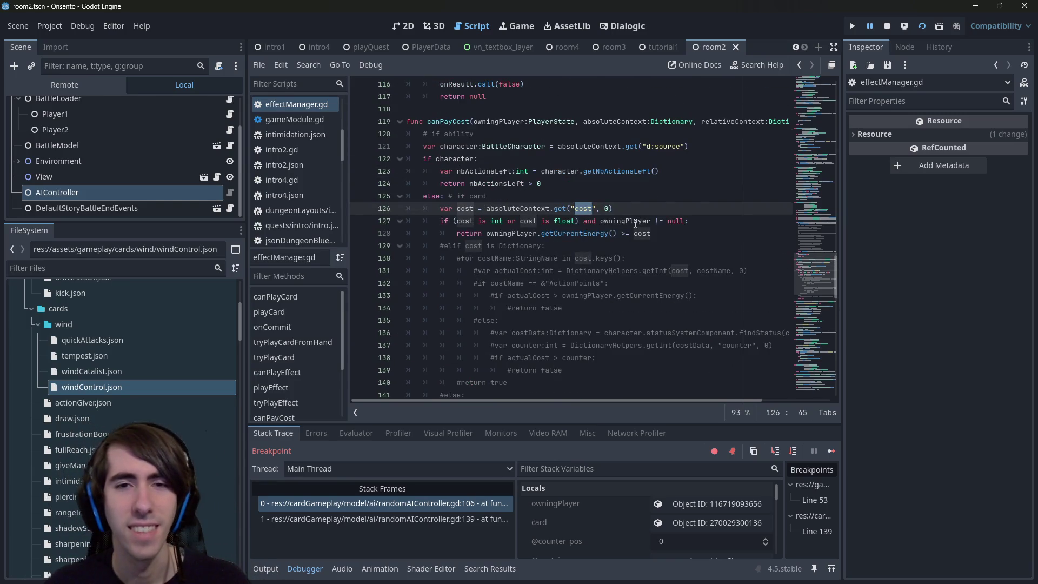
{"action": "left_click", "coordinate": [664, 234]}
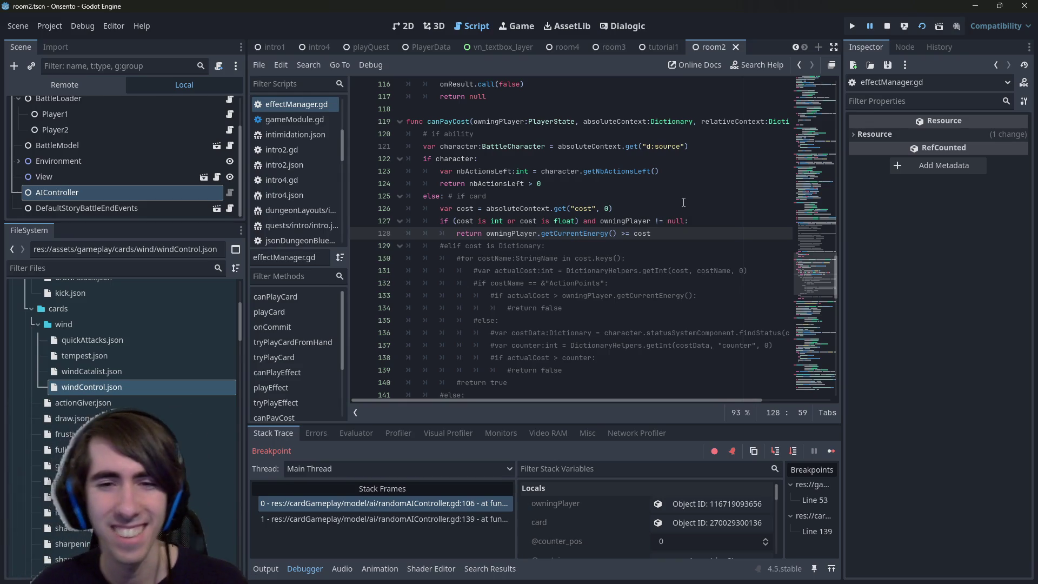
Navigate back to canPlayCard and add a breakpoint on line 11.
{"action": "key", "text": "alt+Left"}
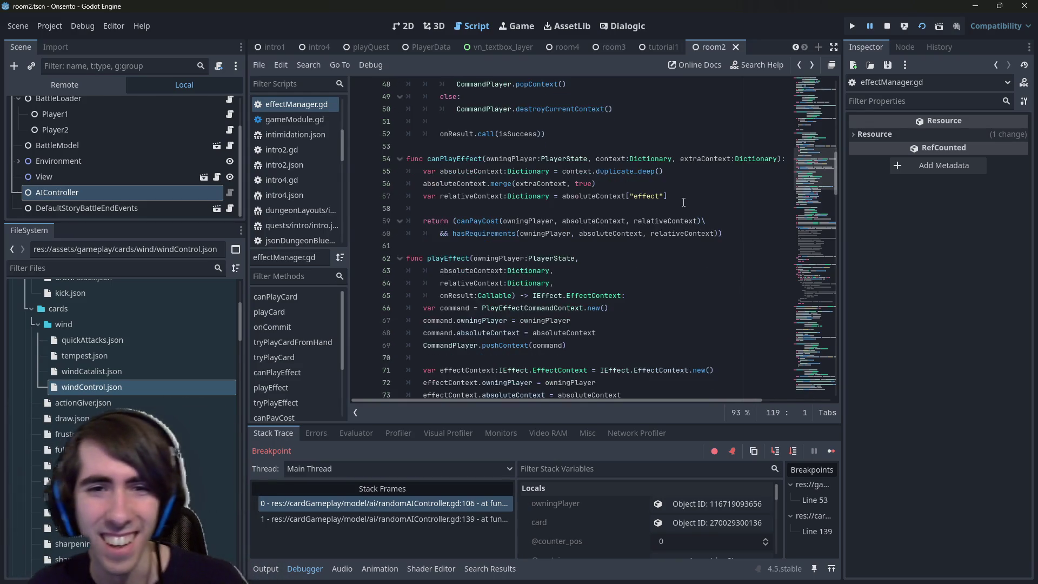
{"action": "key", "text": "alt+Left"}
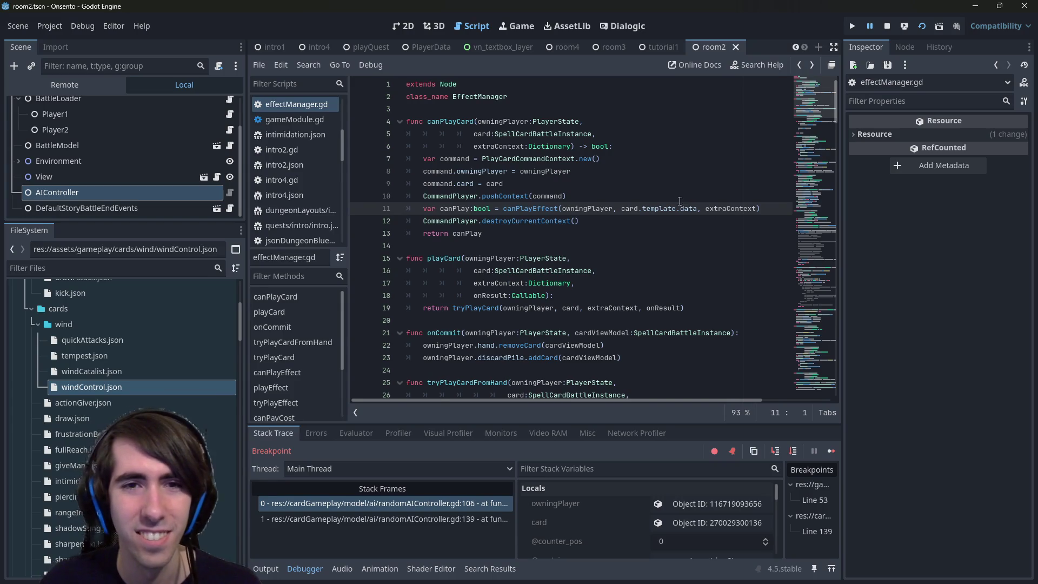
{"action": "left_click", "coordinate": [359, 209]}
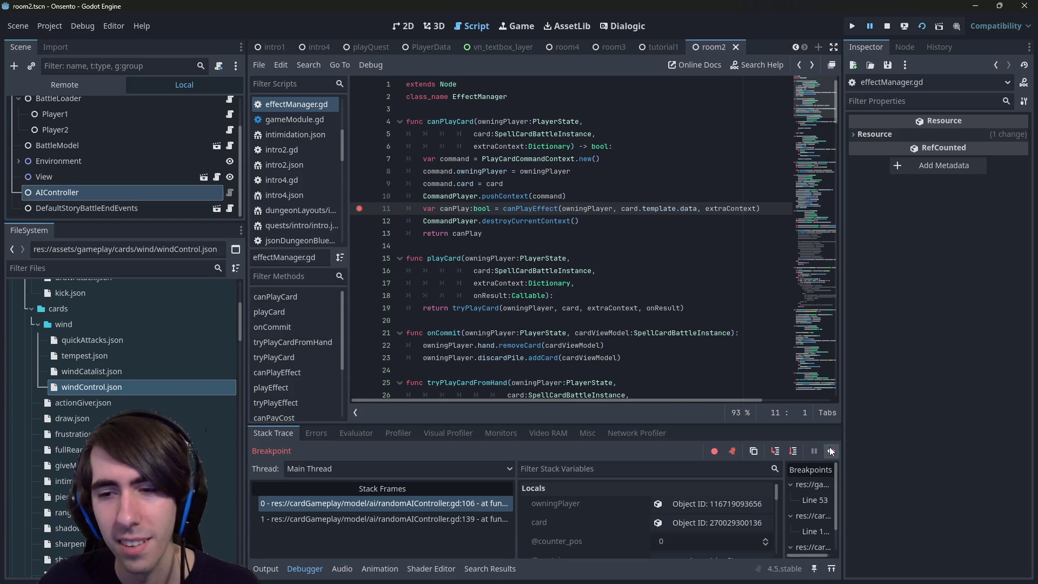
Return to the paused stack frame in randomAIController.gd and examine the tryPlayCardFromHand call.
{"action": "left_click", "coordinate": [422, 506]}
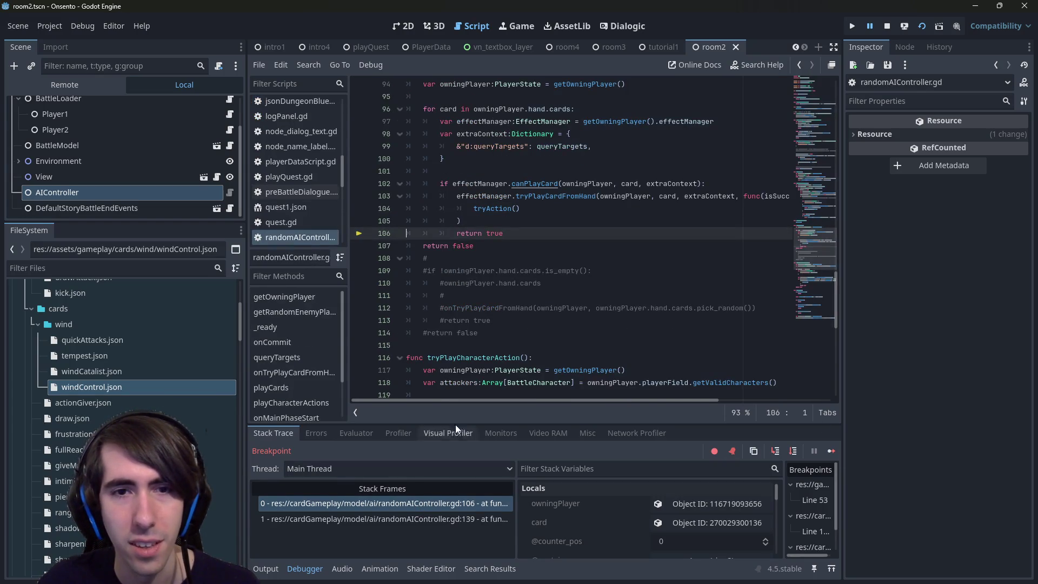
{"action": "scroll", "coordinate": [518, 272], "scroll_direction": "up", "scroll_amount": 1}
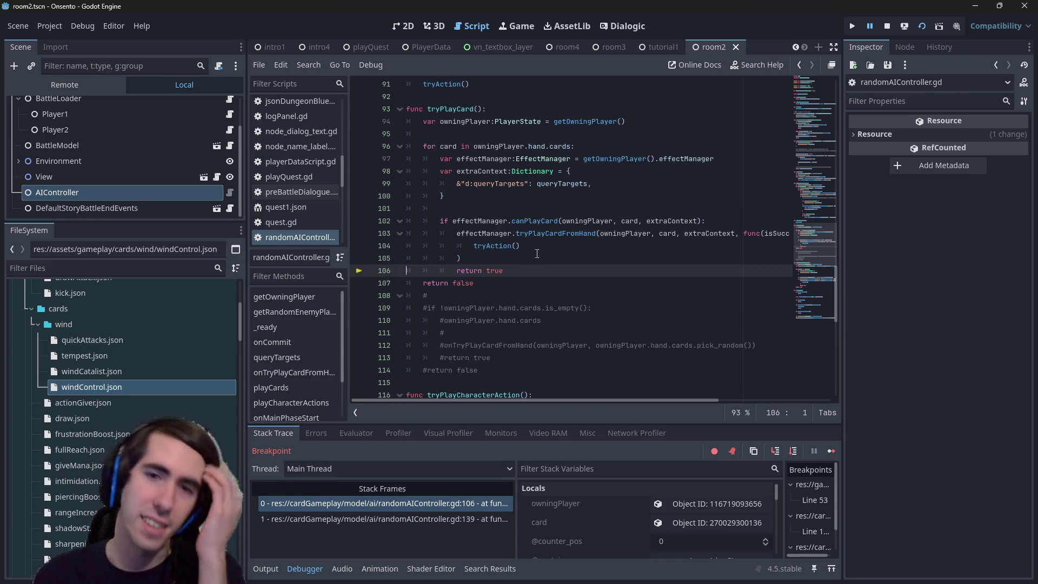
{"action": "double_click", "coordinate": [541, 235]}
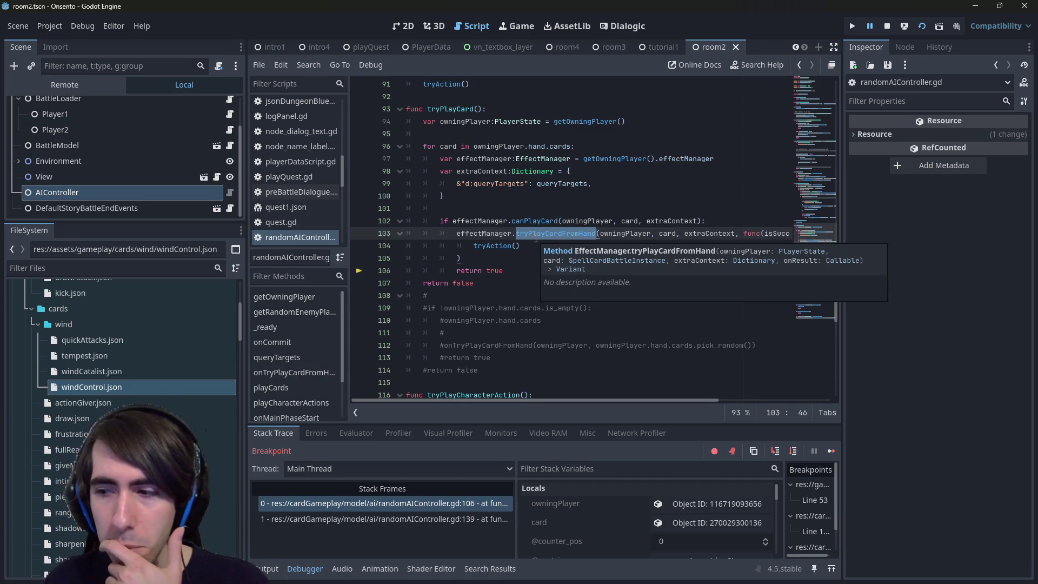
{"action": "left_click", "coordinate": [536, 236]}
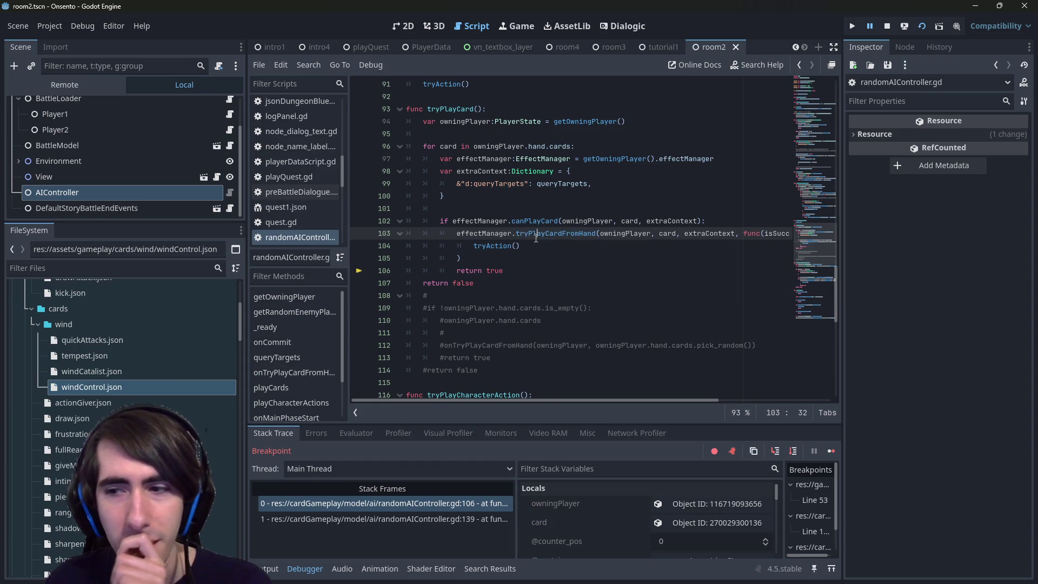
{"action": "key", "text": "F12"}
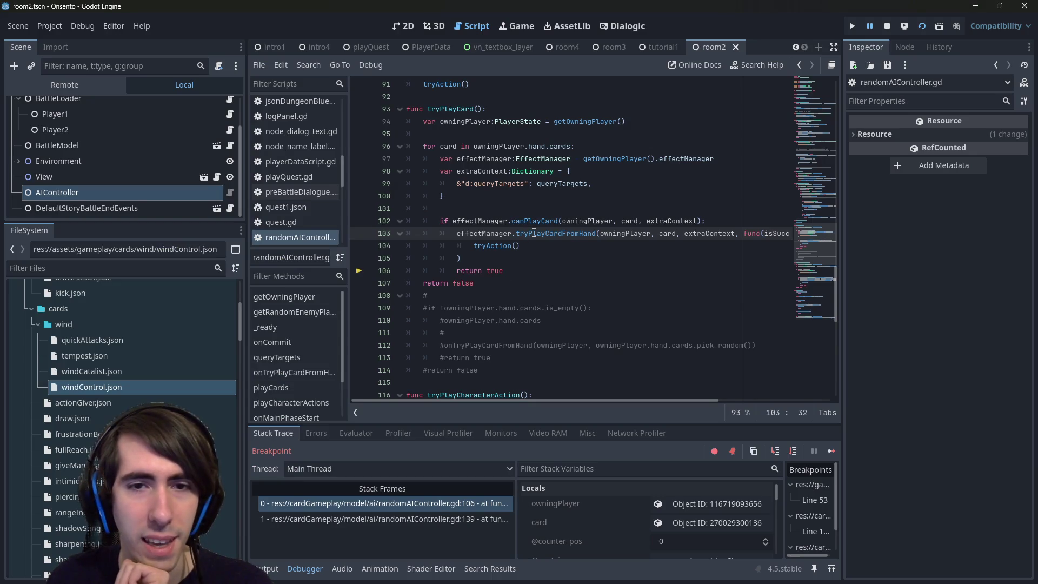
{"action": "mouse_move", "coordinate": [534, 233]}
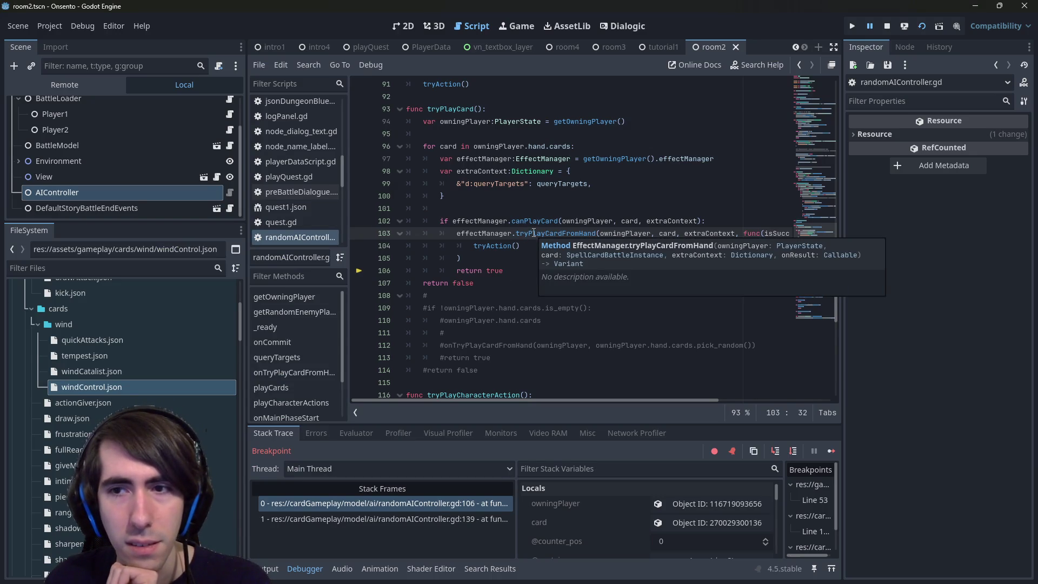
Add '-> IEffect.EffectContext' as the return type of tryPlayCardFromHand in effectManager.gd.
{"action": "left_click", "coordinate": [540, 233], "text": "ctrl"}
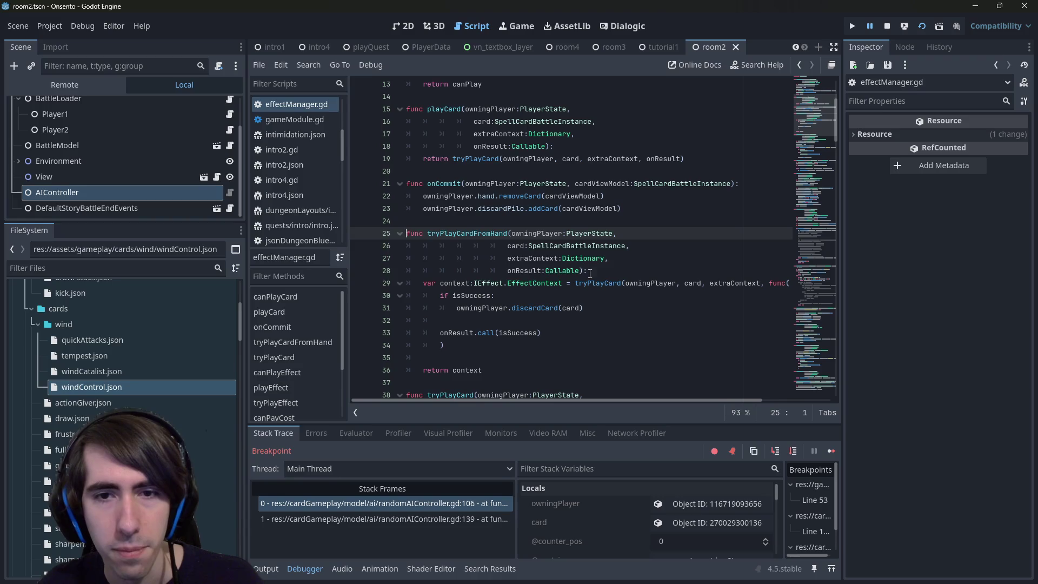
{"action": "double_click", "coordinate": [485, 377]}
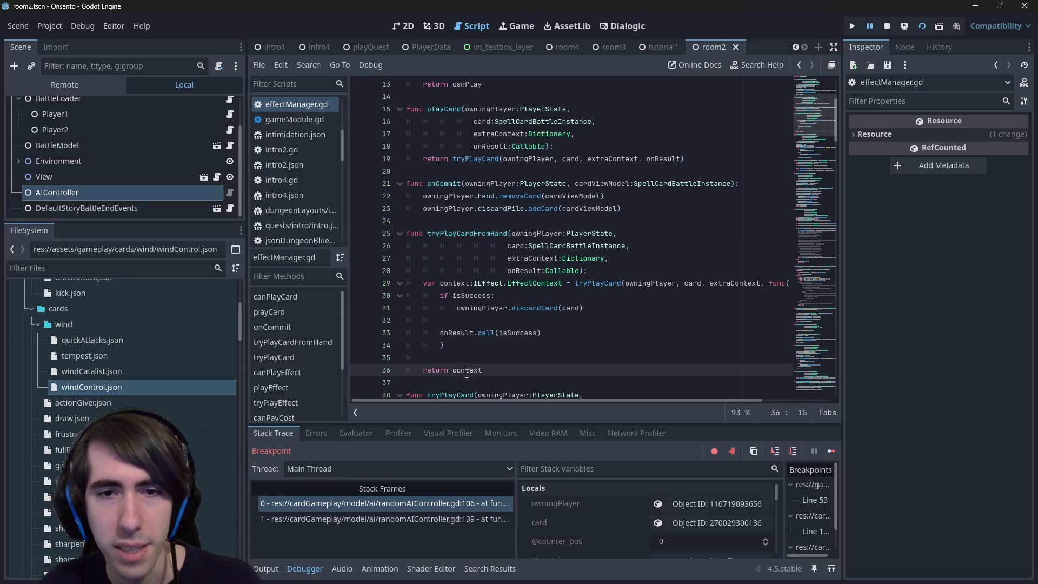
{"action": "left_click", "coordinate": [477, 284]}
{"action": "left_click_drag", "start_coordinate": [474, 283], "coordinate": [559, 284]}
{"action": "left_click", "coordinate": [585, 271]}
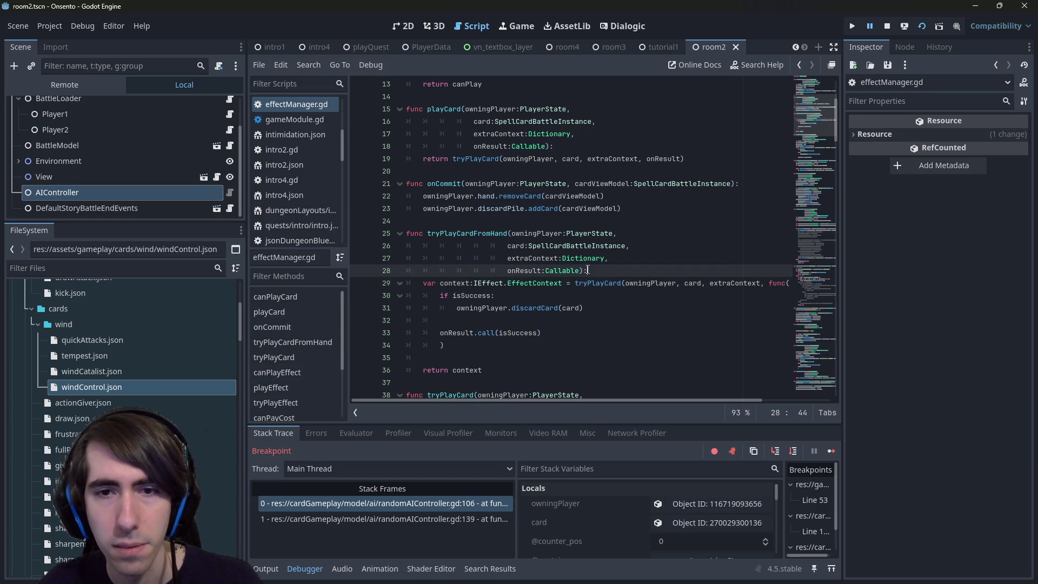
{"action": "type", "text": "-> IEffect.EffectContext"}
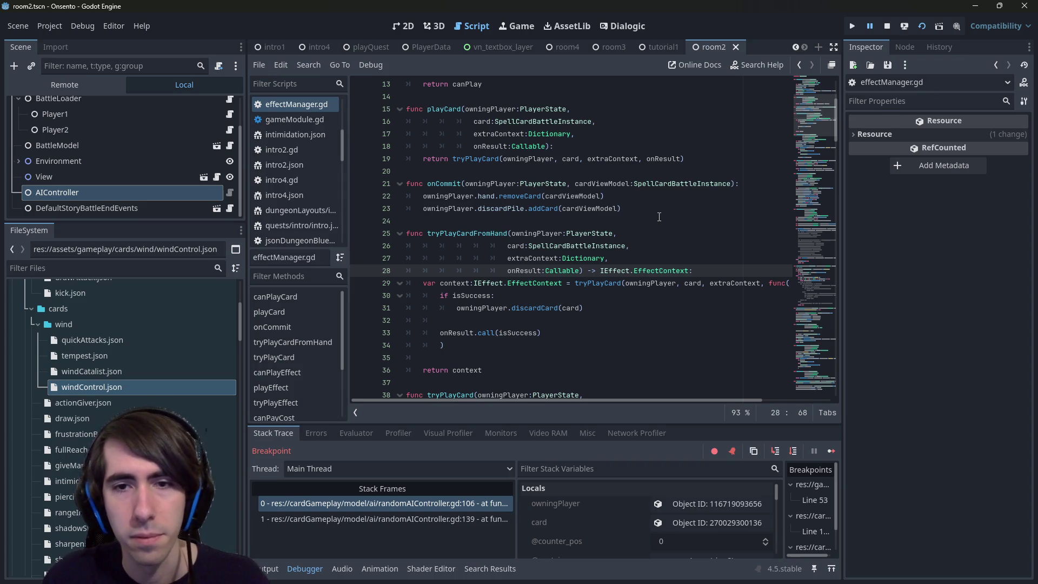
{"action": "key", "text": "Down"}
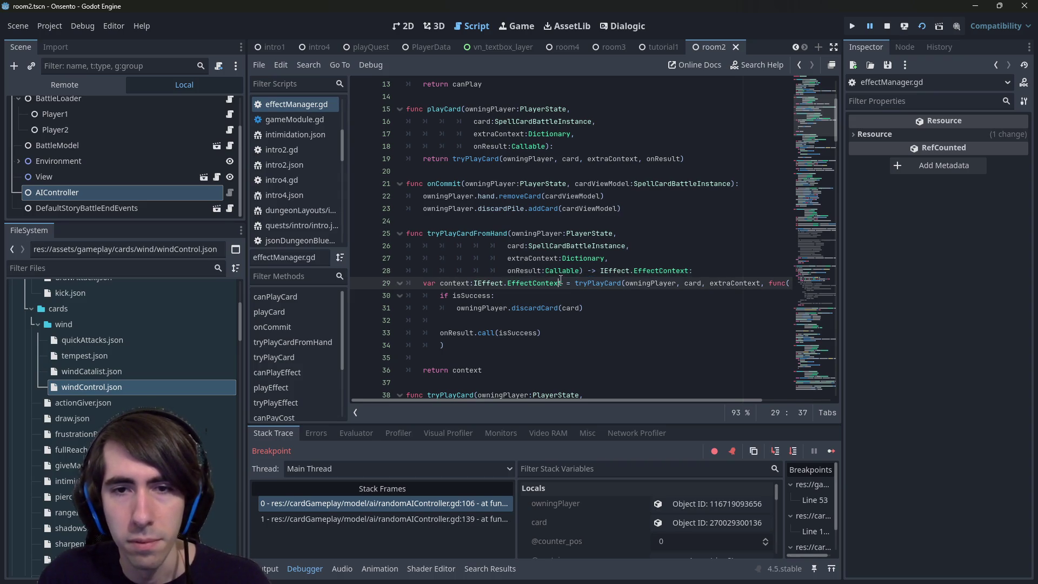
{"action": "key", "text": "Up"}
{"action": "key", "text": "Up"}
{"action": "key", "text": "Up"}
Return from effectManager.gd to randomAIController.gd via the debugger stack frame.
{"action": "key", "text": "ctrl+comma"}
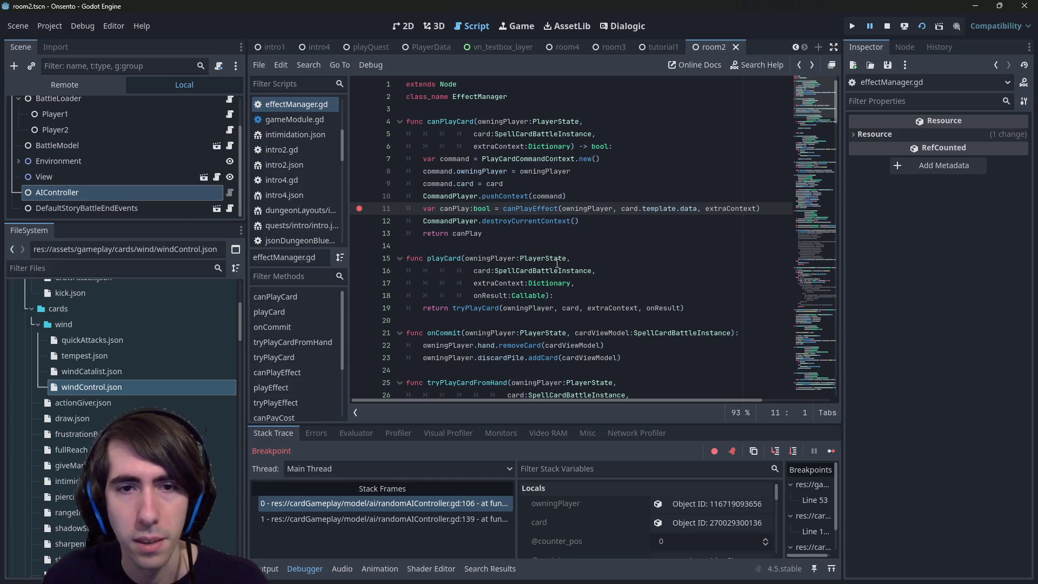
{"action": "left_click", "coordinate": [404, 382]}
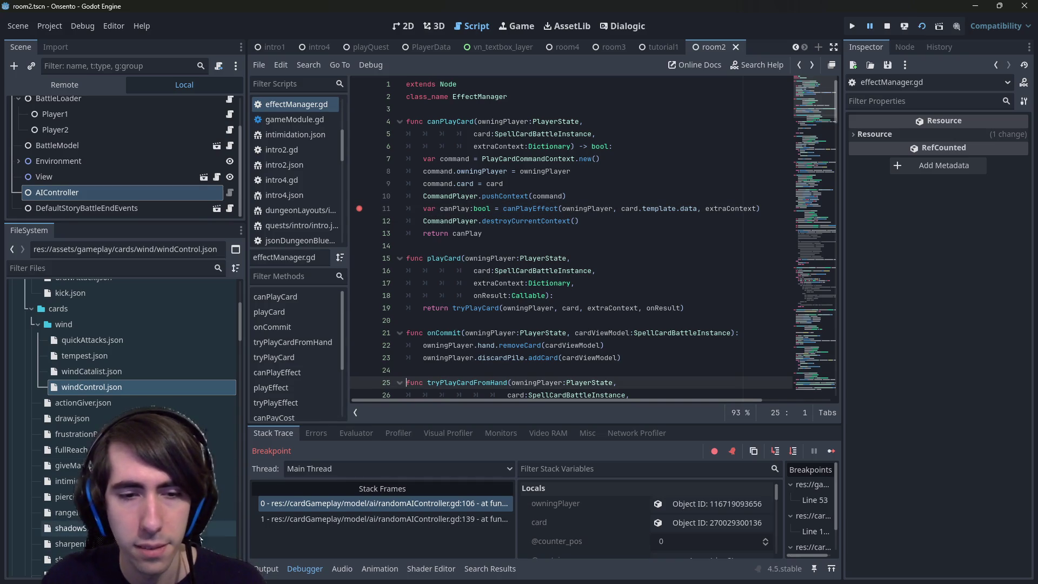
{"action": "left_click", "coordinate": [301, 508]}
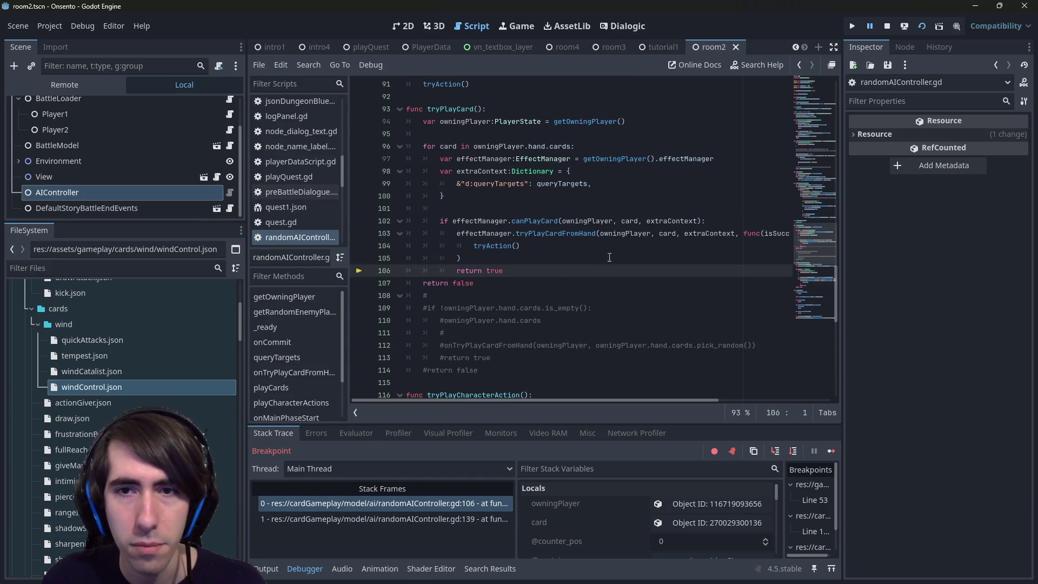
Select the isSuccess callback parameter and review the surrounding callback code.
{"action": "scroll", "coordinate": [618, 404], "scroll_direction": "right", "scroll_amount": 3}
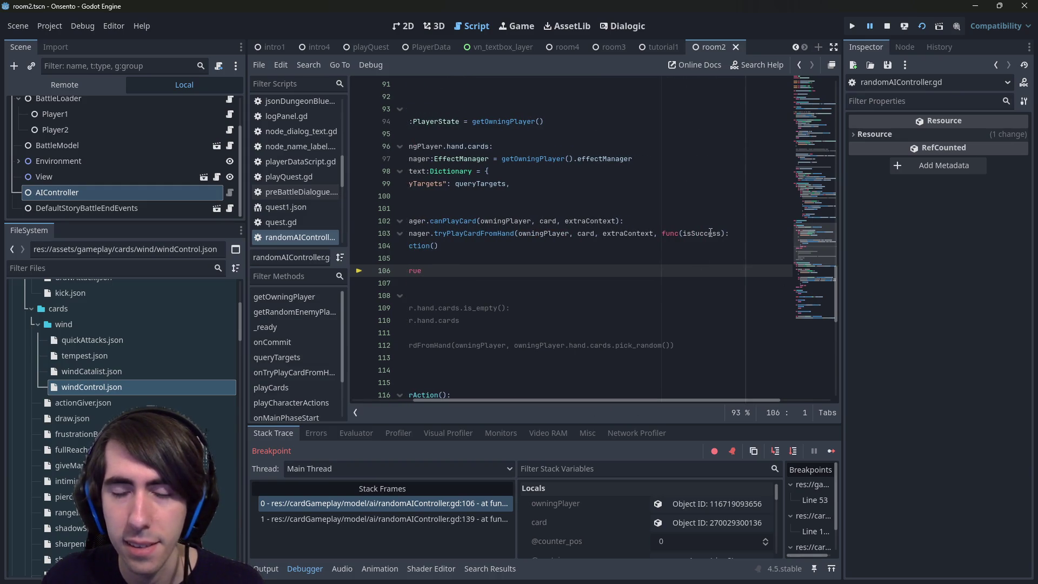
{"action": "double_click", "coordinate": [710, 232]}
{"action": "scroll", "coordinate": [559, 540], "scroll_direction": "down", "scroll_amount": 3}
{"action": "scroll", "coordinate": [562, 547], "scroll_direction": "down", "scroll_amount": 8}
{"action": "scroll", "coordinate": [564, 527], "scroll_direction": "up", "scroll_amount": 2}
{"action": "scroll", "coordinate": [565, 521], "scroll_direction": "up", "scroll_amount": 6}
{"action": "scroll", "coordinate": [566, 521], "scroll_direction": "down", "scroll_amount": 6}
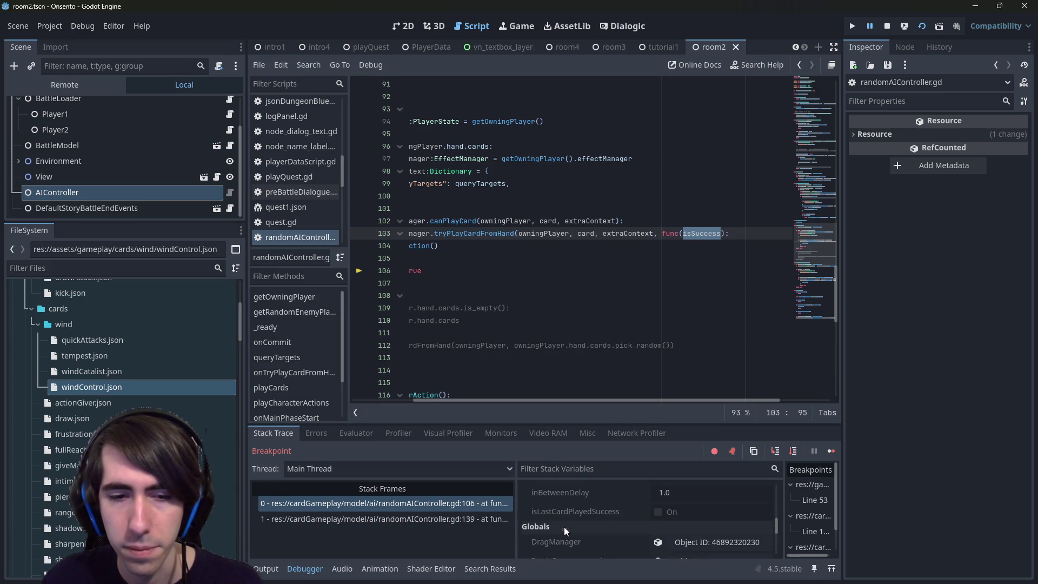
{"action": "scroll", "coordinate": [565, 527], "scroll_direction": "down", "scroll_amount": 1}
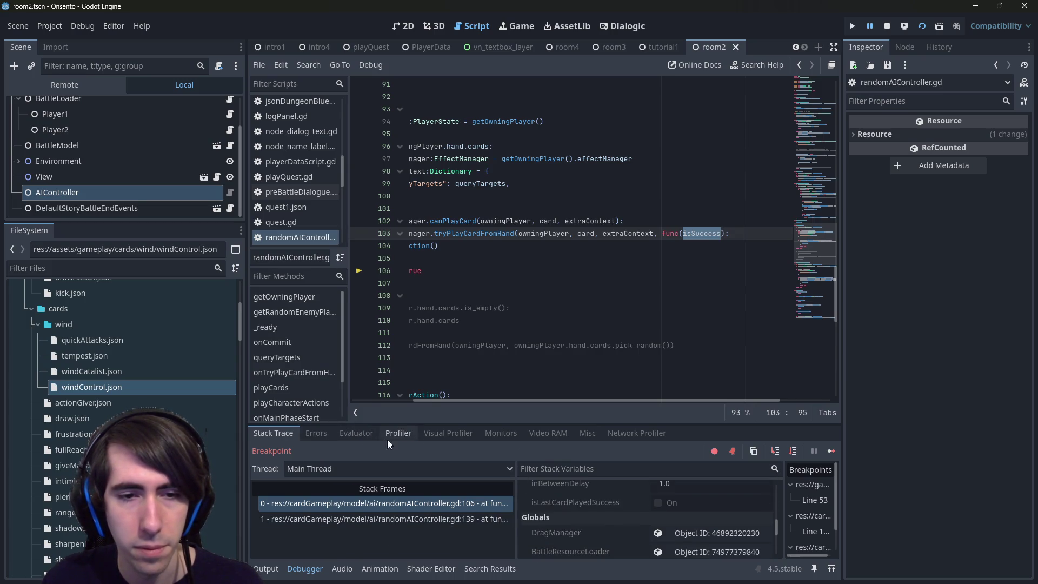
Evaluate isSuccess in the debugger's Evaluator, showing it is null.
{"action": "left_click", "coordinate": [357, 433]}
{"action": "left_click", "coordinate": [469, 452]}
{"action": "type", "text": "isSuccess"}
{"action": "key", "text": "Return"}
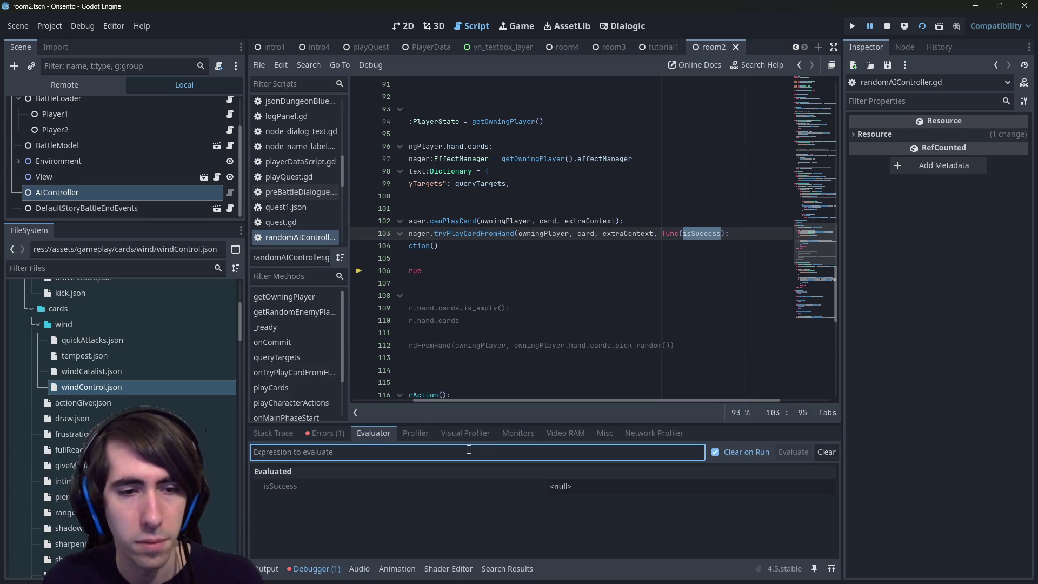
Set a breakpoint on the tryAction call at line 104, then check errors and the stack trace.
{"action": "left_click_drag", "start_coordinate": [664, 271], "coordinate": [407, 258]}
{"action": "left_click", "coordinate": [359, 246]}
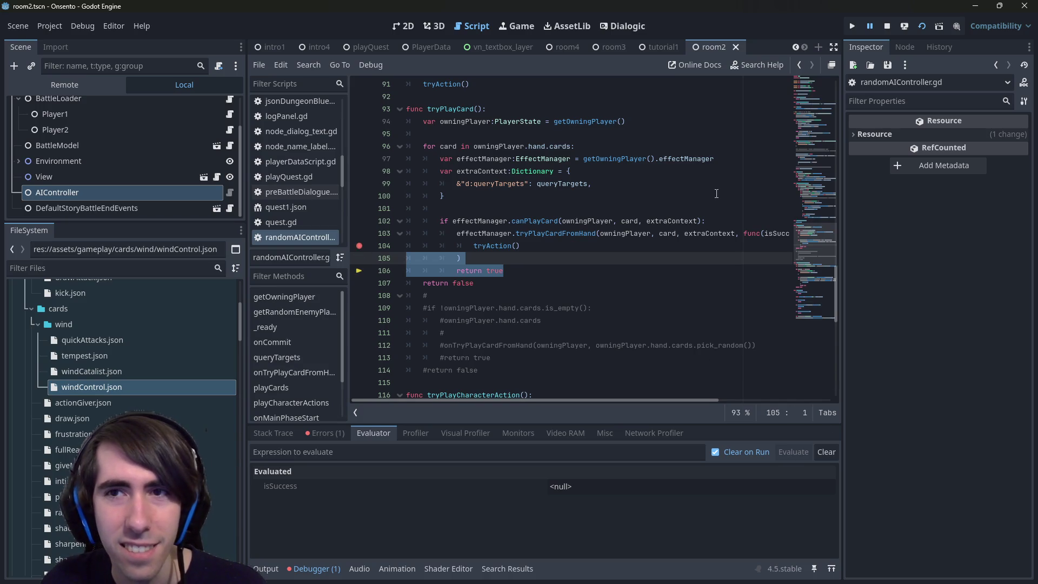
{"action": "double_click", "coordinate": [511, 246]}
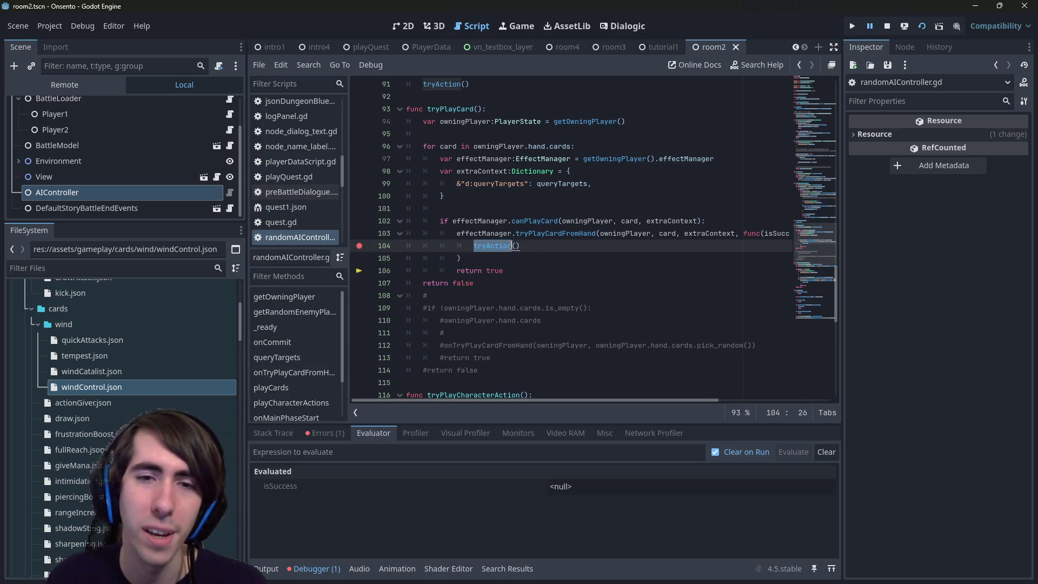
{"action": "key", "text": "F12"}
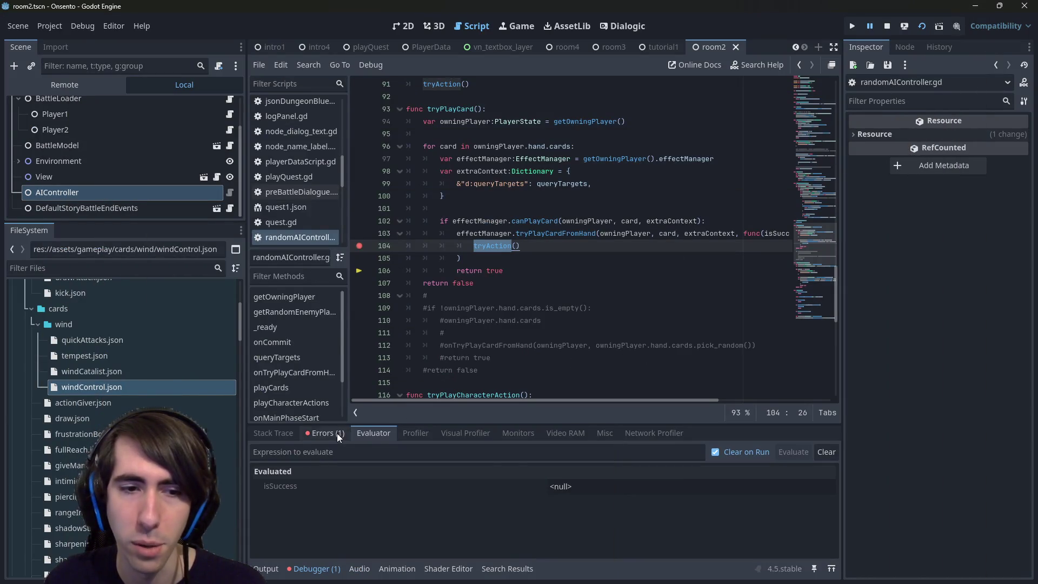
{"action": "left_click", "coordinate": [336, 434]}
{"action": "left_click", "coordinate": [277, 431]}
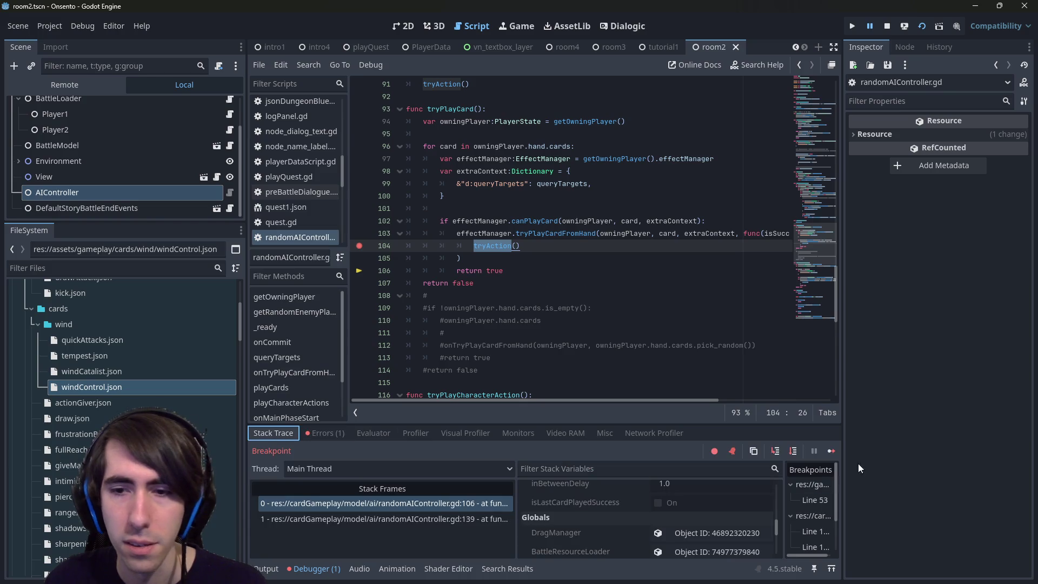
Resume execution three times to the next breakpoints.
{"action": "left_click", "coordinate": [831, 451]}
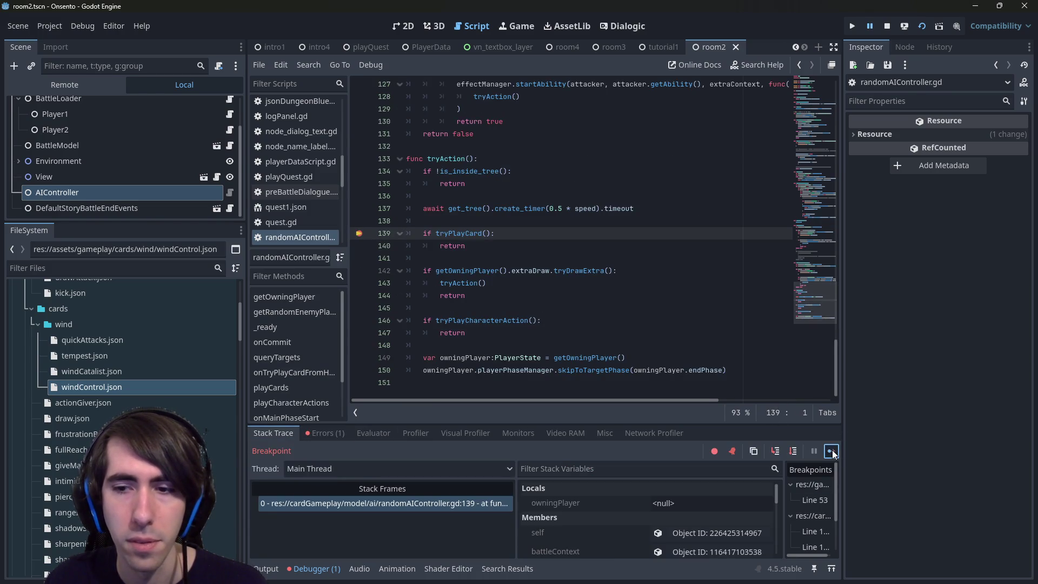
{"action": "left_click", "coordinate": [832, 451]}
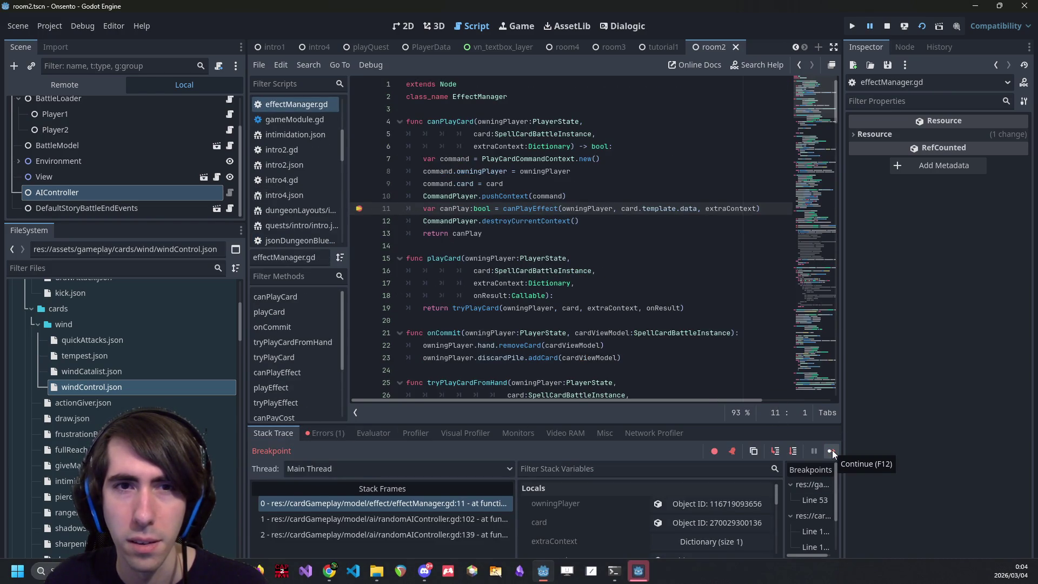
{"action": "left_click", "coordinate": [832, 451]}
{"action": "scroll", "coordinate": [771, 300], "scroll_direction": "up", "scroll_amount": 2}
{"action": "mouse_move", "coordinate": [772, 300]}
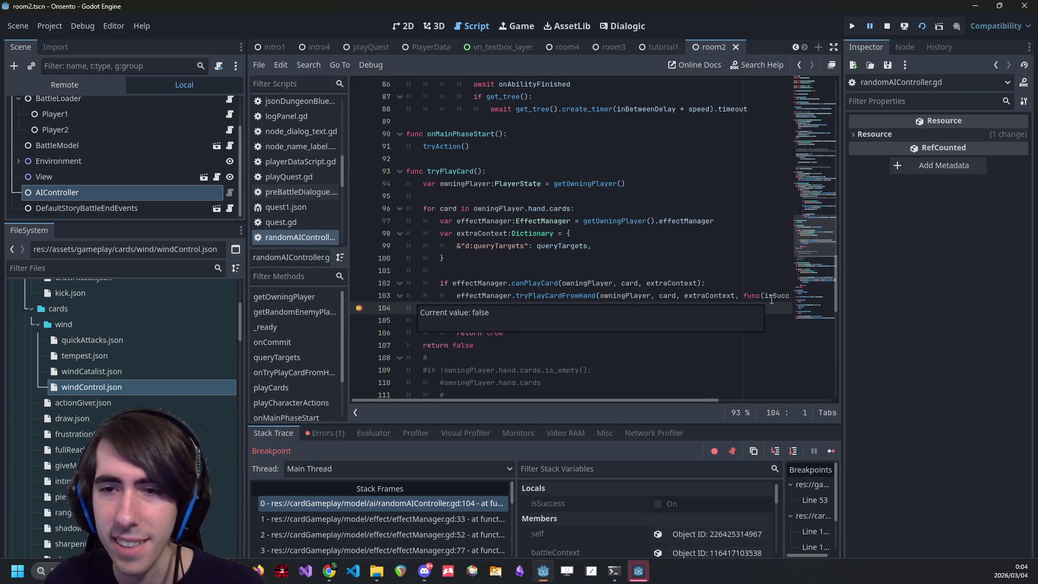
Inspect the tryAction call and the tryPlayCard definition in randomAIController.gd.
{"action": "left_click", "coordinate": [476, 270]}
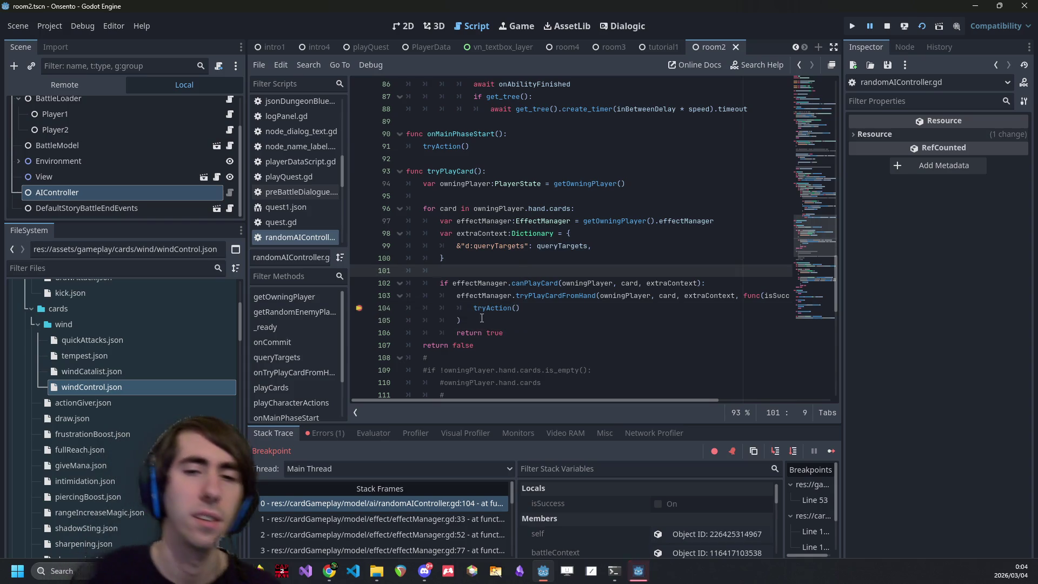
{"action": "left_click", "coordinate": [474, 307]}
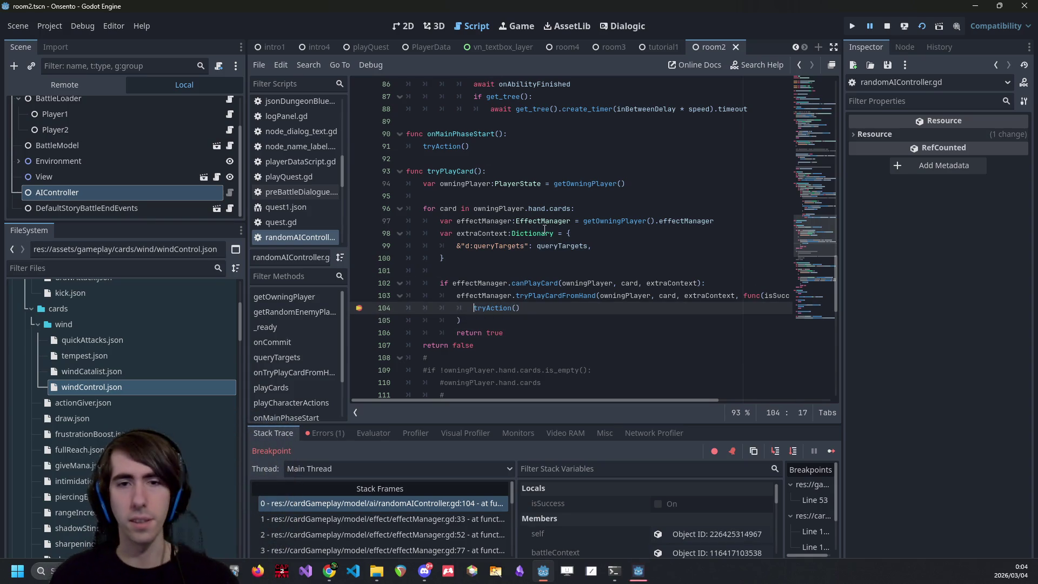
{"action": "scroll", "coordinate": [544, 228], "scroll_direction": "down", "scroll_amount": 1}
{"action": "double_click", "coordinate": [452, 134]}
{"action": "scroll", "coordinate": [490, 167], "scroll_direction": "down", "scroll_amount": 5}
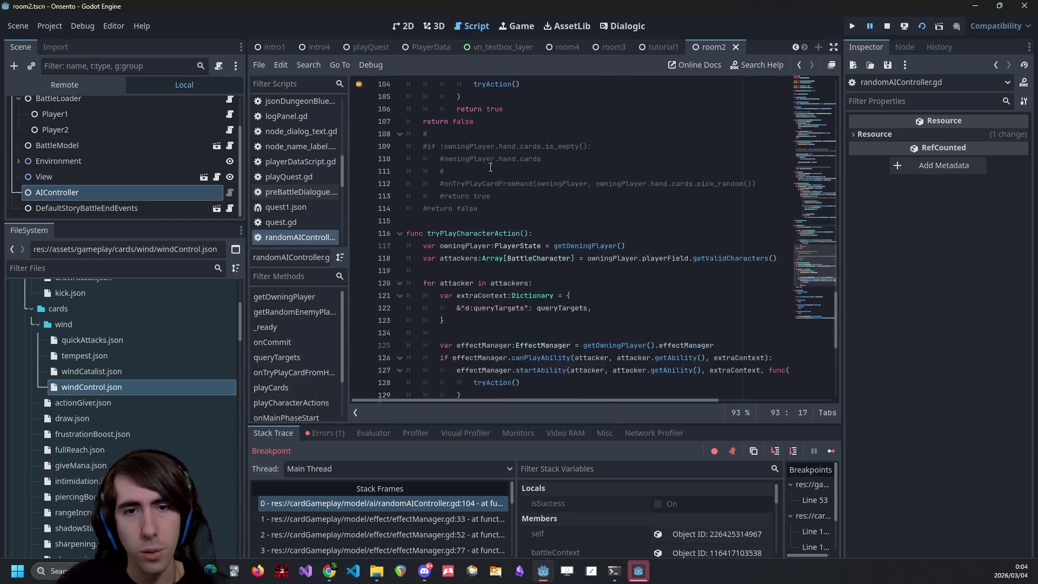
{"action": "scroll", "coordinate": [491, 167], "scroll_direction": "down", "scroll_amount": 6}
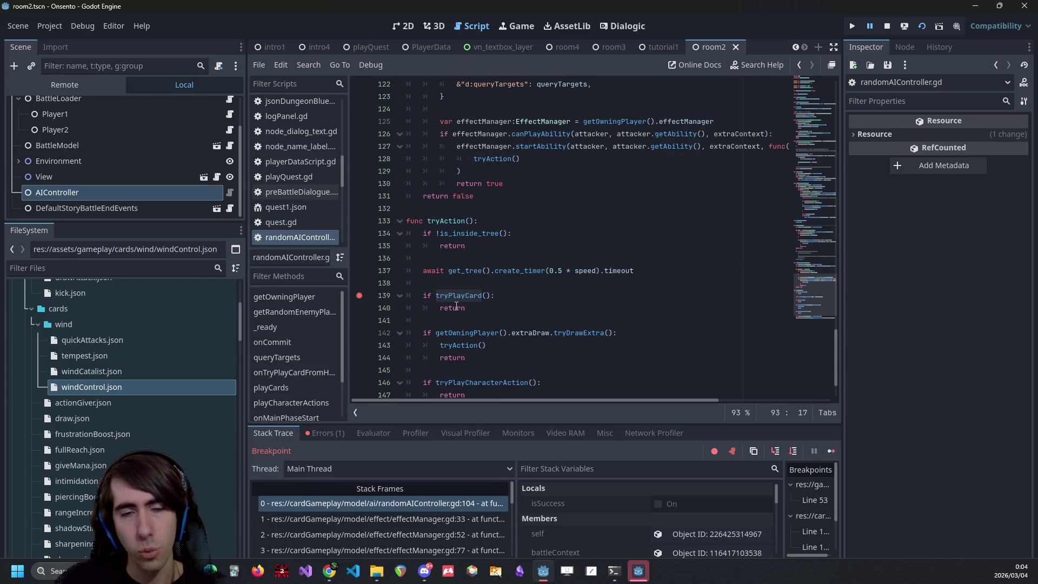
{"action": "scroll", "coordinate": [496, 282], "scroll_direction": "up", "scroll_amount": 6}
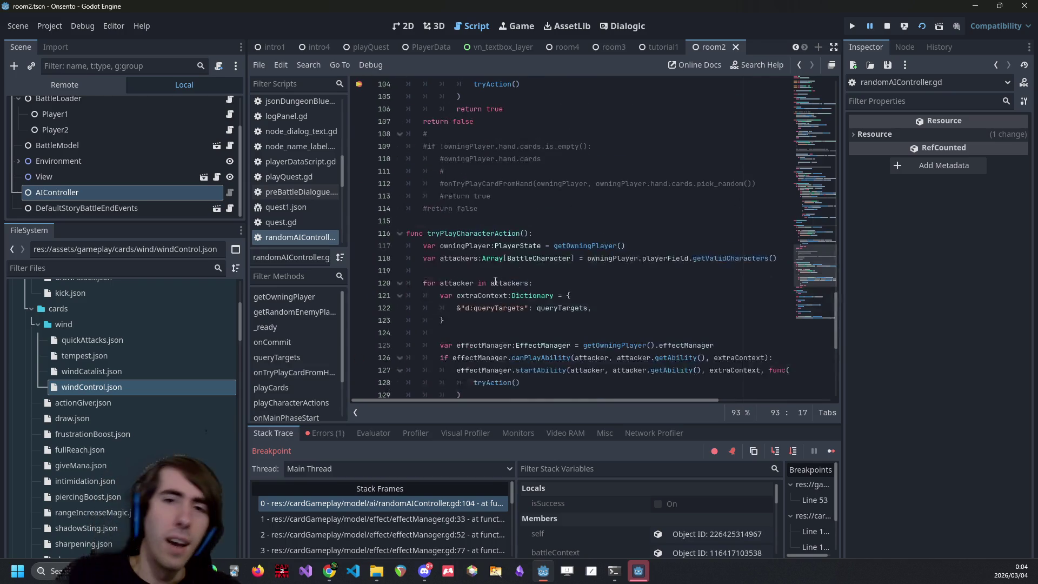
{"action": "scroll", "coordinate": [495, 281], "scroll_direction": "up", "scroll_amount": 5}
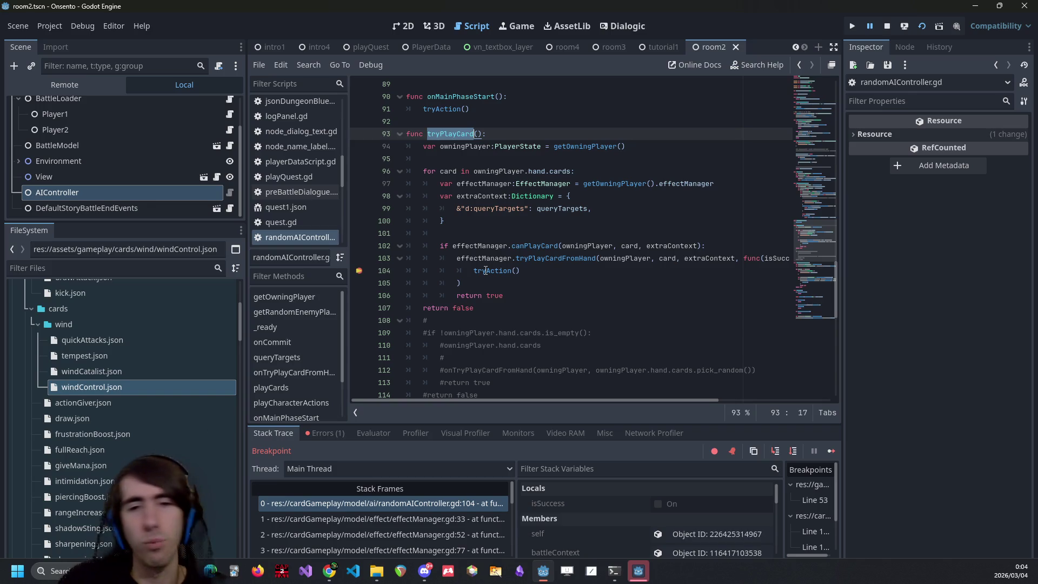
Open canPlayCard's definition from line 102, then resume until pausing at line 139.
{"action": "mouse_move", "coordinate": [486, 270]}
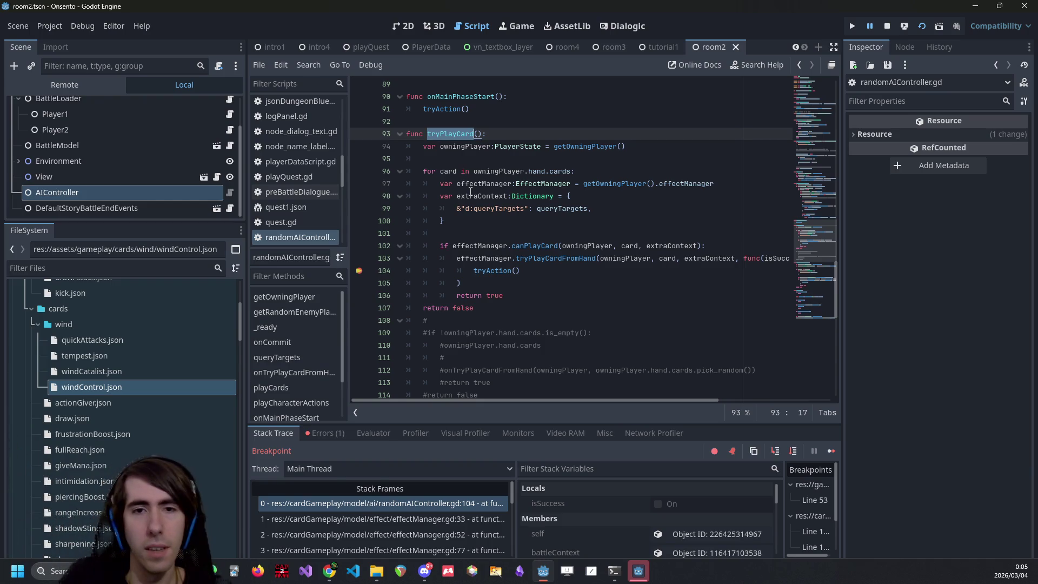
{"action": "scroll", "coordinate": [523, 151], "scroll_direction": "down", "scroll_amount": 10}
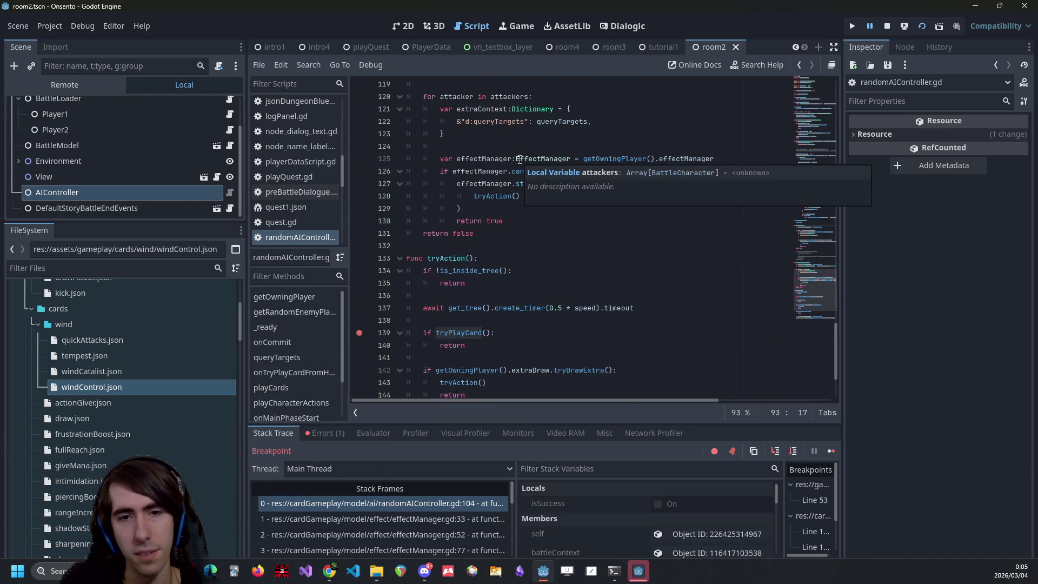
{"action": "scroll", "coordinate": [486, 345], "scroll_direction": "up", "scroll_amount": 8}
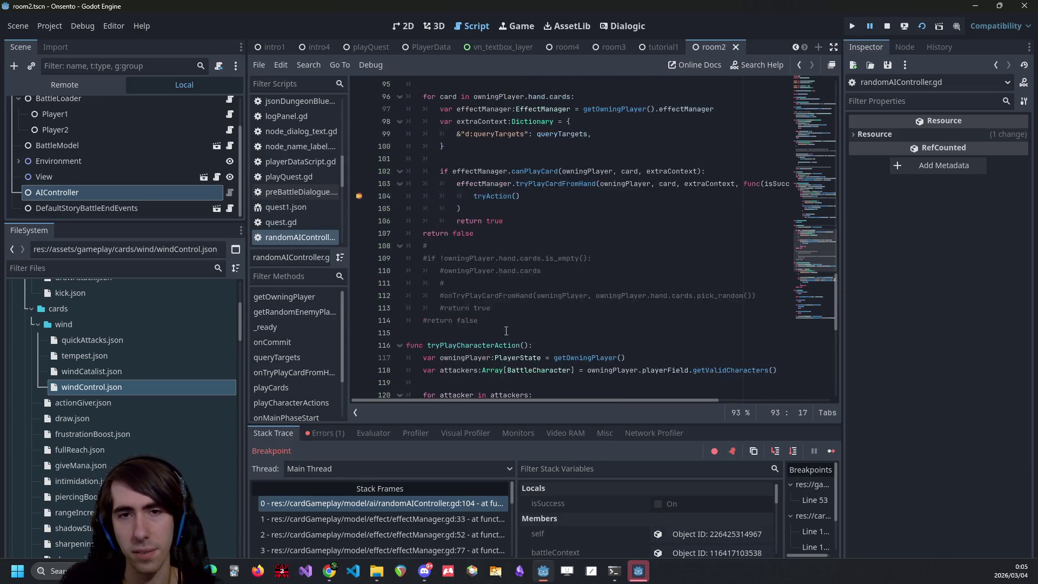
{"action": "scroll", "coordinate": [500, 323], "scroll_direction": "up", "scroll_amount": 2}
{"action": "left_click", "coordinate": [519, 295]}
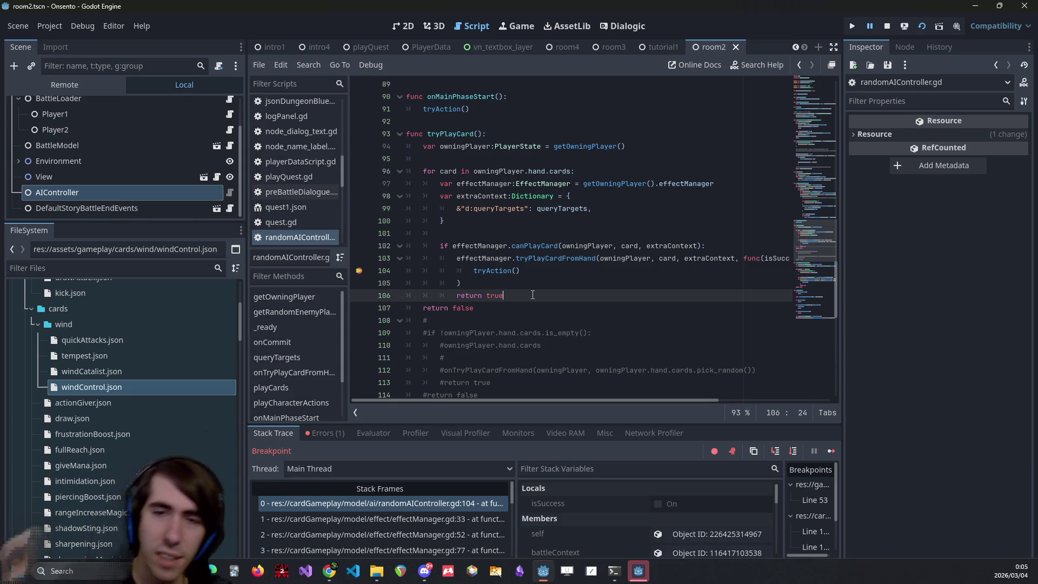
{"action": "left_click", "coordinate": [516, 246]}
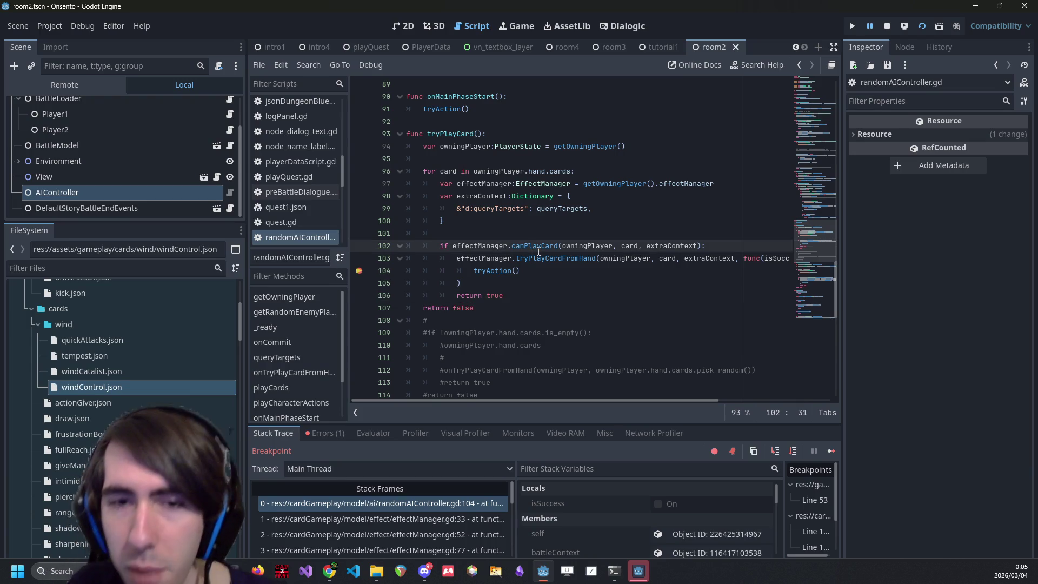
{"action": "left_click", "coordinate": [535, 246], "text": "ctrl"}
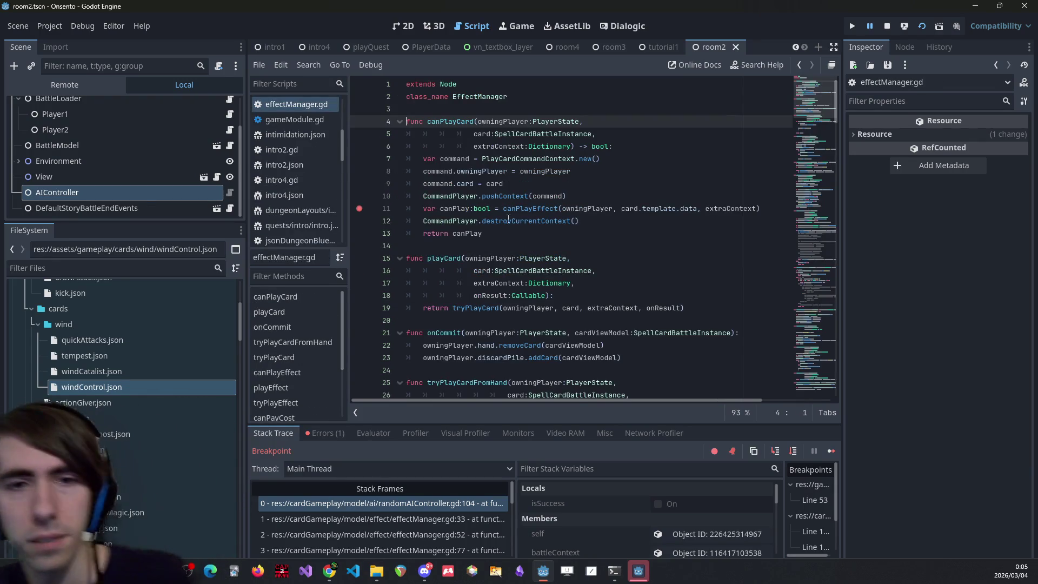
{"action": "left_click", "coordinate": [831, 451]}
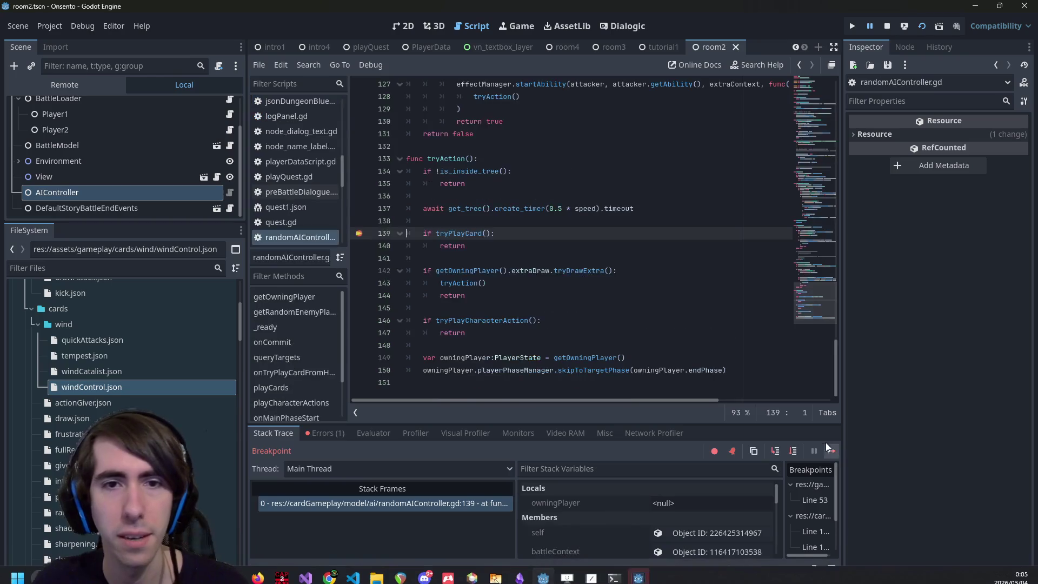
Resume to the canPlayCard breakpoint and step into canPlayEffect up to its cost check return.
{"action": "left_click", "coordinate": [831, 451]}
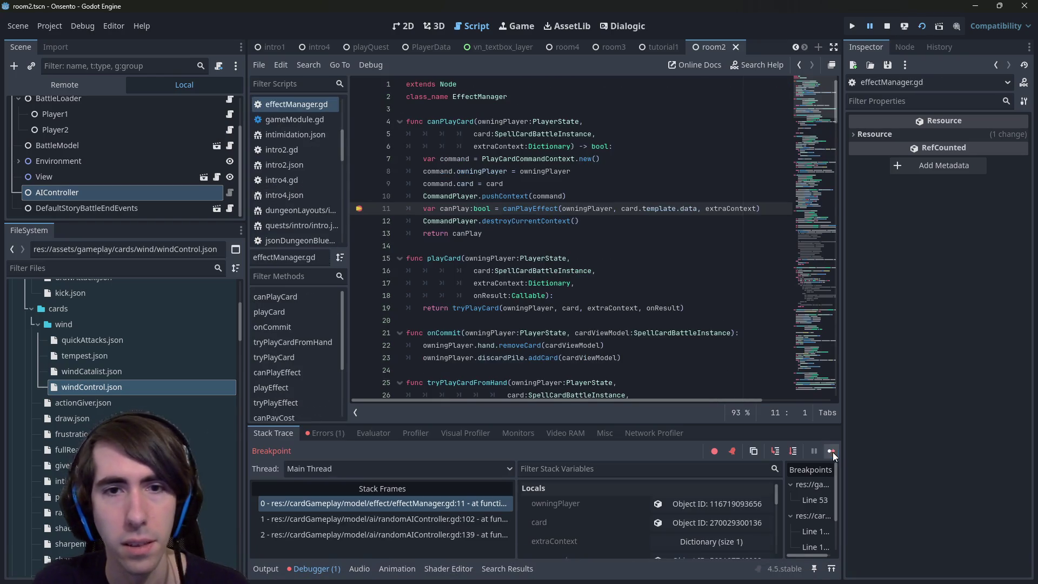
{"action": "left_click", "coordinate": [793, 451]}
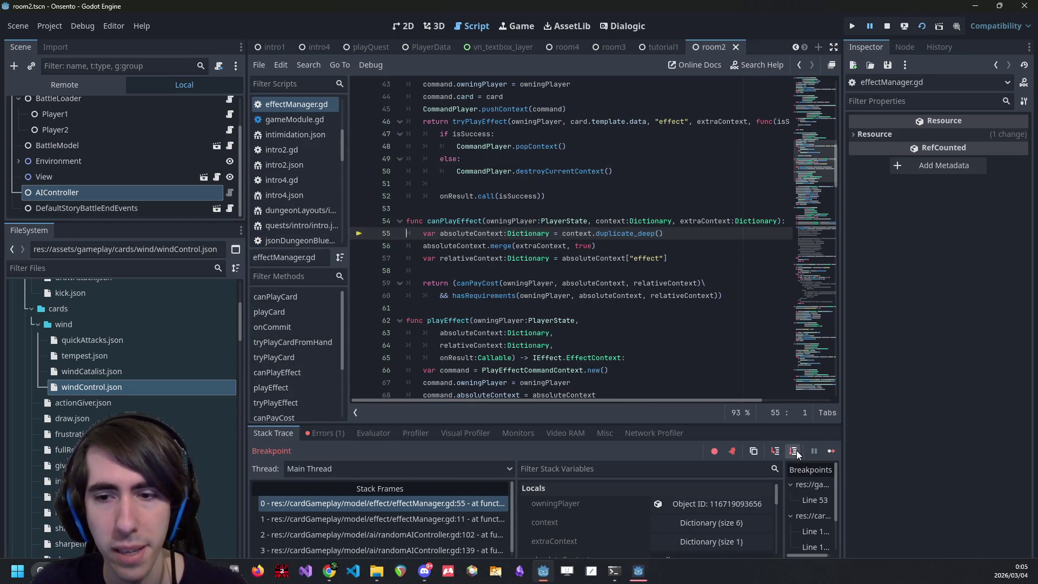
{"action": "left_click", "coordinate": [795, 451]}
{"action": "left_click", "coordinate": [795, 450]}
{"action": "left_click", "coordinate": [795, 450]}
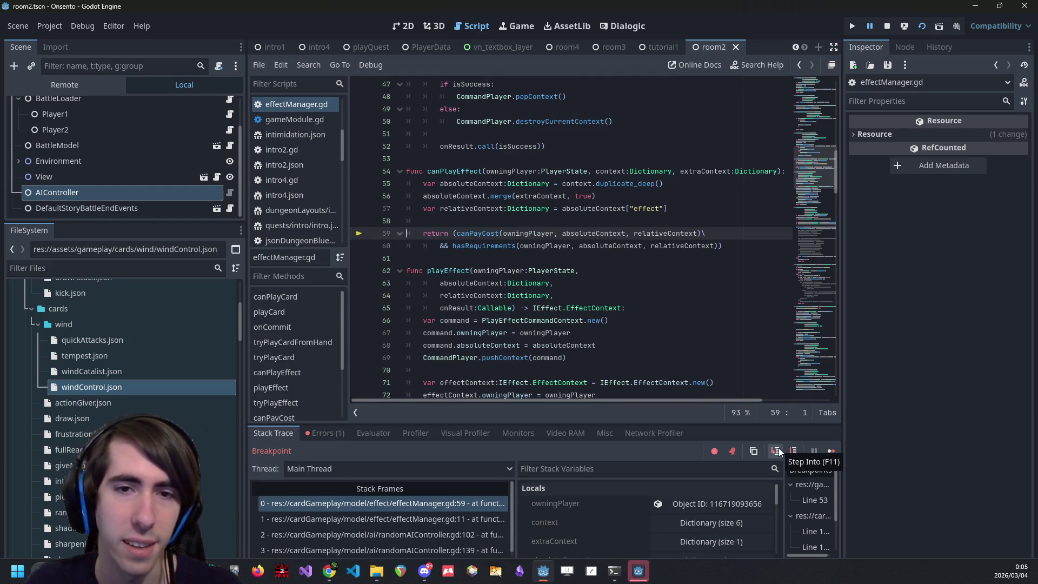
Step into canPayCost in effectManager.gd and advance through the cost and hasRequirements checks.
{"action": "left_click", "coordinate": [778, 448]}
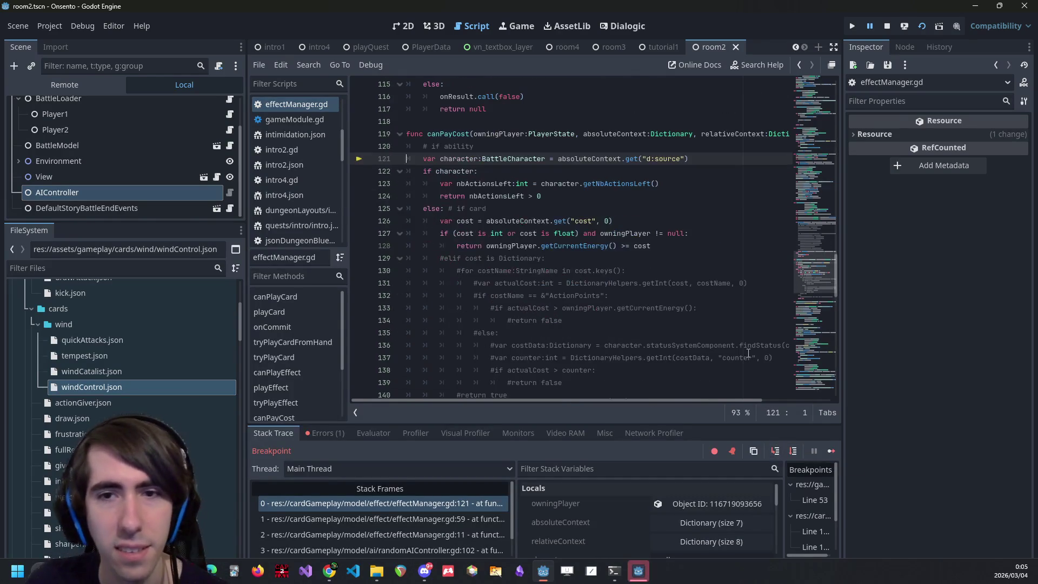
{"action": "left_click", "coordinate": [790, 456]}
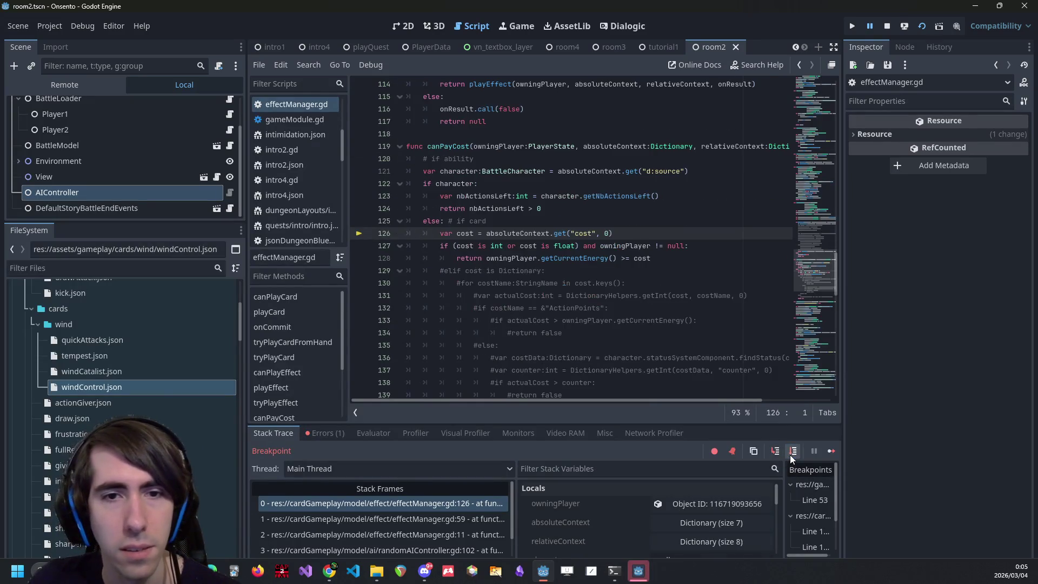
{"action": "left_click", "coordinate": [790, 455]}
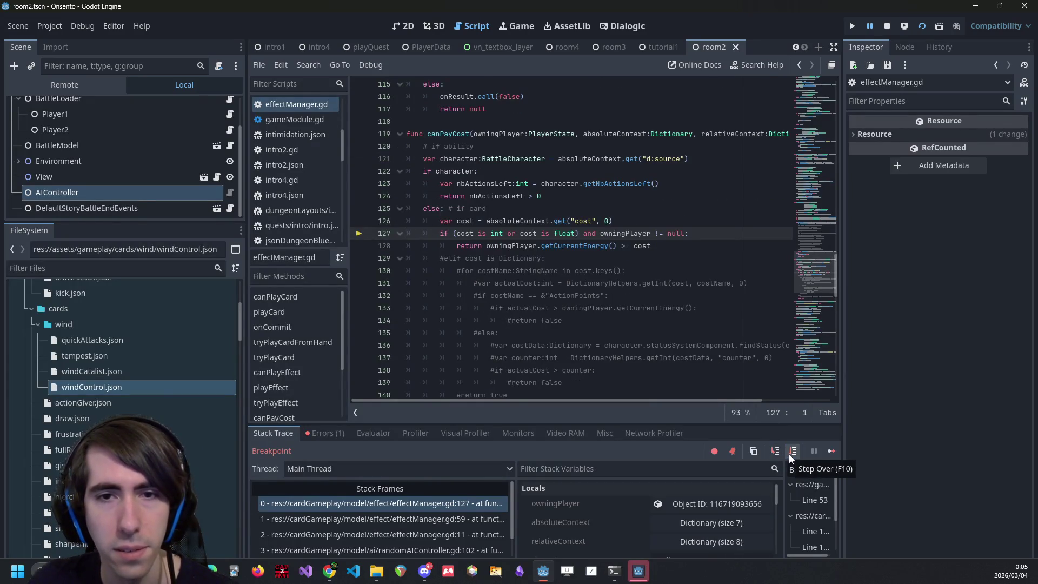
{"action": "left_click", "coordinate": [793, 452]}
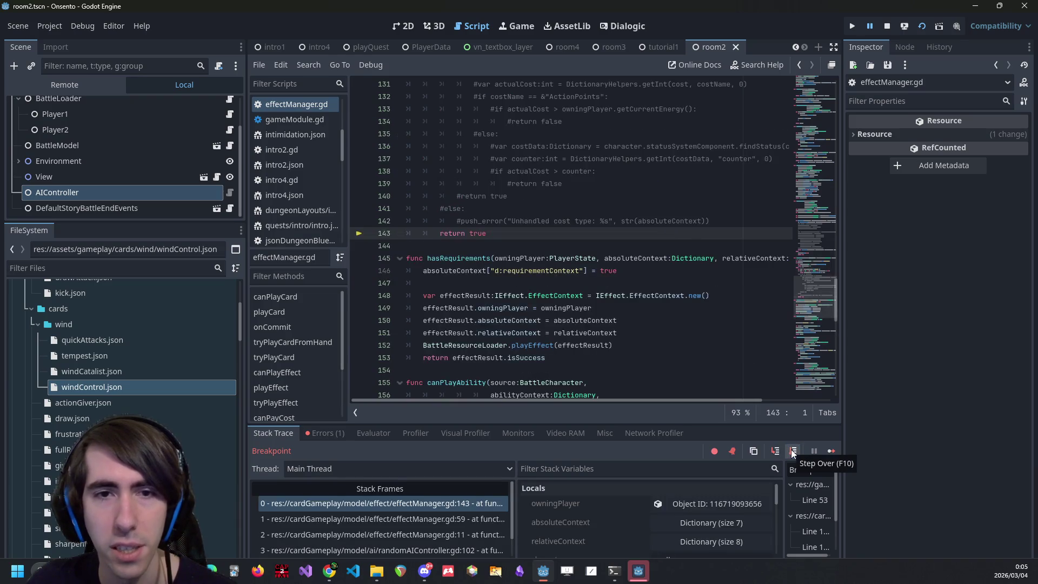
{"action": "left_click", "coordinate": [792, 452]}
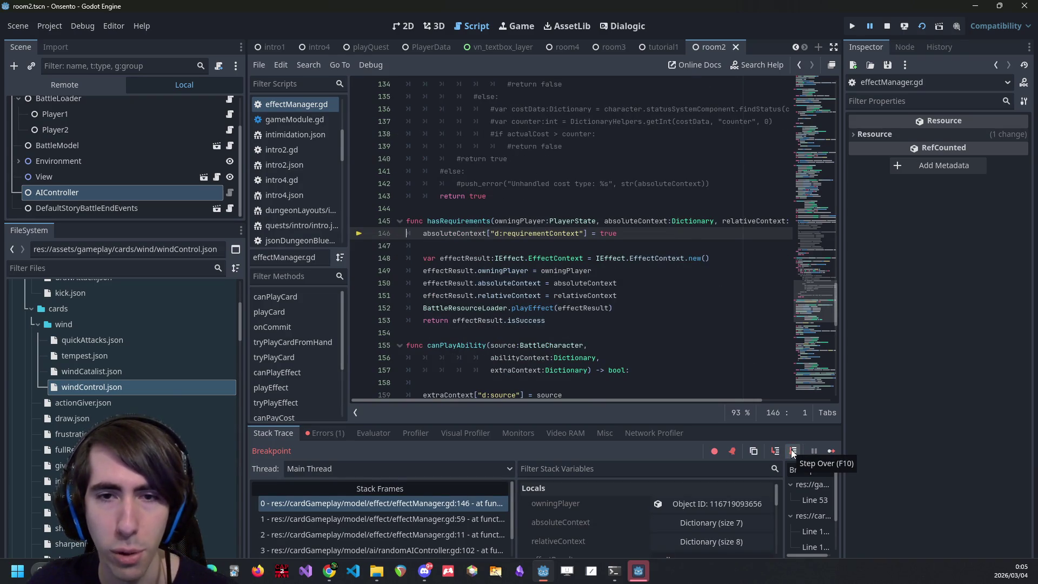
{"action": "left_click", "coordinate": [792, 452]}
{"action": "left_click", "coordinate": [793, 452]}
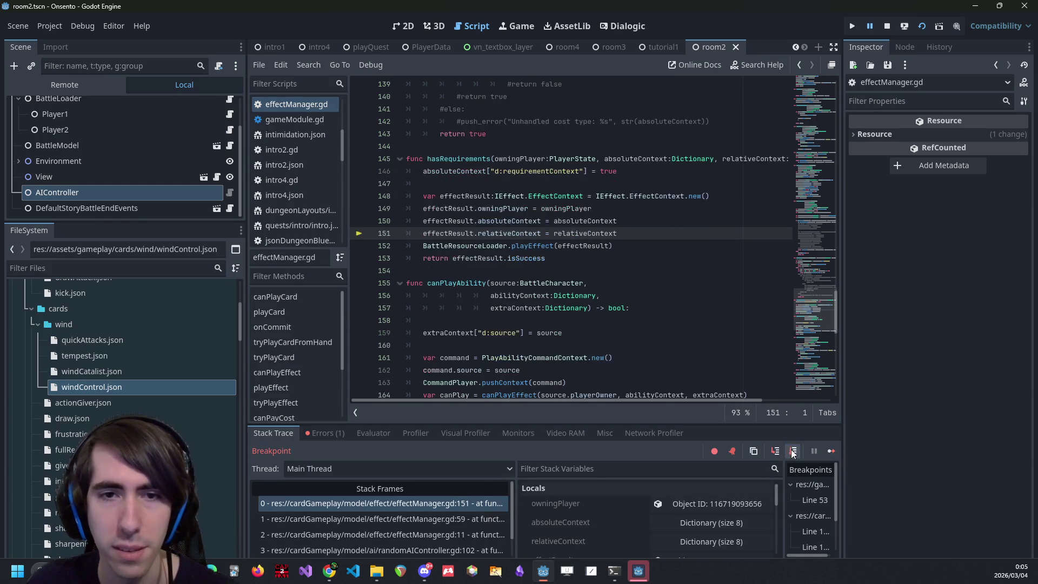
Step through playEffect in battleResourceLoader.gd and tryExecute into targetEffect.gd's execute.
{"action": "left_click", "coordinate": [782, 450]}
{"action": "left_click", "coordinate": [782, 449]}
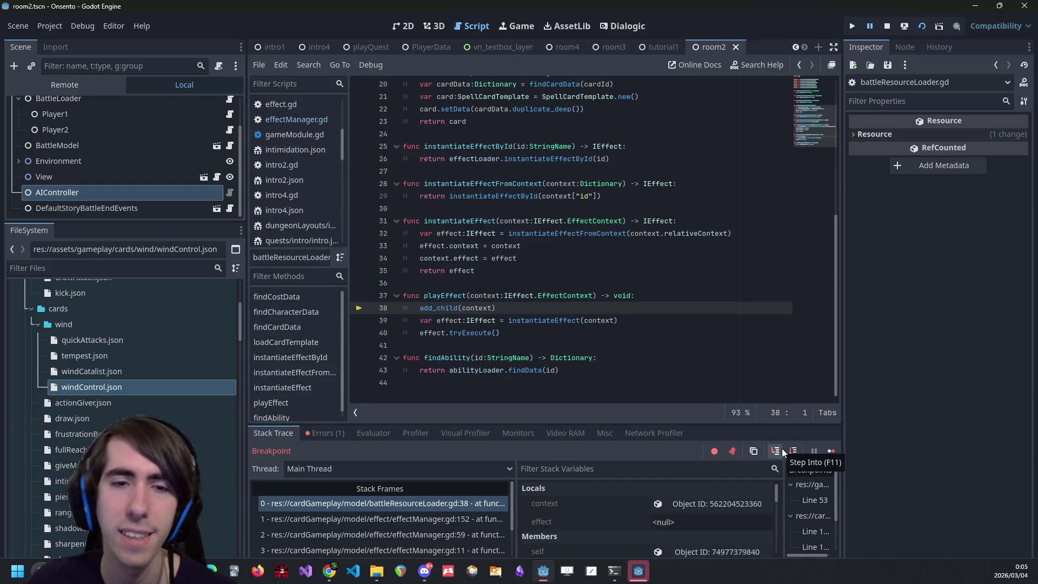
{"action": "left_click", "coordinate": [791, 453]}
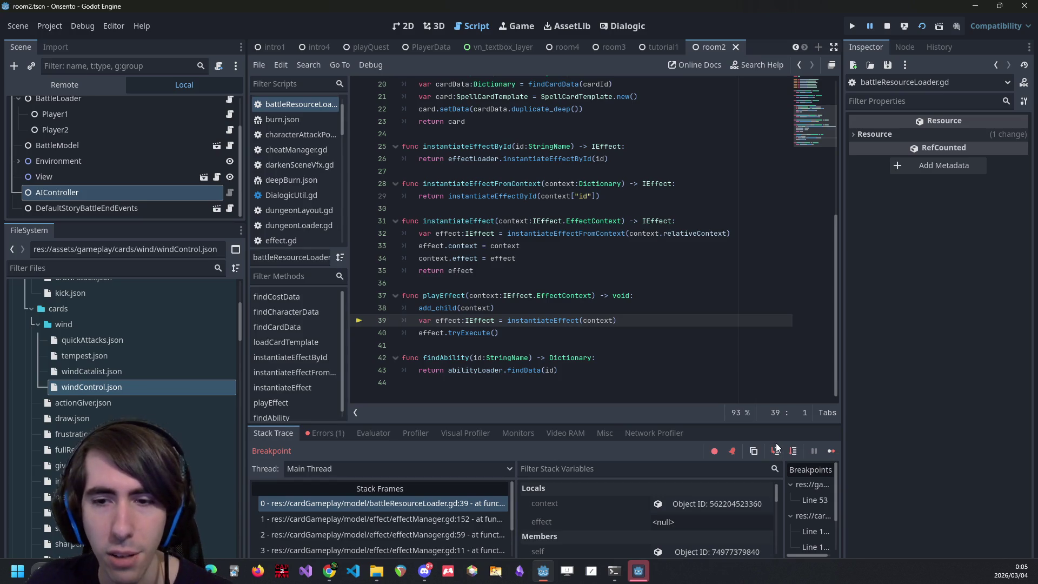
{"action": "left_click", "coordinate": [791, 452]}
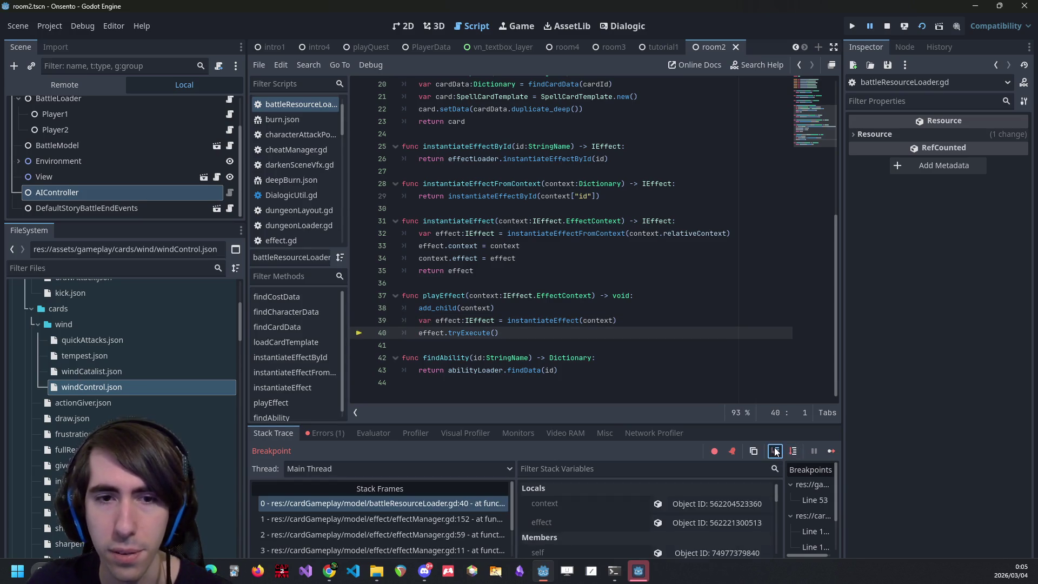
{"action": "left_click", "coordinate": [776, 450]}
{"action": "left_click", "coordinate": [779, 451]}
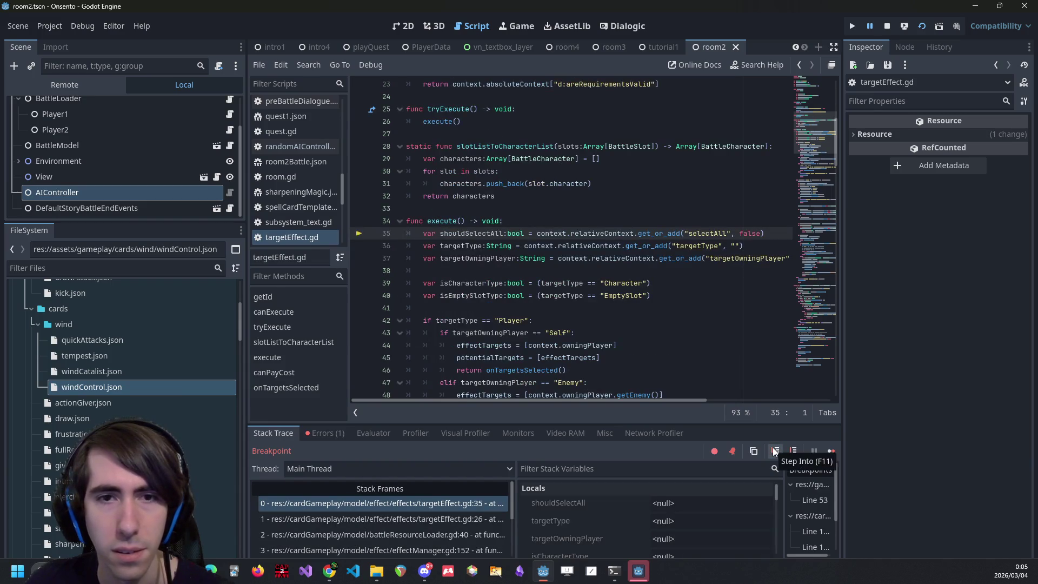
Review execute's slot targeting code and step to the targetType check on line 42.
{"action": "scroll", "coordinate": [703, 346], "scroll_direction": "down", "scroll_amount": 15}
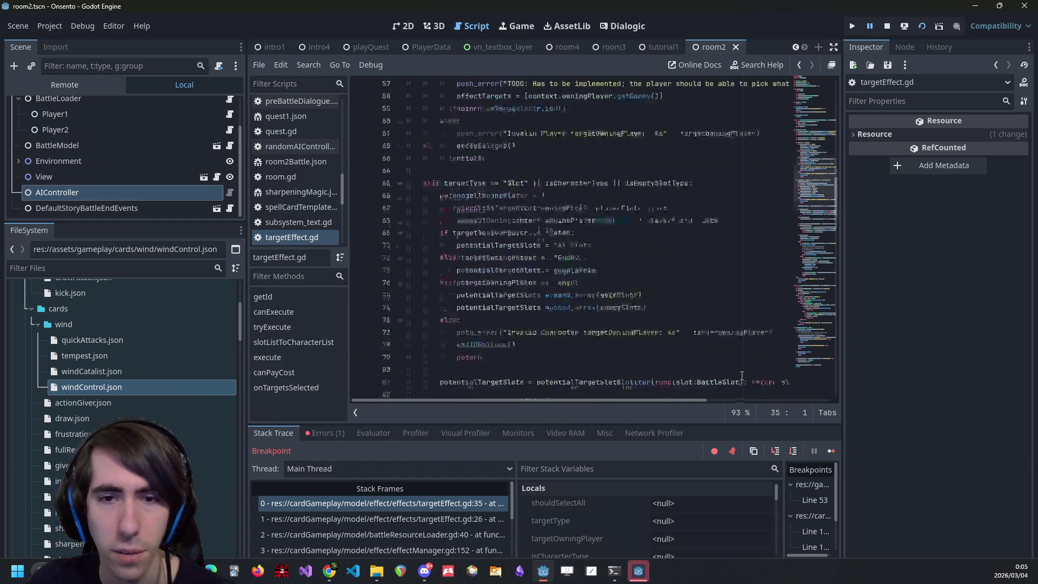
{"action": "left_click", "coordinate": [656, 297]}
{"action": "scroll", "coordinate": [655, 300], "scroll_direction": "down", "scroll_amount": 20}
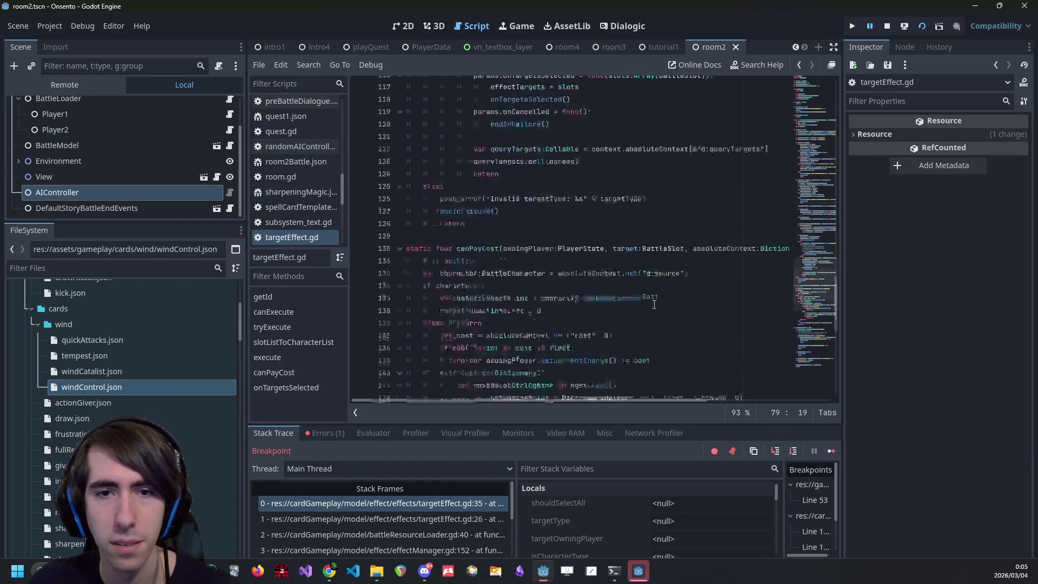
{"action": "scroll", "coordinate": [653, 304], "scroll_direction": "up", "scroll_amount": 12}
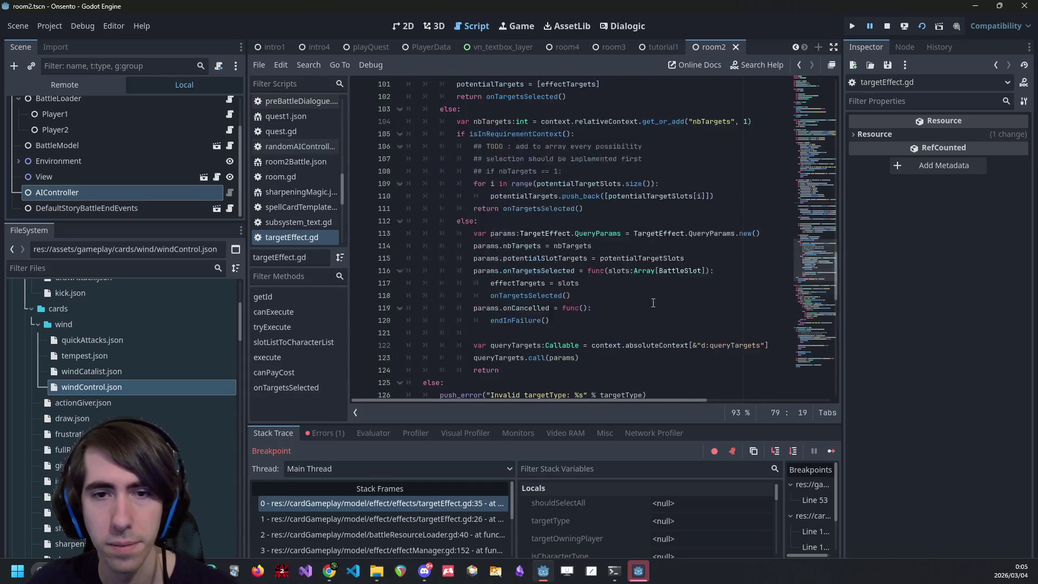
{"action": "left_click", "coordinate": [793, 451]}
{"action": "left_click", "coordinate": [794, 451]}
{"action": "left_click", "coordinate": [794, 451]}
{"action": "left_click", "coordinate": [794, 451]}
{"action": "left_click", "coordinate": [793, 451]}
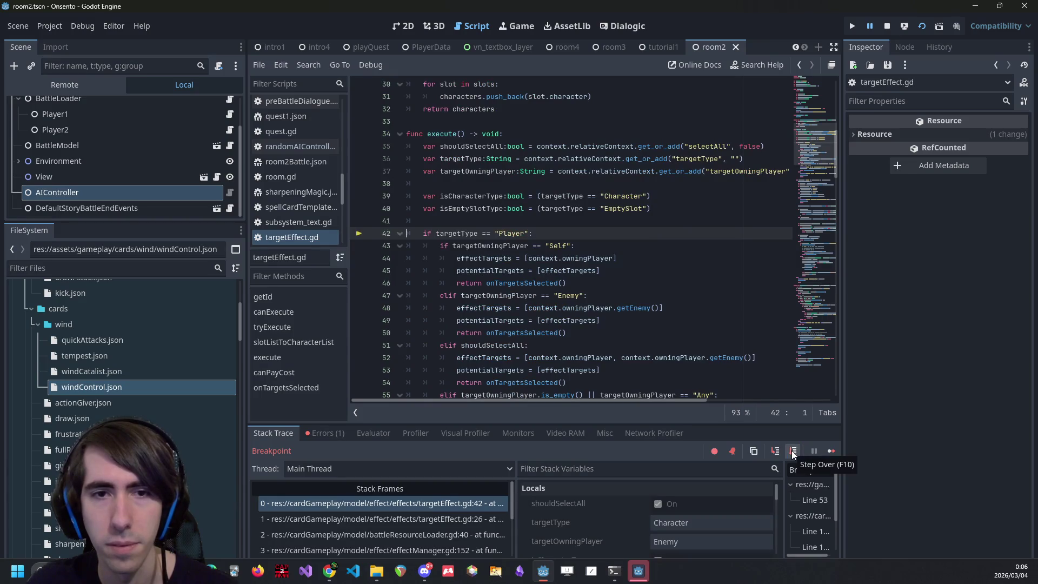
Look over the code past line 49 and bring up project-wide Find in Files.
{"action": "left_click", "coordinate": [691, 320]}
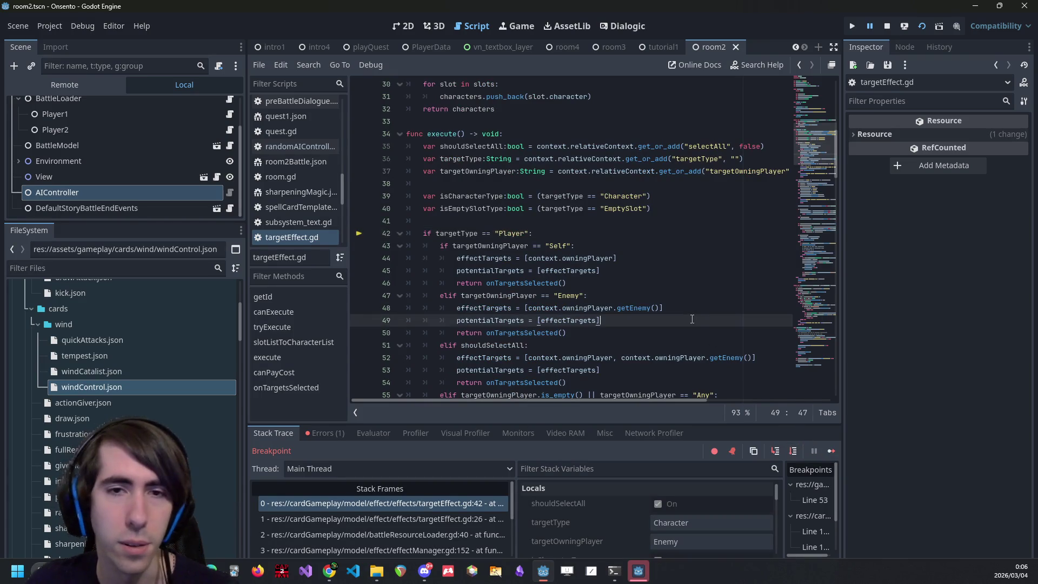
{"action": "scroll", "coordinate": [691, 319], "scroll_direction": "down", "scroll_amount": 4}
{"action": "scroll", "coordinate": [691, 319], "scroll_direction": "down", "scroll_amount": 18}
{"action": "key", "text": "ctrl+shift+f"}
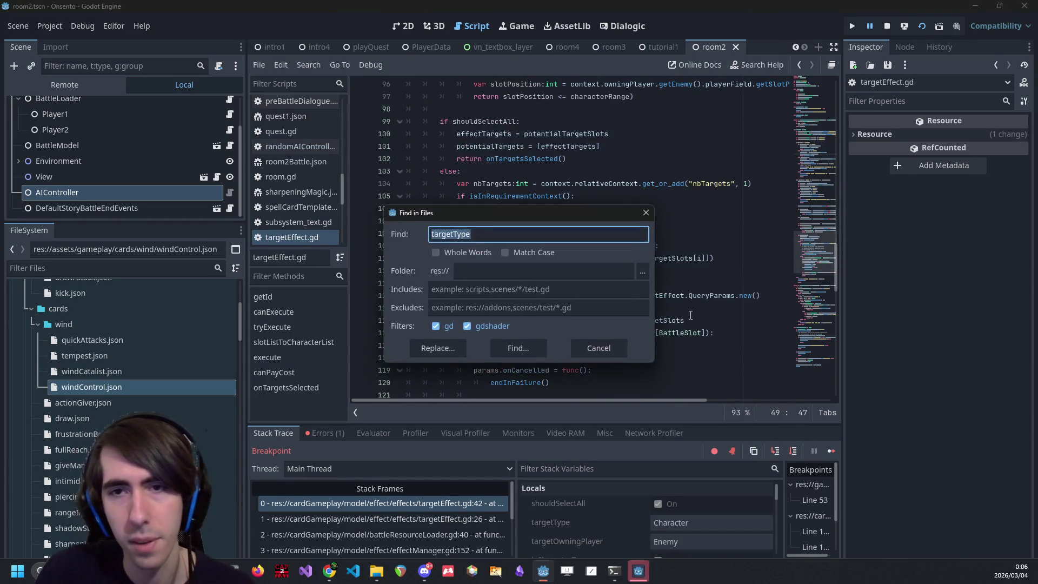
Search all files for 'actionPoints' and open the targetEffect.gd canPayCost match at line 143.
{"action": "type", "text": "\"actionPoin"}
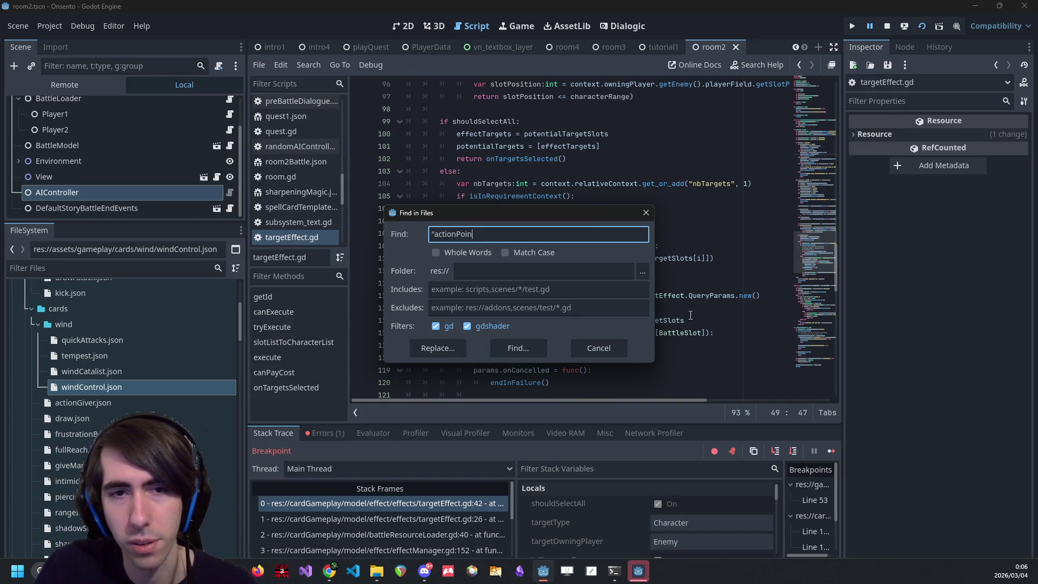
{"action": "type", "text": "ts\""}
{"action": "key", "text": "Return"}
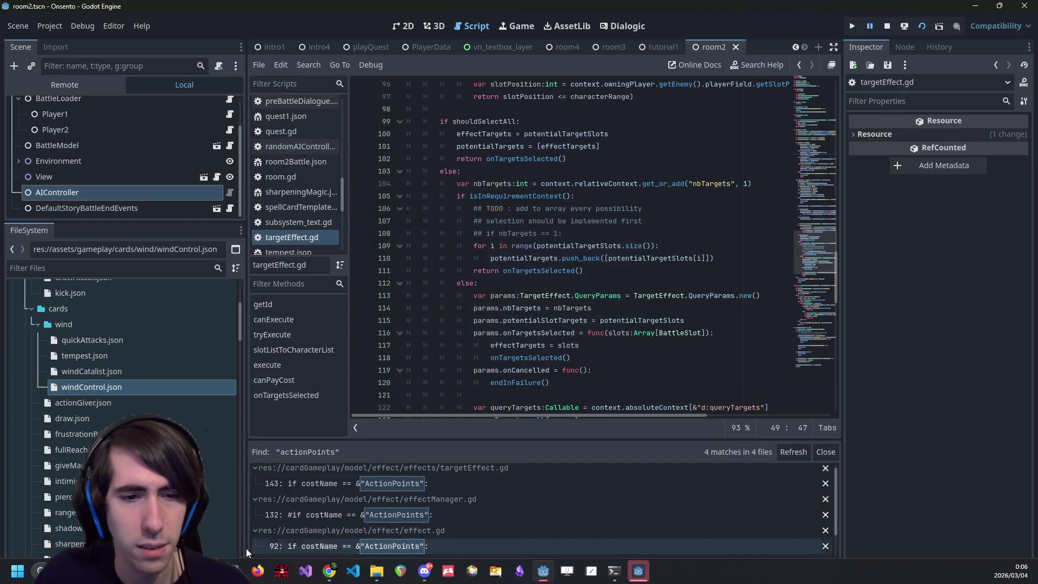
{"action": "left_click", "coordinate": [410, 489]}
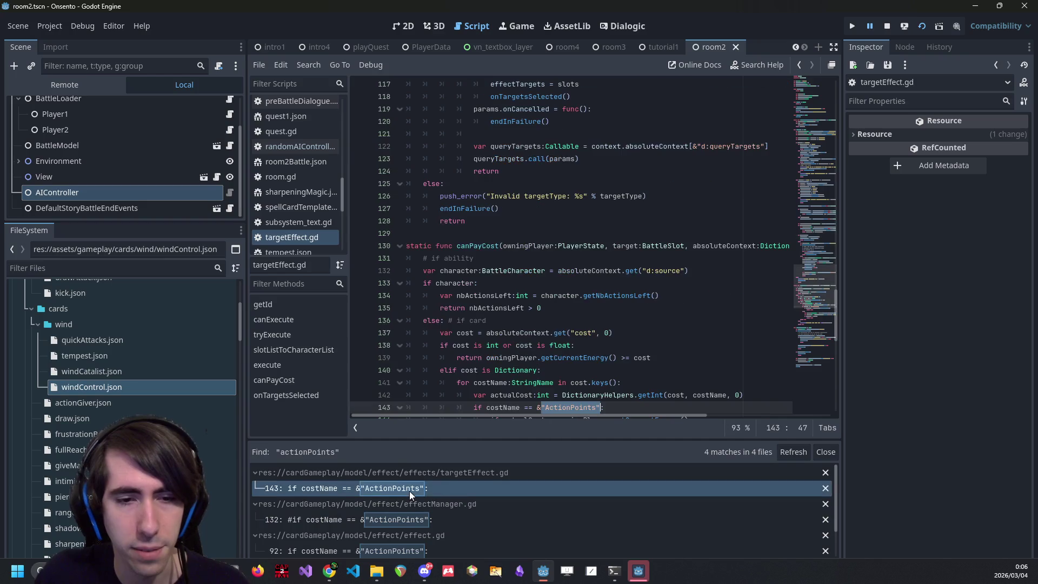
{"action": "scroll", "coordinate": [544, 347], "scroll_direction": "down", "scroll_amount": 2}
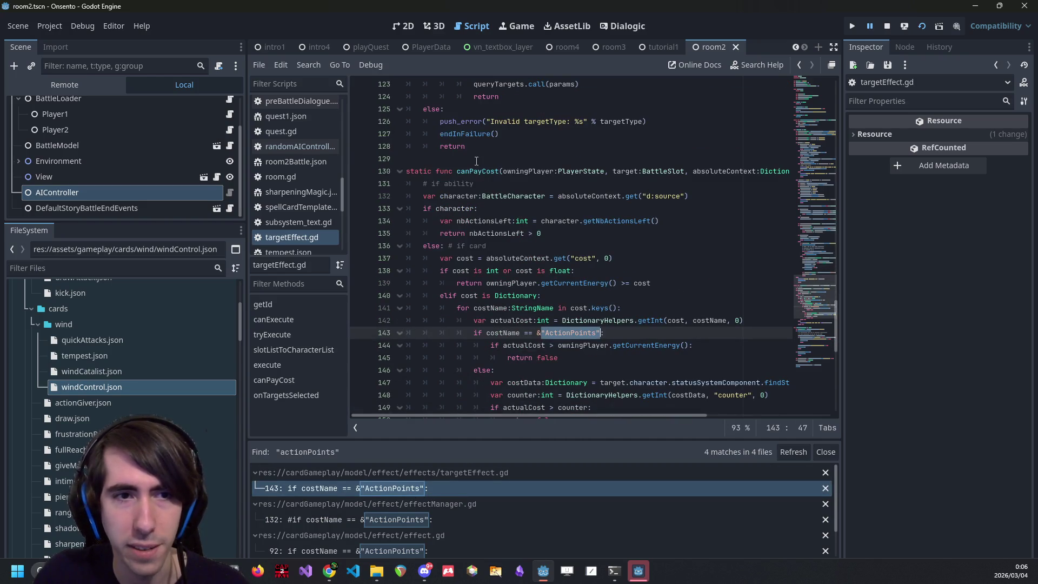
{"action": "double_click", "coordinate": [477, 171]}
Examine the ActionPoints branch (lines 143–145) and the counter check (lines 147–149).
{"action": "scroll", "coordinate": [573, 299], "scroll_direction": "down", "scroll_amount": 1}
{"action": "scroll", "coordinate": [639, 250], "scroll_direction": "down", "scroll_amount": 1}
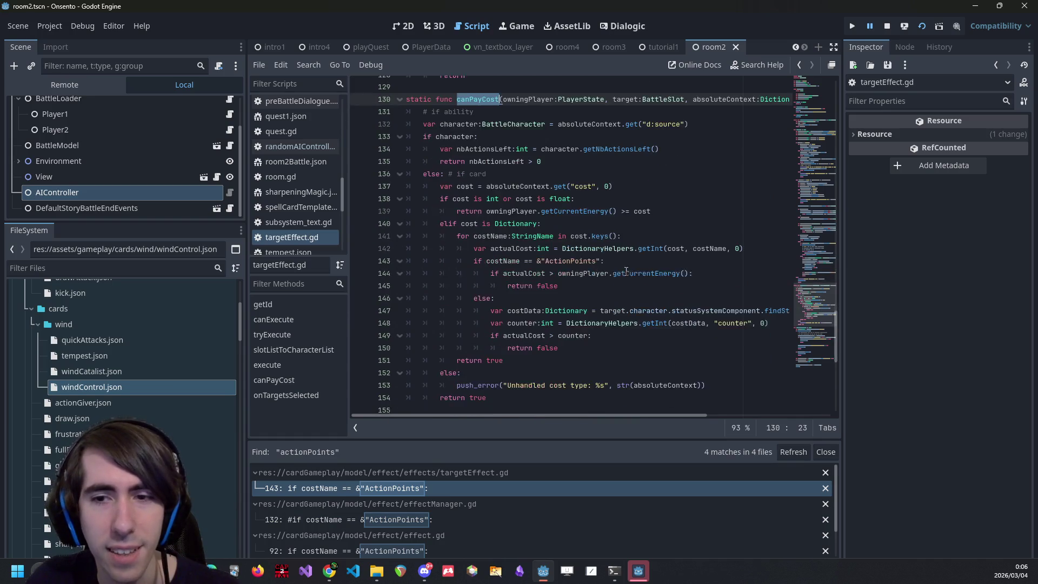
{"action": "left_click", "coordinate": [603, 282]}
{"action": "left_click_drag", "start_coordinate": [603, 282], "coordinate": [389, 258]}
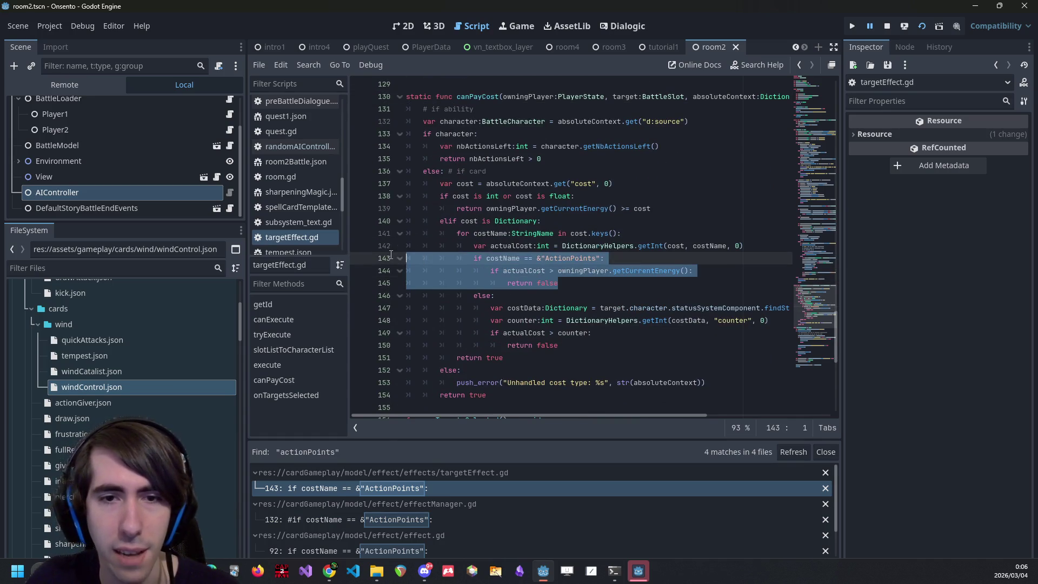
{"action": "left_click", "coordinate": [606, 283]}
{"action": "left_click_drag", "start_coordinate": [492, 310], "coordinate": [563, 332]}
{"action": "left_click", "coordinate": [562, 333]}
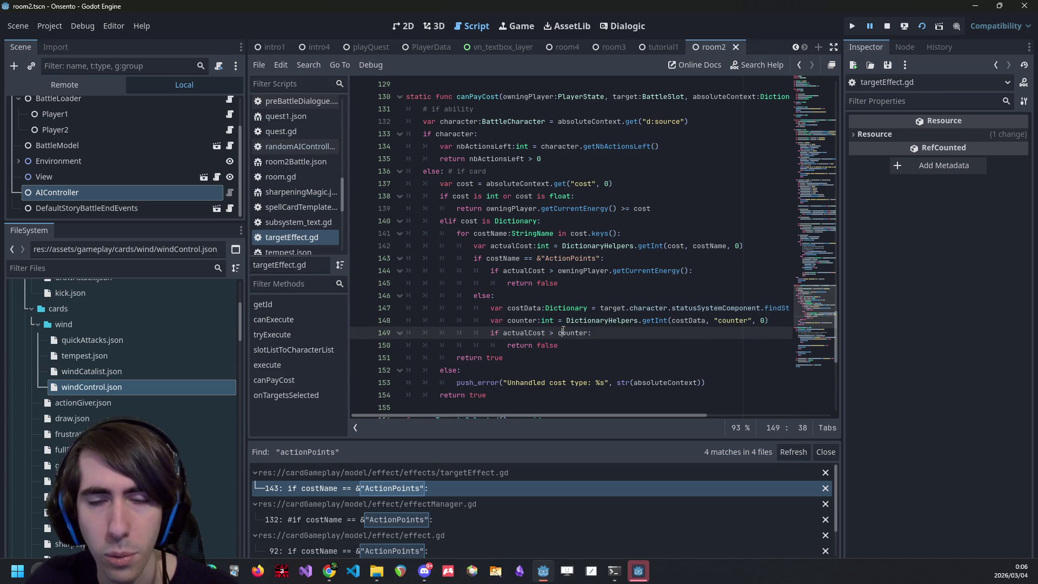
Trace how costData, actualCost and costName are used, including the getInt call on line 142.
{"action": "double_click", "coordinate": [524, 308]}
{"action": "double_click", "coordinate": [506, 258]}
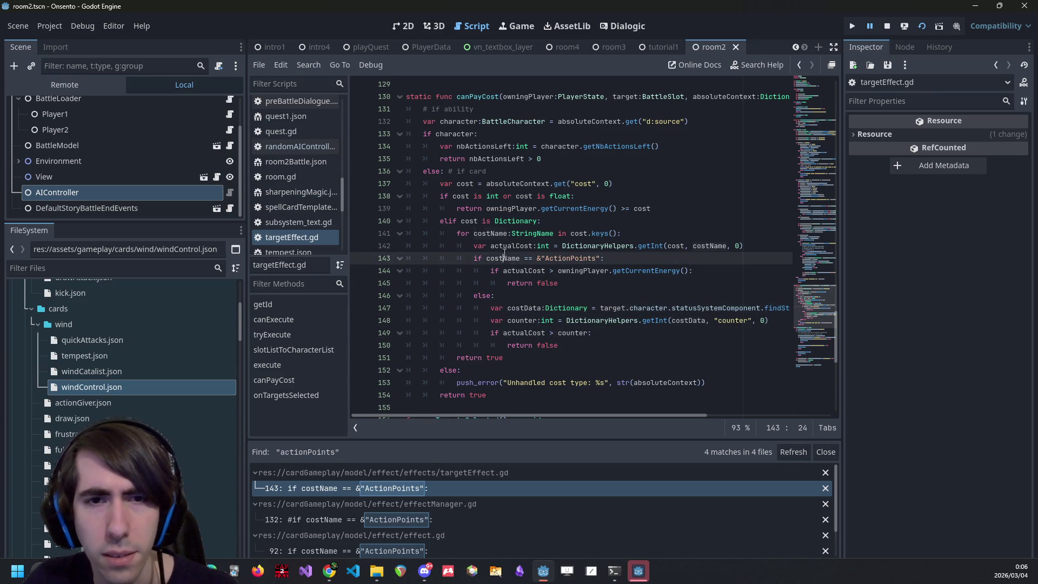
{"action": "double_click", "coordinate": [502, 247]}
{"action": "double_click", "coordinate": [495, 232]}
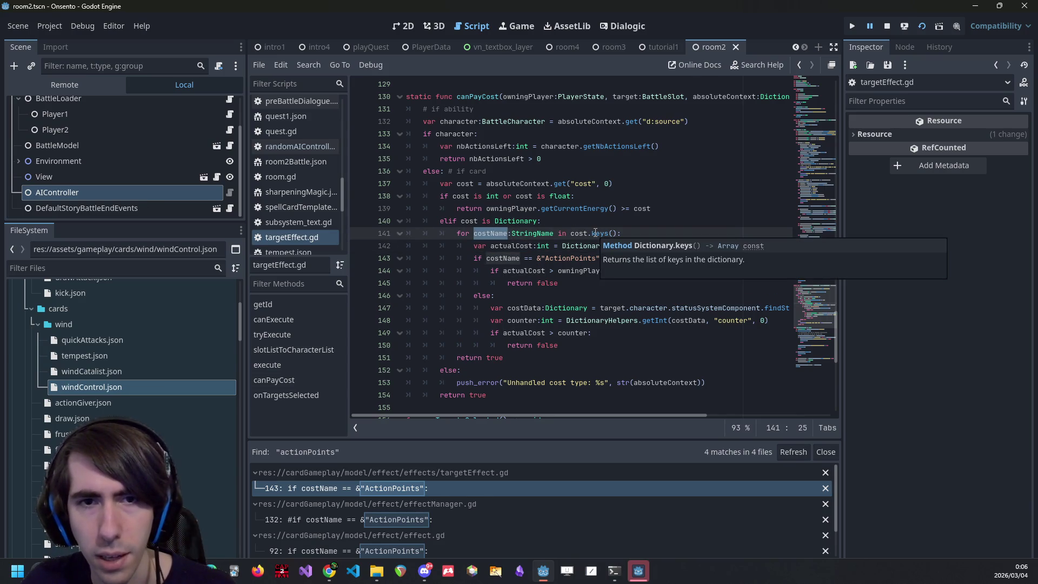
{"action": "double_click", "coordinate": [512, 245]}
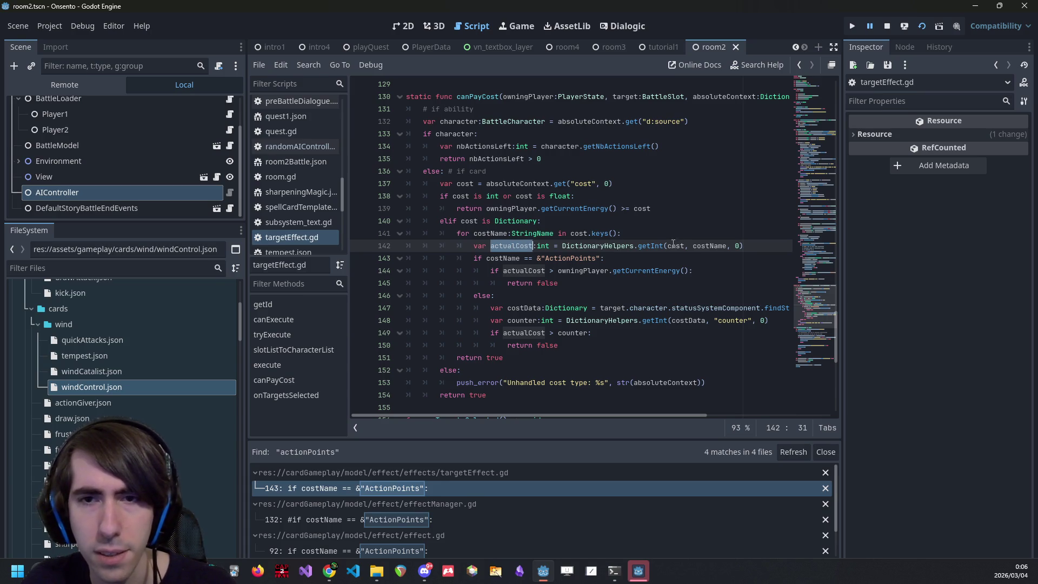
{"action": "mouse_move", "coordinate": [693, 245]}
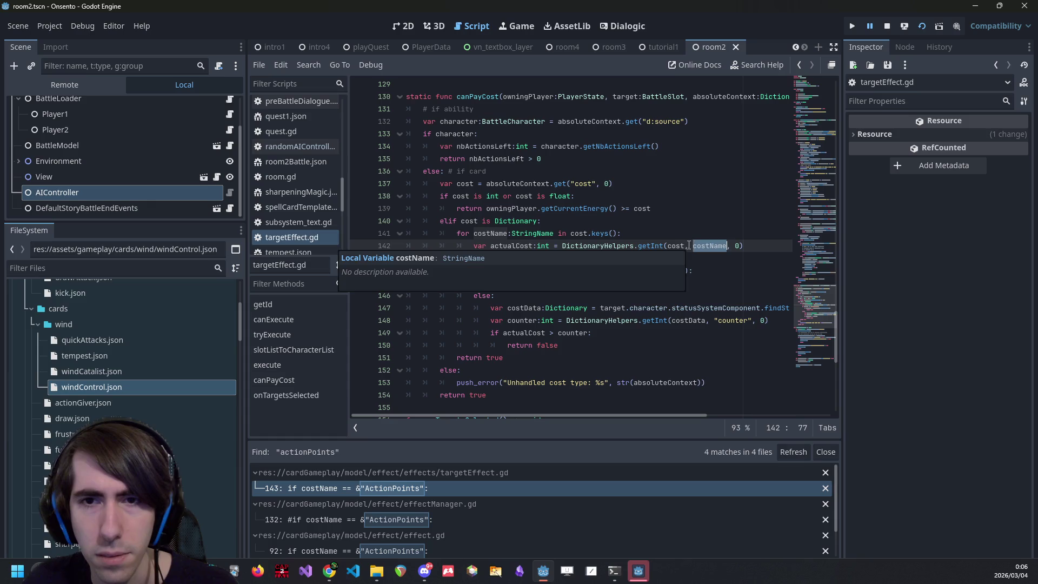
{"action": "left_click", "coordinate": [686, 246]}
{"action": "left_click_drag", "start_coordinate": [539, 260], "coordinate": [604, 259]}
{"action": "left_click_drag", "start_coordinate": [664, 246], "coordinate": [734, 248]}
Inspect the ActionPoints energy comparison on line 144 and the costData lookup on line 147.
{"action": "left_click", "coordinate": [734, 250]}
{"action": "double_click", "coordinate": [520, 258]}
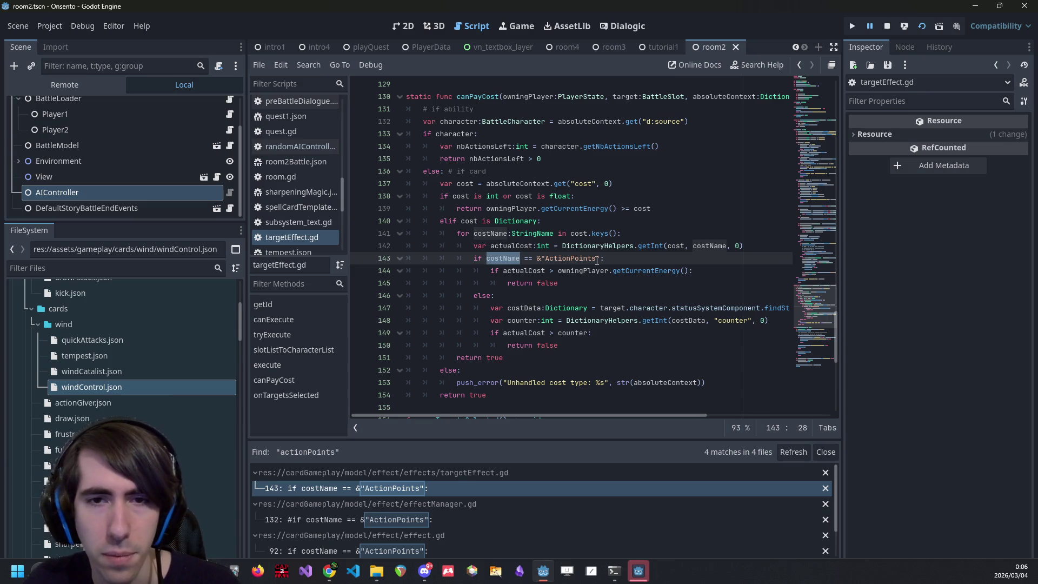
{"action": "double_click", "coordinate": [580, 258]}
{"action": "left_click_drag", "start_coordinate": [490, 270], "coordinate": [704, 275]}
{"action": "left_click", "coordinate": [704, 275]}
{"action": "left_click_drag", "start_coordinate": [490, 308], "coordinate": [697, 308]}
Add a breakpoint on line 147 of canPayCost.
{"action": "left_click", "coordinate": [355, 312]}
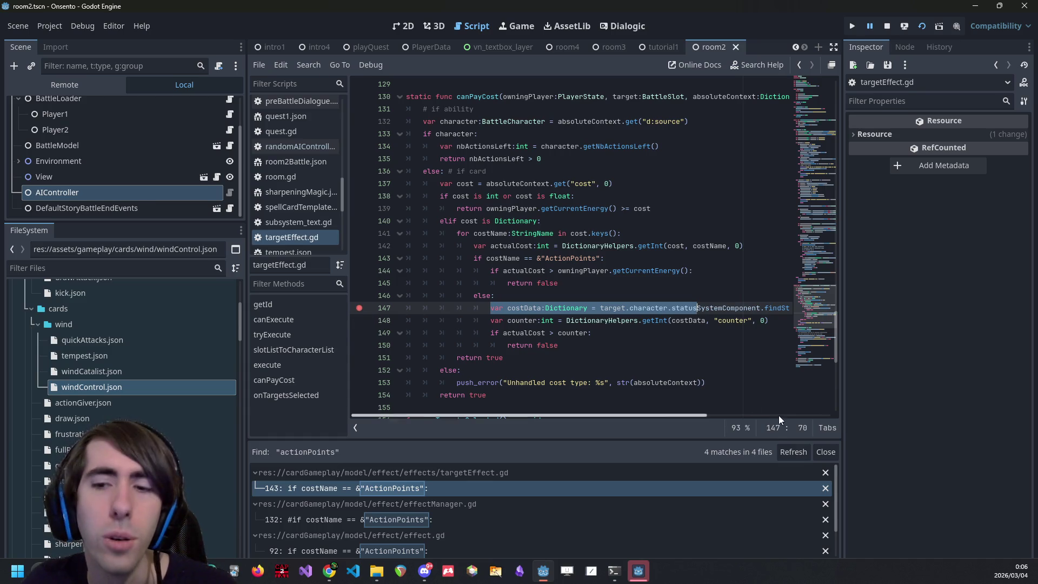
{"action": "scroll", "coordinate": [568, 303], "scroll_direction": "up", "scroll_amount": 2}
{"action": "scroll", "coordinate": [475, 395], "scroll_direction": "down", "scroll_amount": 2}
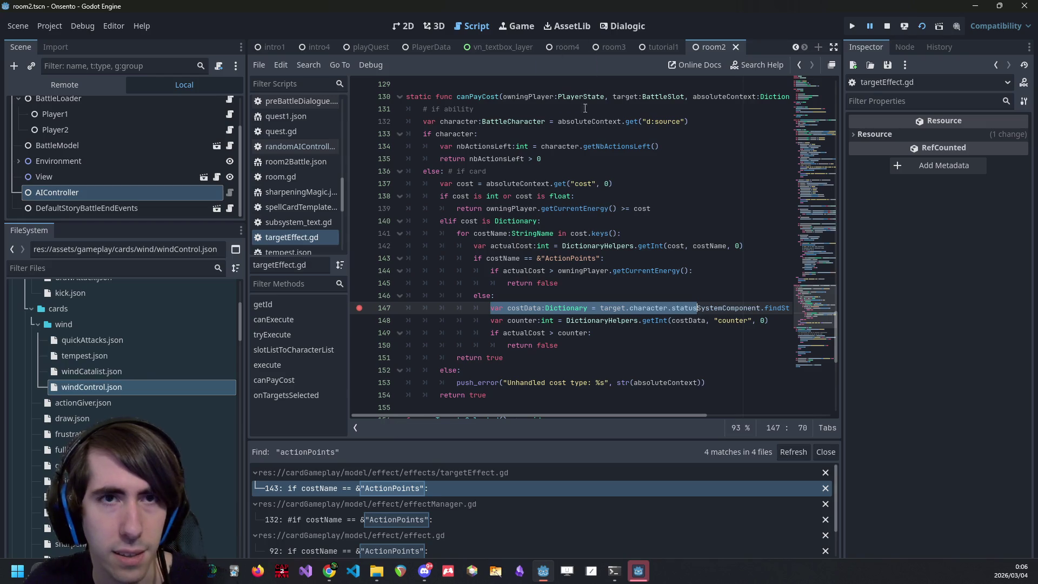
{"action": "key", "text": "Up"}
Switch to the Onsento game and back, then check the debugger's errors and stack trace.
{"action": "left_click", "coordinate": [641, 572]}
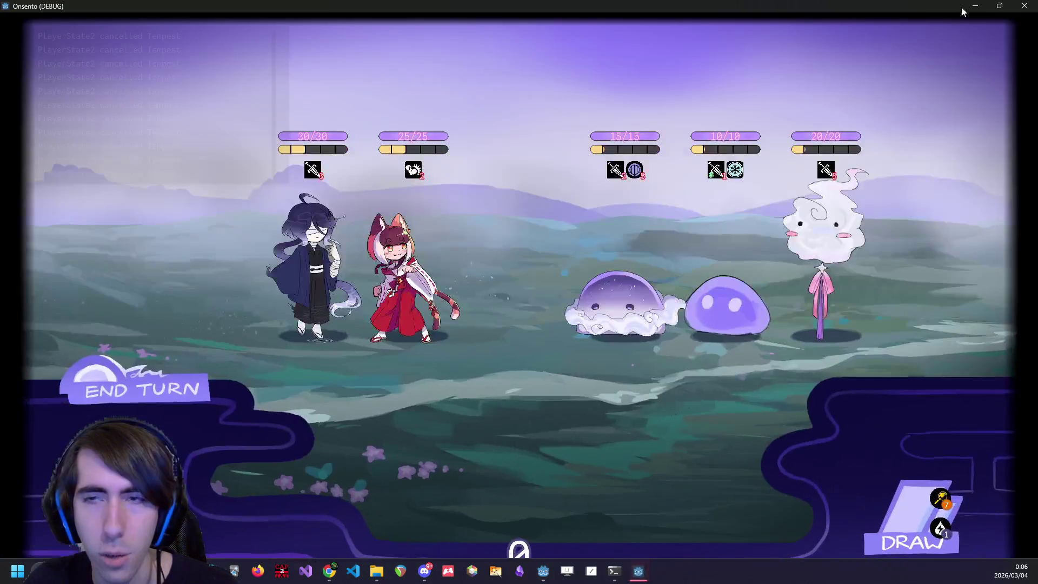
{"action": "left_click", "coordinate": [971, 15]}
{"action": "left_click", "coordinate": [306, 569]}
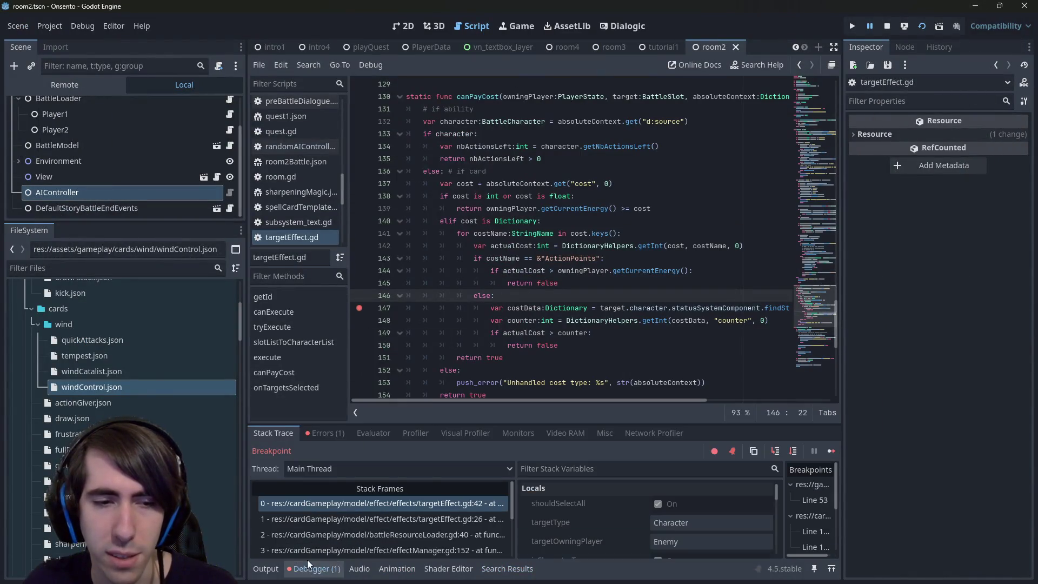
{"action": "left_click", "coordinate": [311, 438]}
{"action": "left_click", "coordinate": [294, 433]}
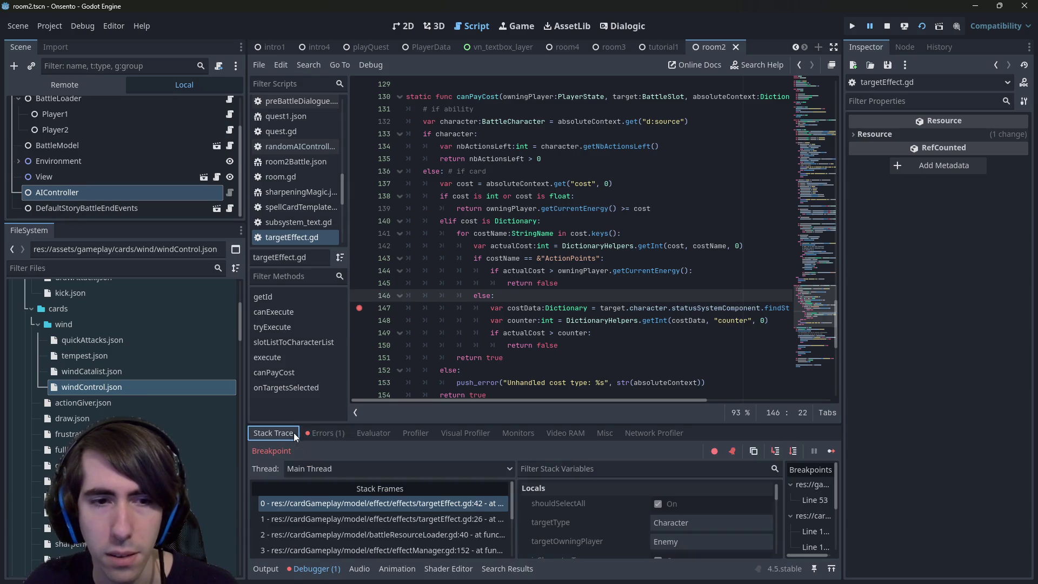
Continue past the targetEffect.gd breakpoints until the game runs freely.
{"action": "left_click", "coordinate": [830, 449]}
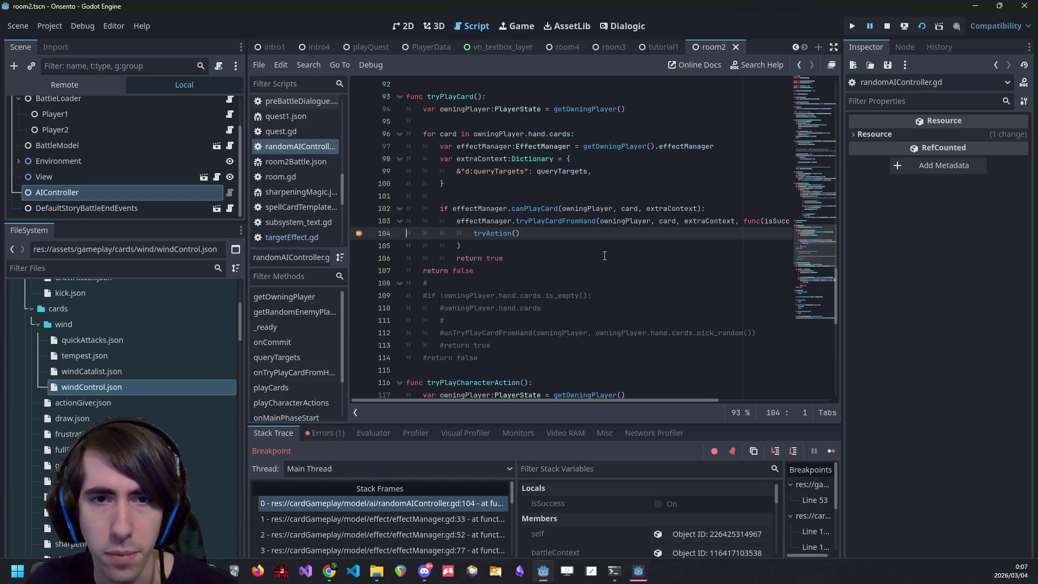
{"action": "left_click", "coordinate": [831, 451]}
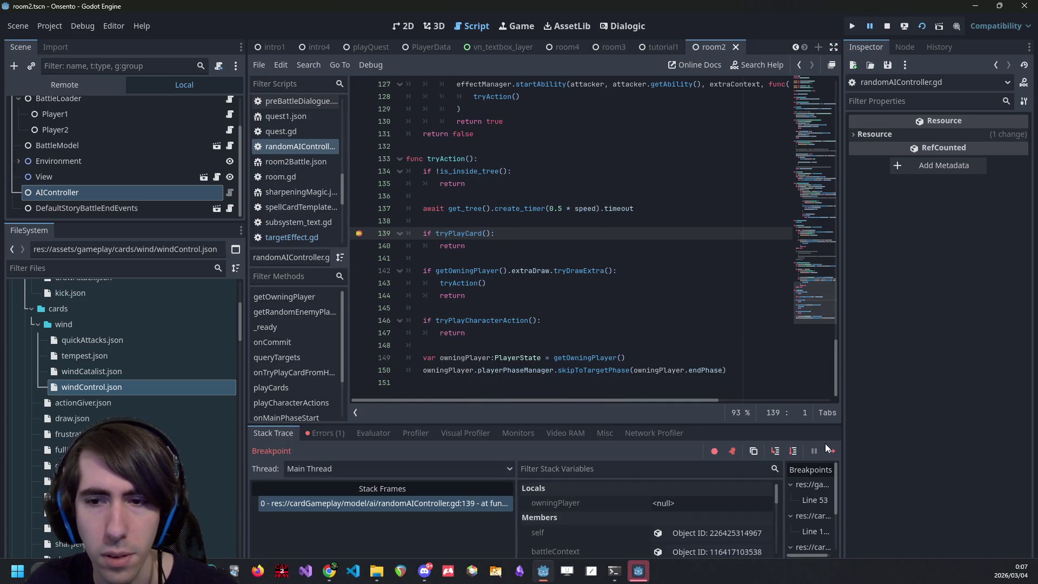
{"action": "left_click", "coordinate": [832, 455]}
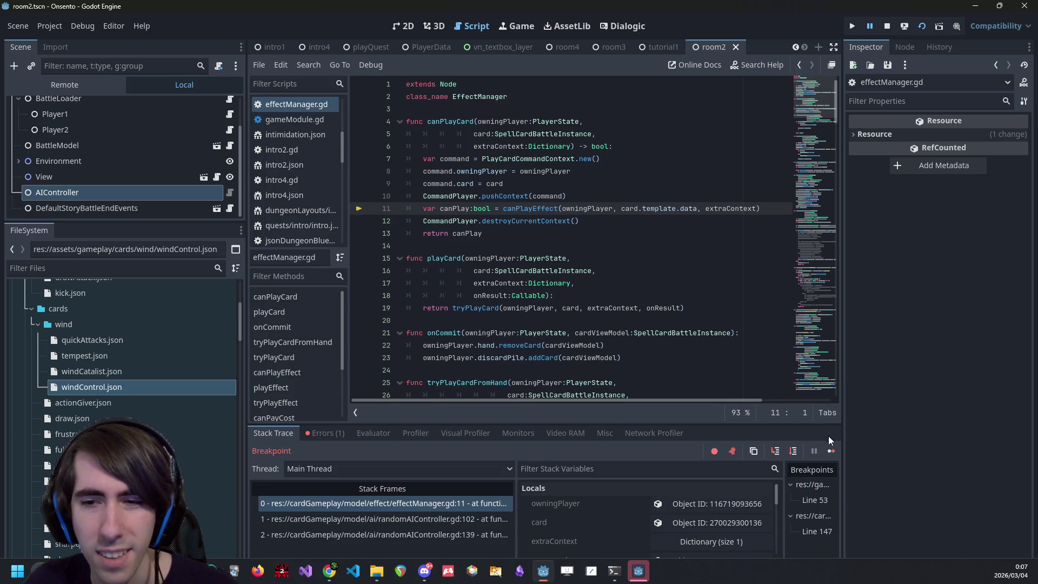
{"action": "left_click", "coordinate": [832, 451]}
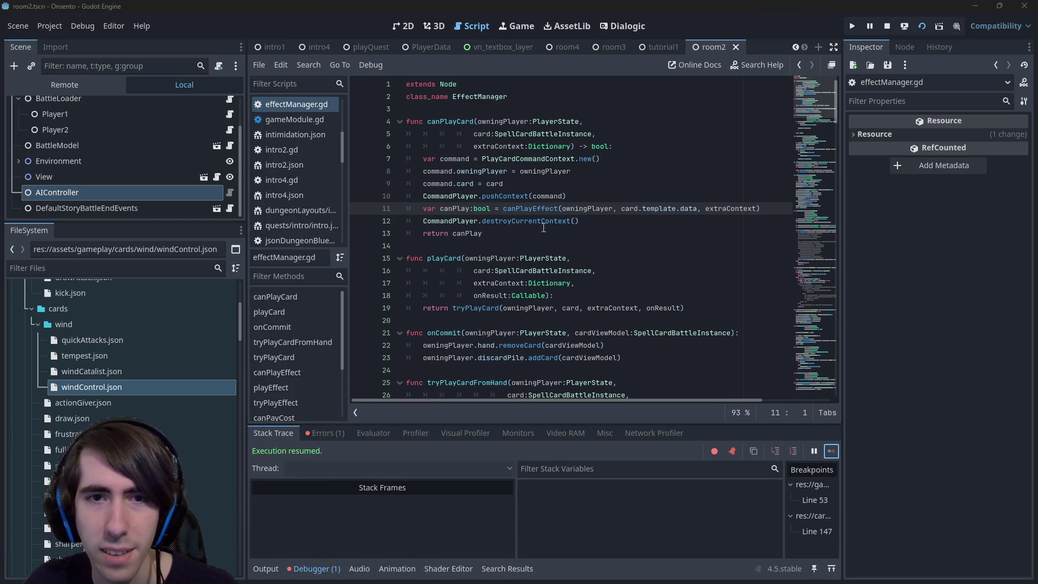
Re-run the project-wide search for actionPoints.
{"action": "left_click", "coordinate": [528, 221]}
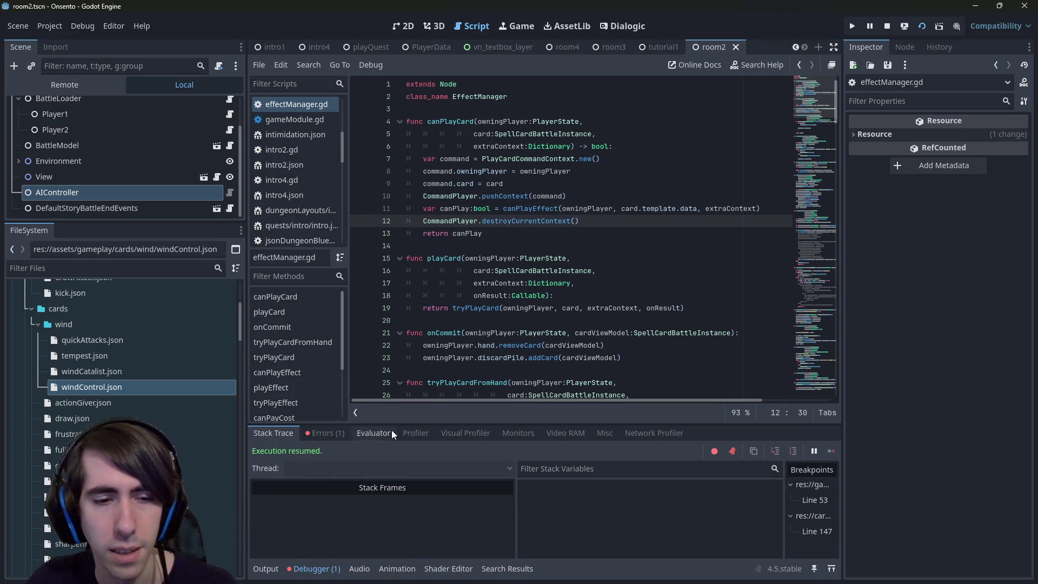
{"action": "key", "text": "ctrl+shift+f"}
{"action": "key", "text": "Return"}
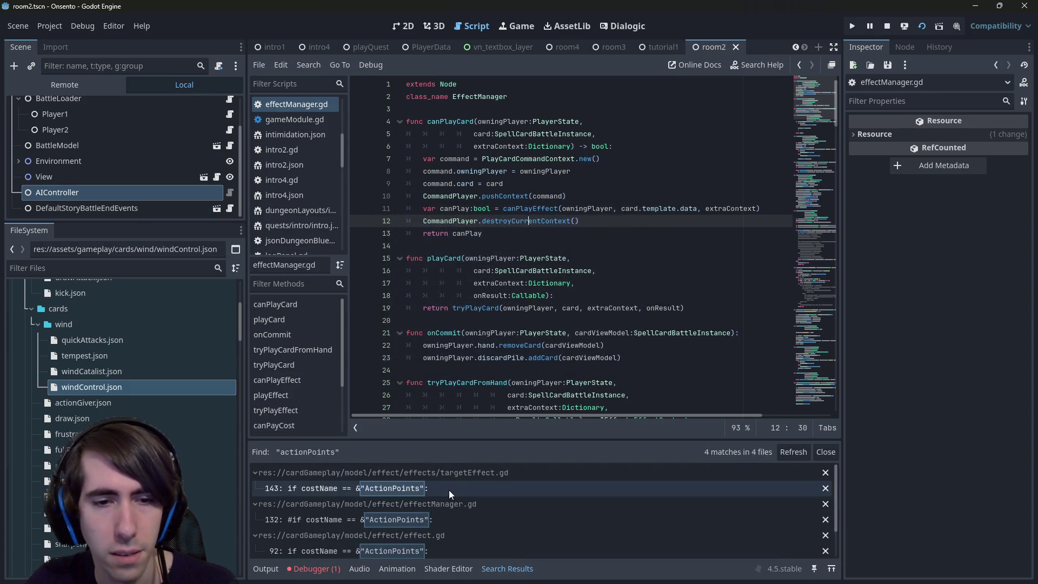
Open the targetEffect.gd ActionPoints match and set a breakpoint on line 141.
{"action": "left_click", "coordinate": [448, 490]}
{"action": "left_click", "coordinate": [358, 235]}
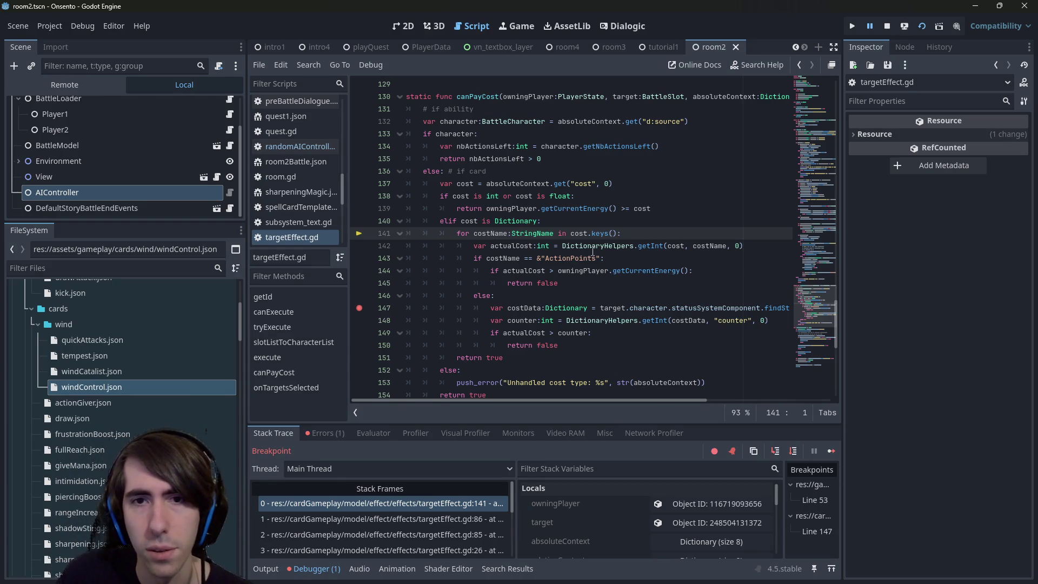
{"action": "mouse_move", "coordinate": [578, 236]}
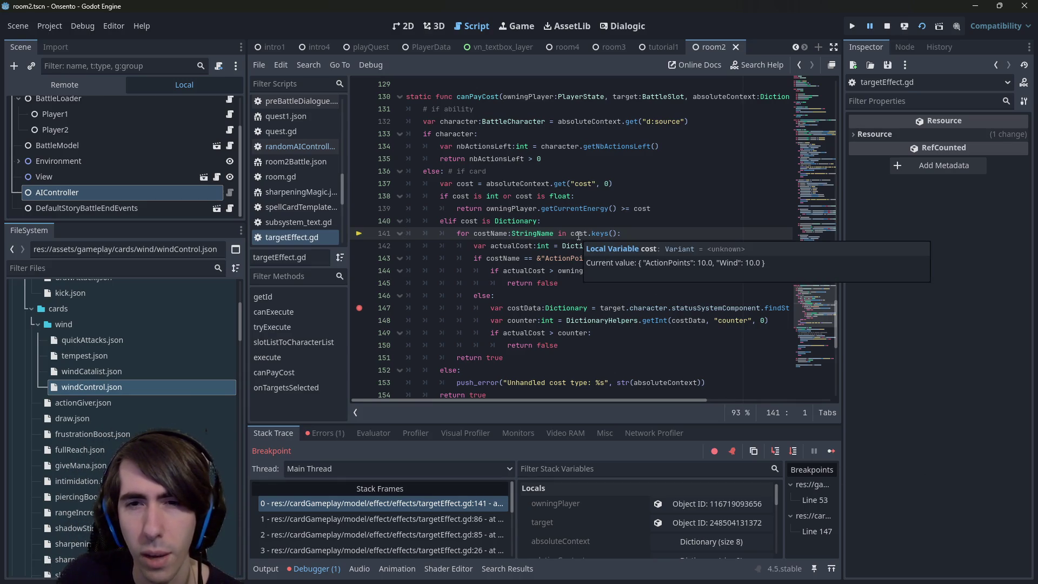
Step through the ActionPoints check to 'return false' on line 145, confirming actualCost is 10.
{"action": "left_click", "coordinate": [798, 456]}
{"action": "left_click", "coordinate": [799, 456]}
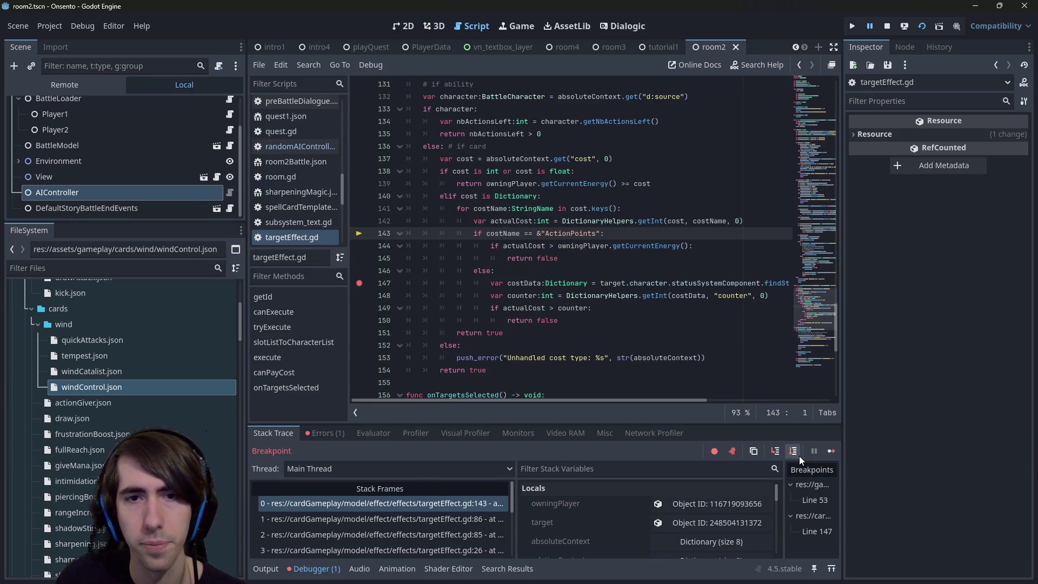
{"action": "left_click", "coordinate": [799, 456]}
{"action": "left_click", "coordinate": [799, 455]}
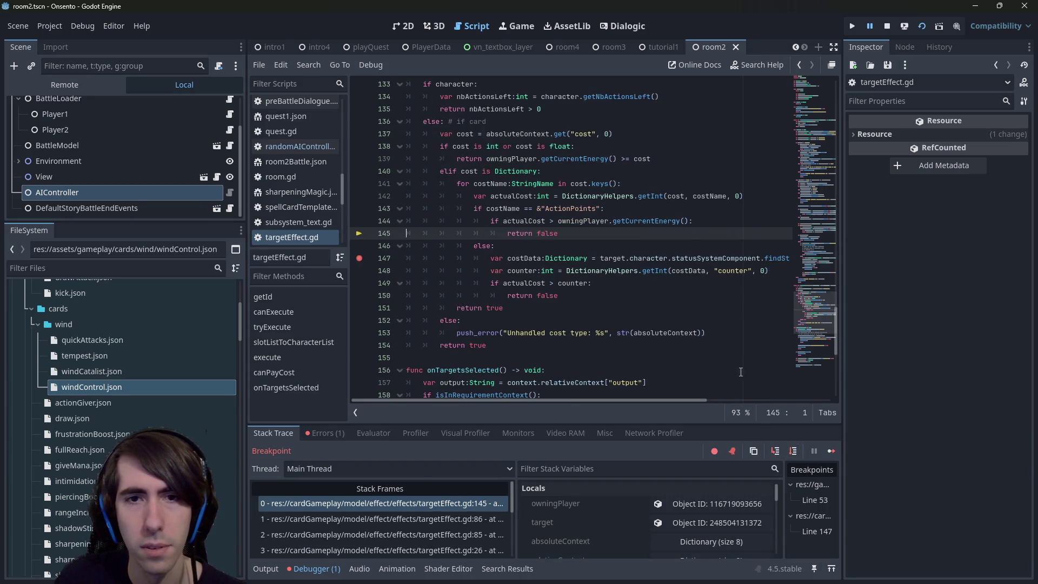
{"action": "mouse_move", "coordinate": [514, 208]}
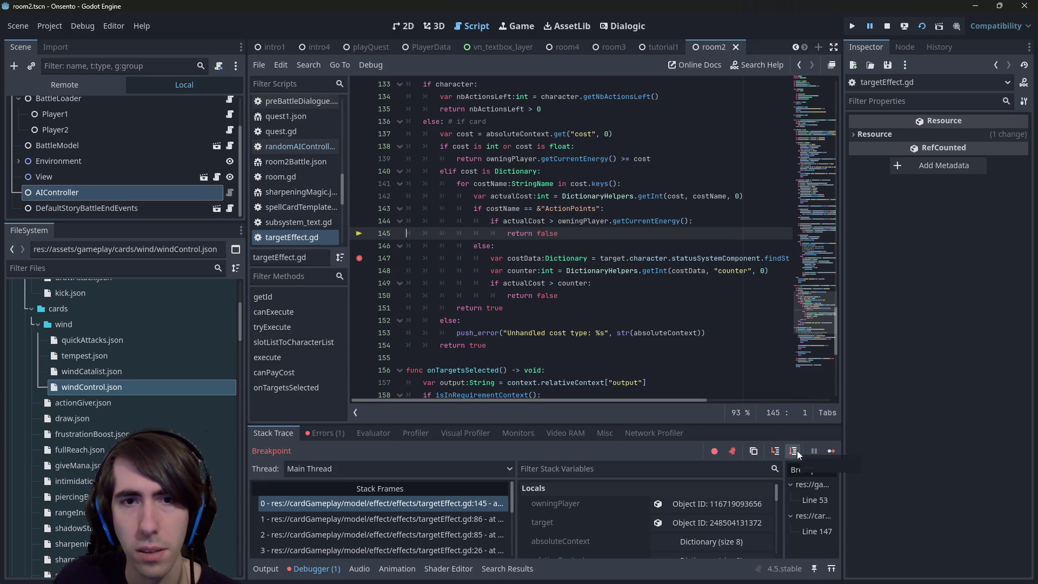
{"action": "left_click", "coordinate": [557, 233]}
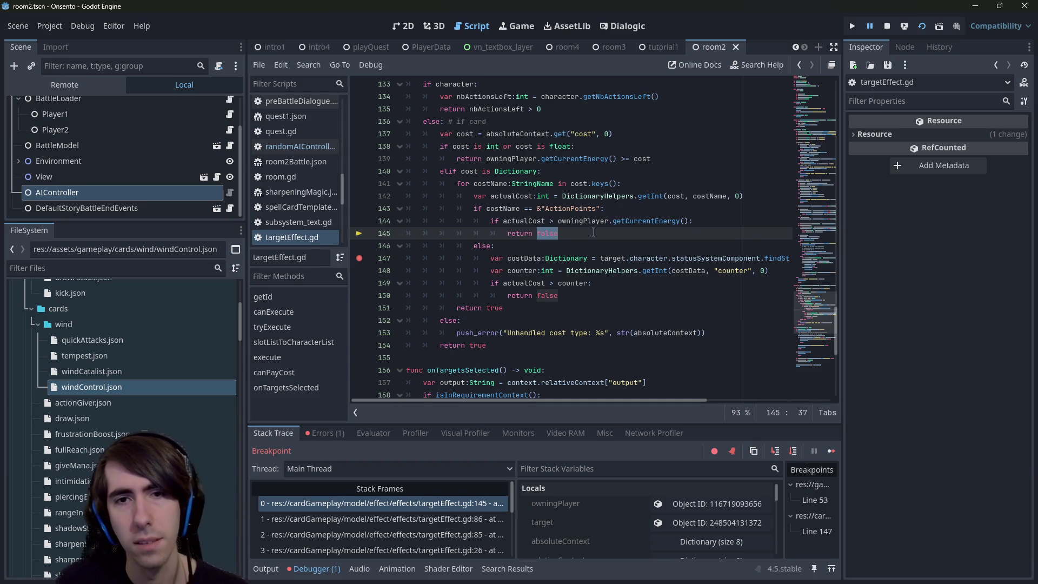
{"action": "left_click", "coordinate": [545, 221]}
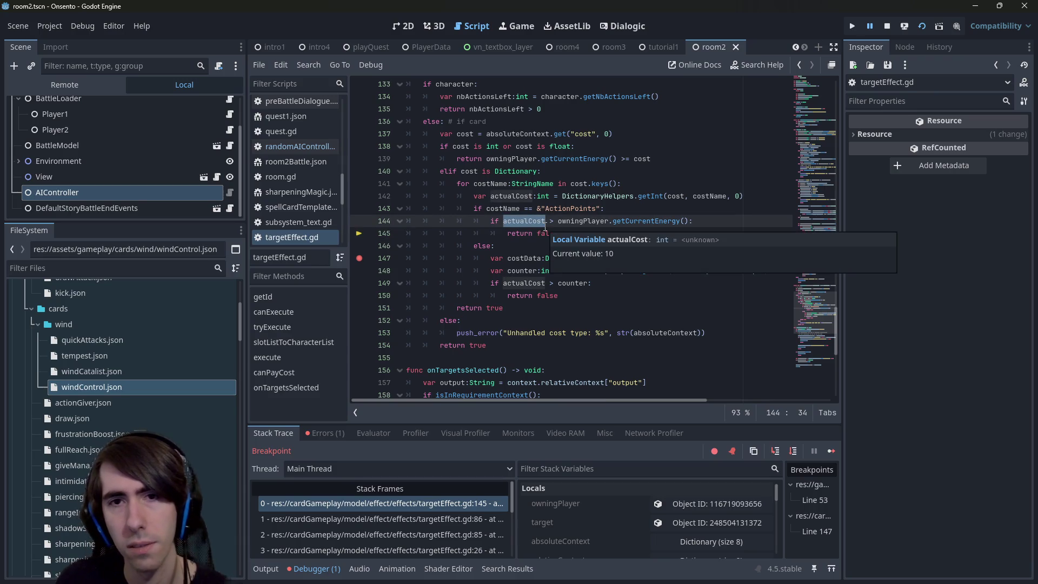
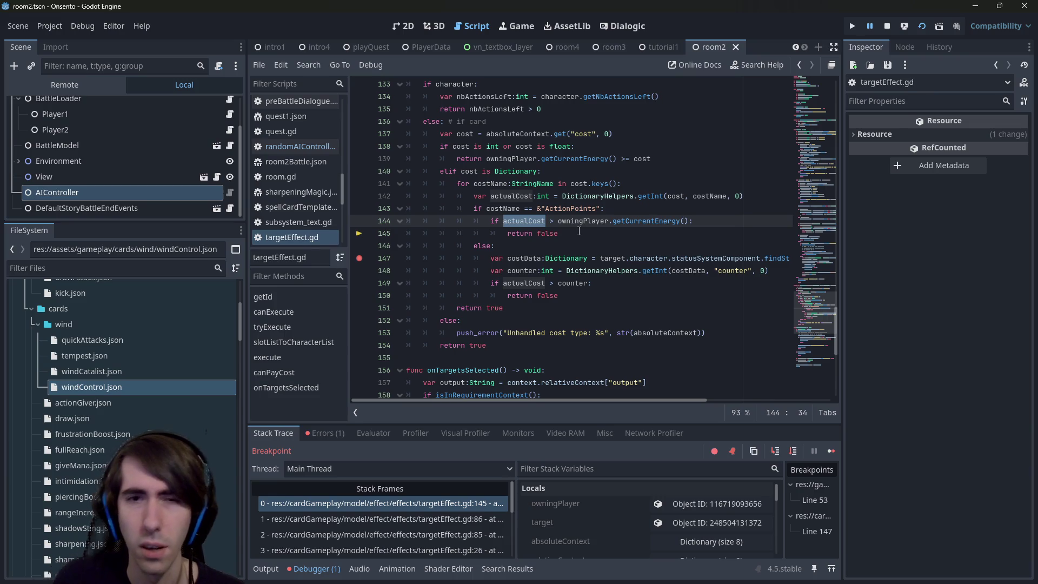
Inspect owningPlayer from line 144 and widen the Inspector to show full object IDs and Max Energy 10.
{"action": "left_click", "coordinate": [554, 221]}
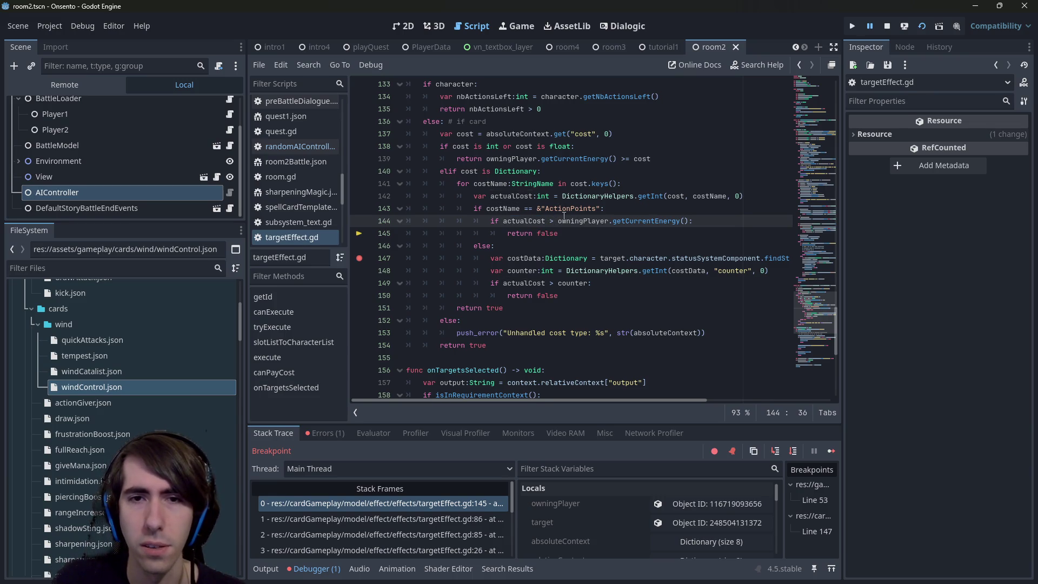
{"action": "mouse_move", "coordinate": [538, 223]}
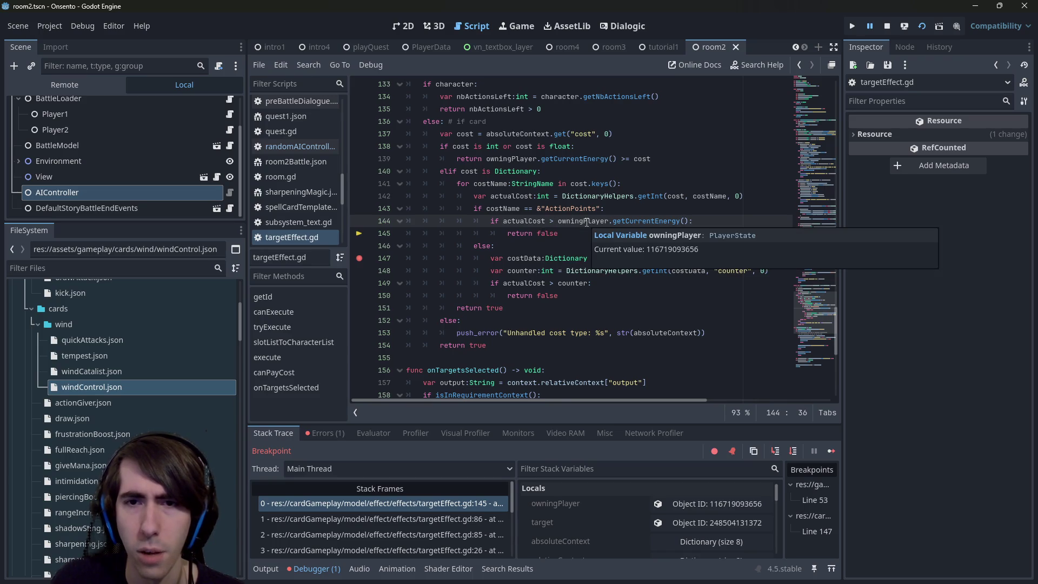
{"action": "double_click", "coordinate": [586, 222]}
{"action": "left_click", "coordinate": [655, 503]}
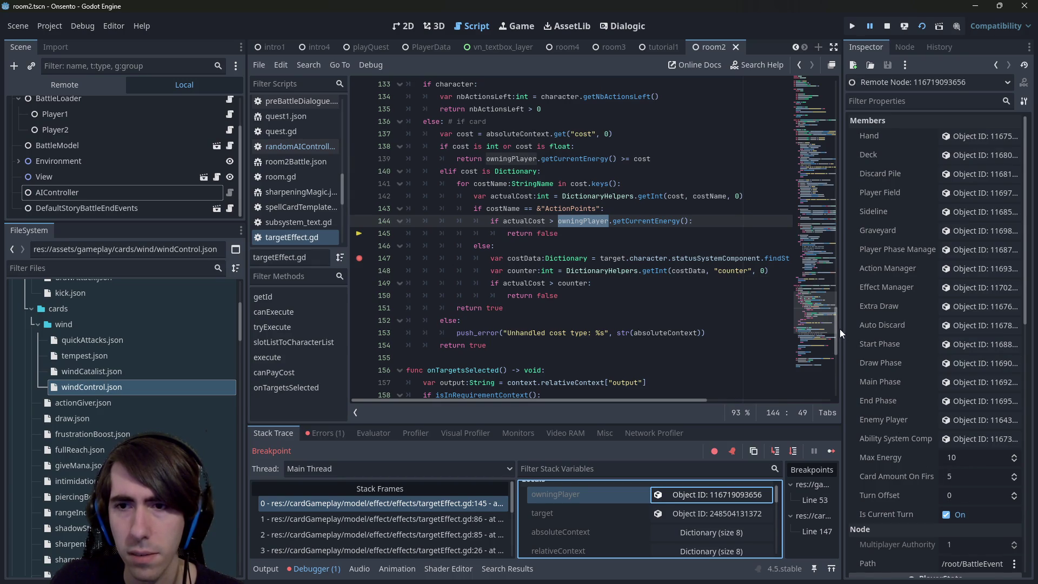
{"action": "mouse_move", "coordinate": [840, 330]}
{"action": "left_mouse_down"}
{"action": "mouse_move", "coordinate": [772, 332]}
{"action": "mouse_move", "coordinate": [798, 336]}
{"action": "mouse_move", "coordinate": [787, 333]}
{"action": "left_mouse_up"}
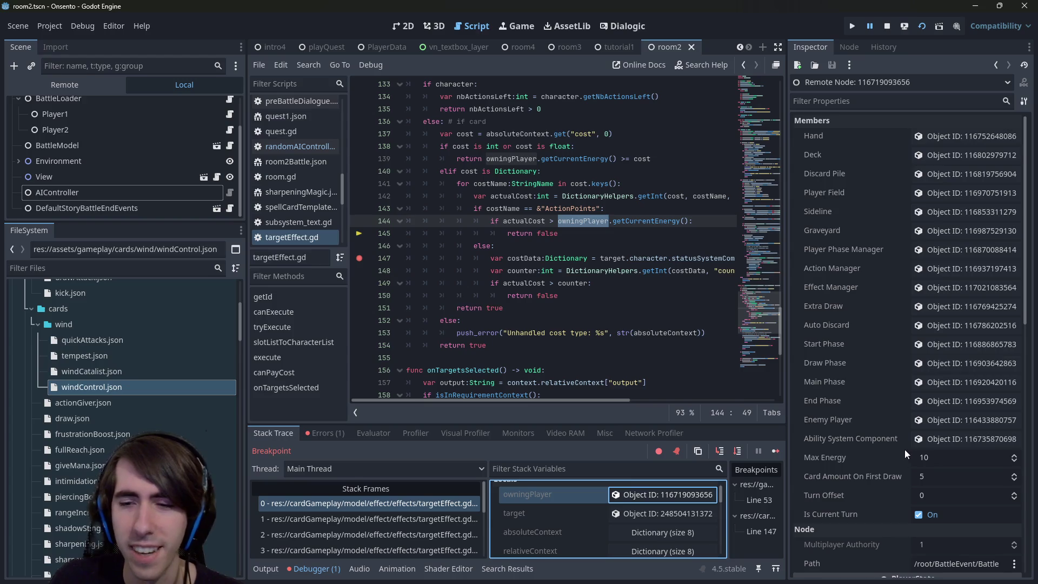
{"action": "scroll", "coordinate": [895, 448], "scroll_direction": "down", "scroll_amount": 5}
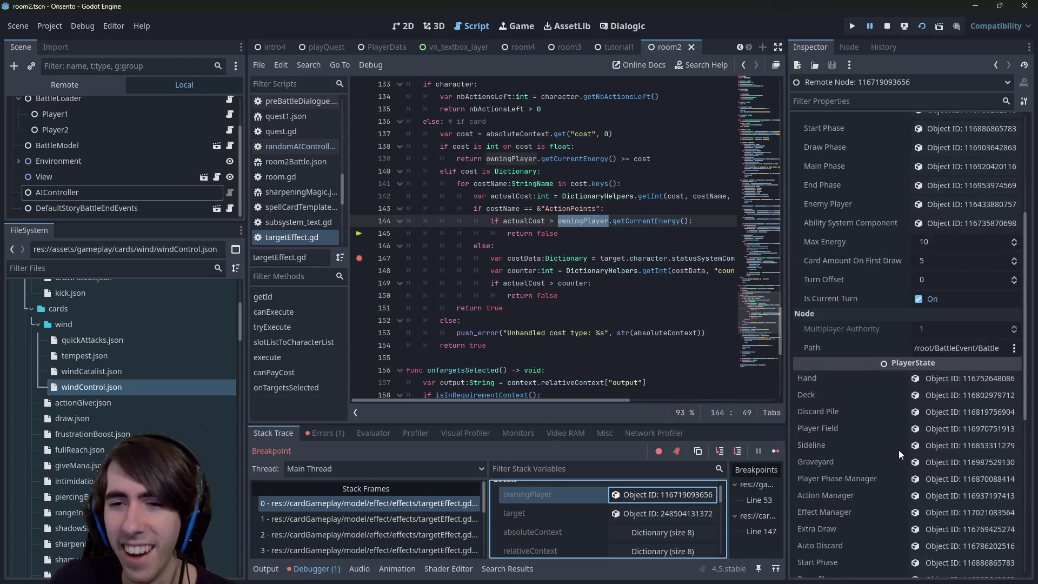
{"action": "scroll", "coordinate": [898, 450], "scroll_direction": "down", "scroll_amount": 3}
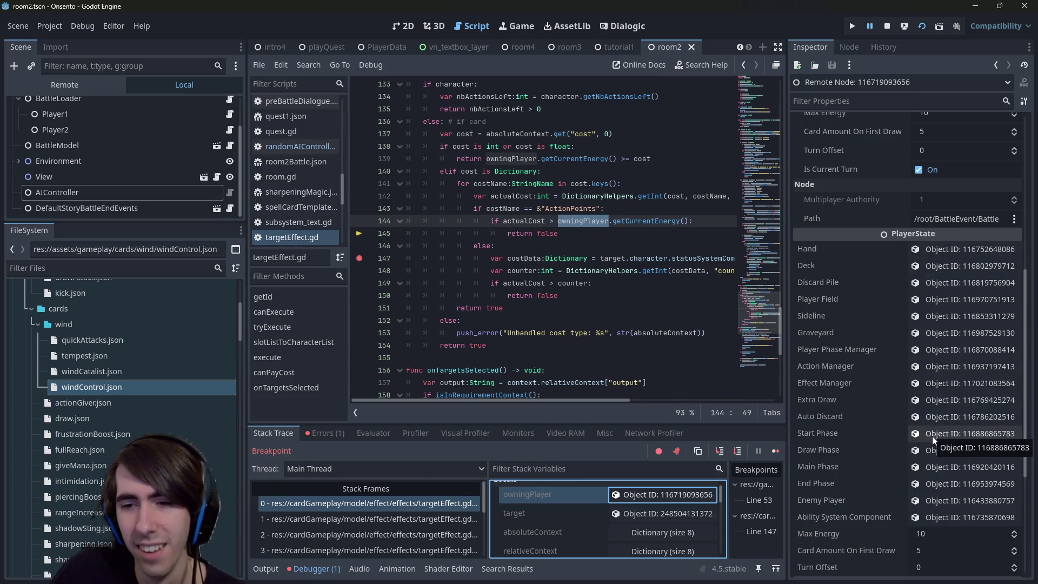
Check the ability system's Data dictionary (maxEnergy 10, currentEnergy 5), then step over to line 86.
{"action": "left_click", "coordinate": [952, 518]}
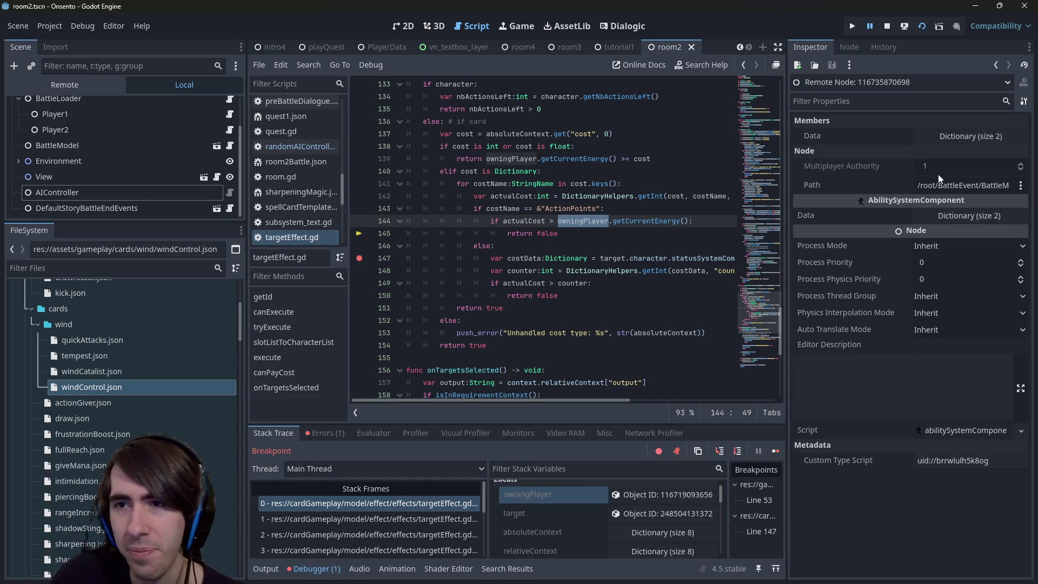
{"action": "left_click", "coordinate": [967, 136]}
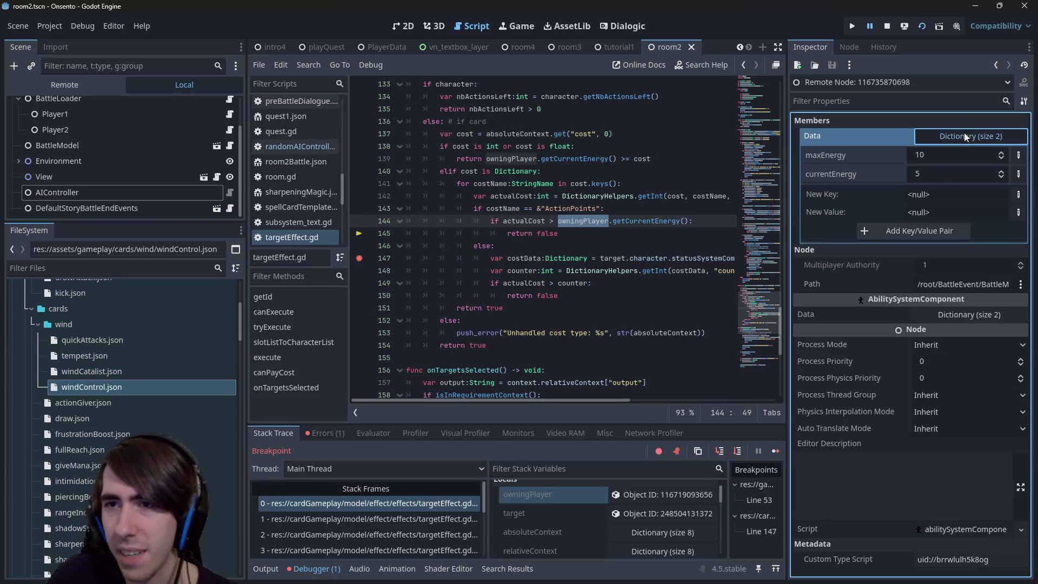
{"action": "double_click", "coordinate": [850, 175]}
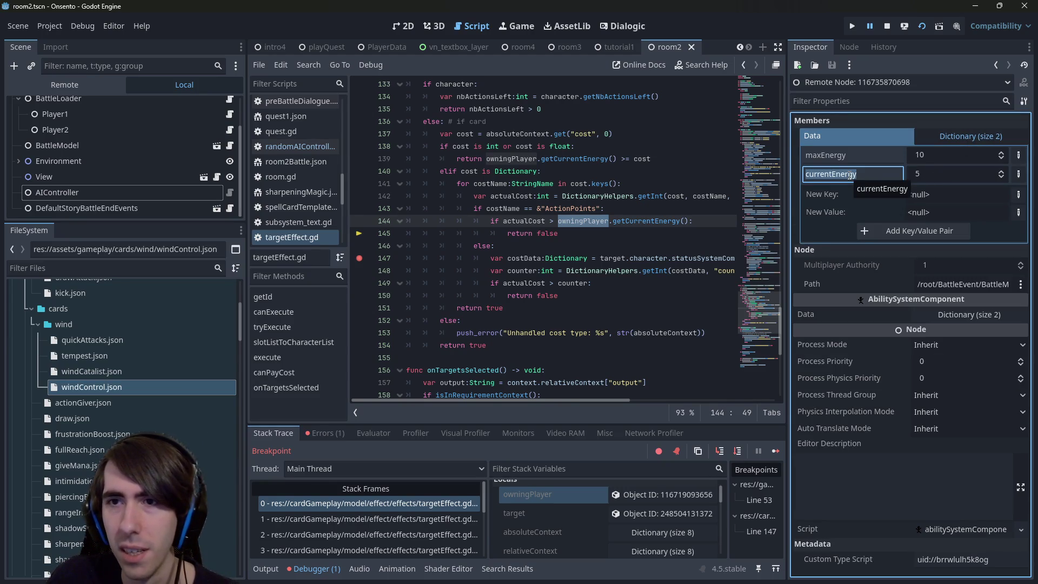
{"action": "mouse_move", "coordinate": [537, 219]}
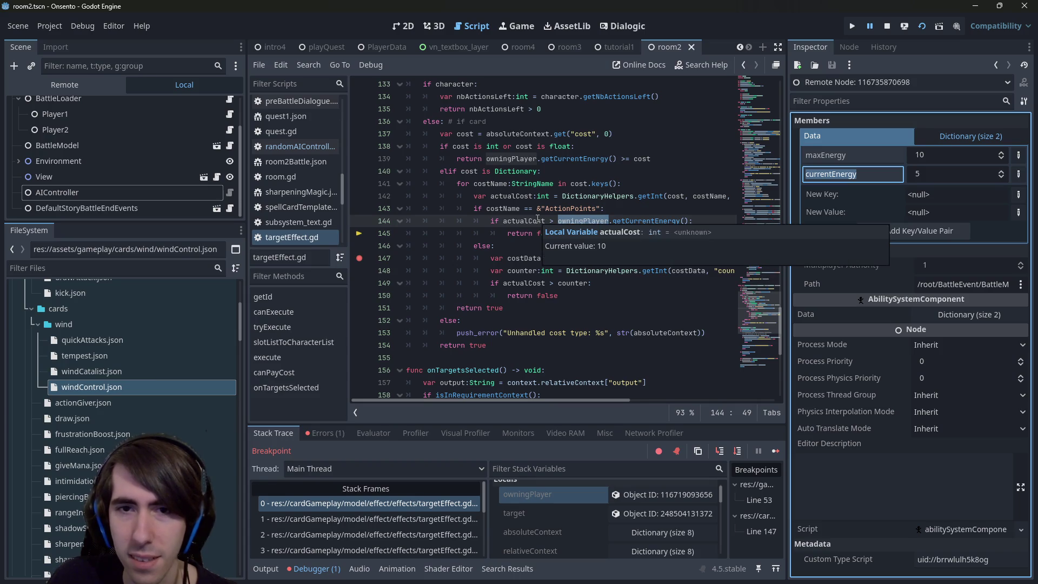
{"action": "left_click", "coordinate": [638, 221]}
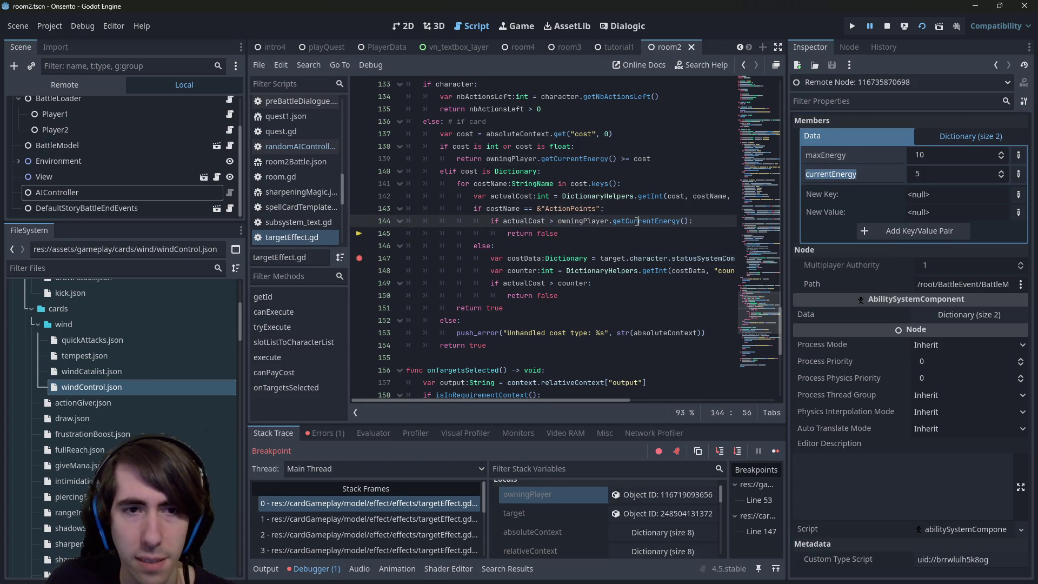
{"action": "left_click", "coordinate": [739, 452]}
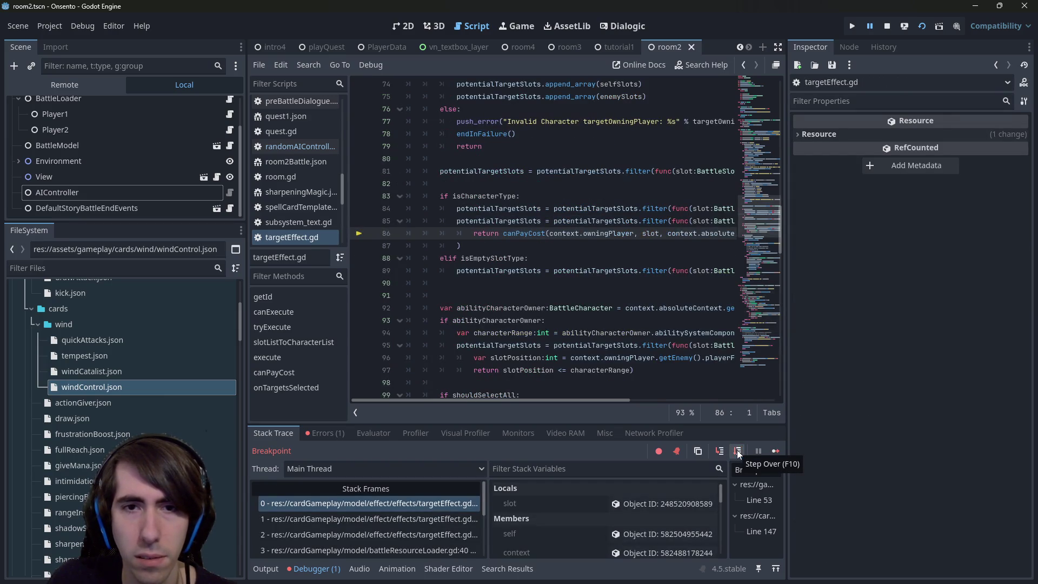
Step execution over to line 93 of targetEffect.gd.
{"action": "left_click", "coordinate": [739, 452]}
{"action": "left_click", "coordinate": [738, 452]}
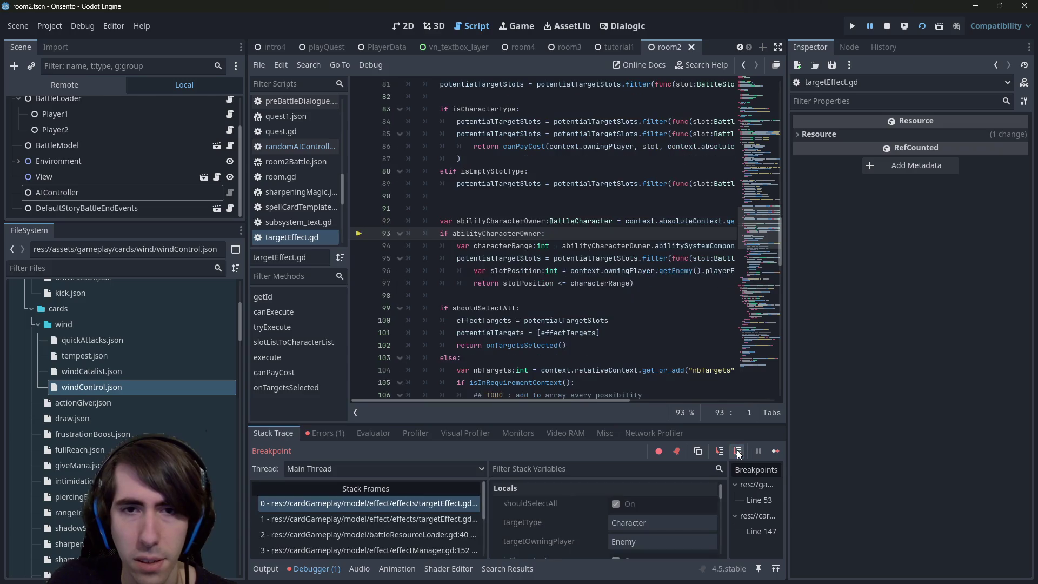
{"action": "scroll", "coordinate": [627, 336], "scroll_direction": "up", "scroll_amount": 8}
{"action": "scroll", "coordinate": [605, 315], "scroll_direction": "down", "scroll_amount": 4}
{"action": "scroll", "coordinate": [606, 315], "scroll_direction": "down", "scroll_amount": 2}
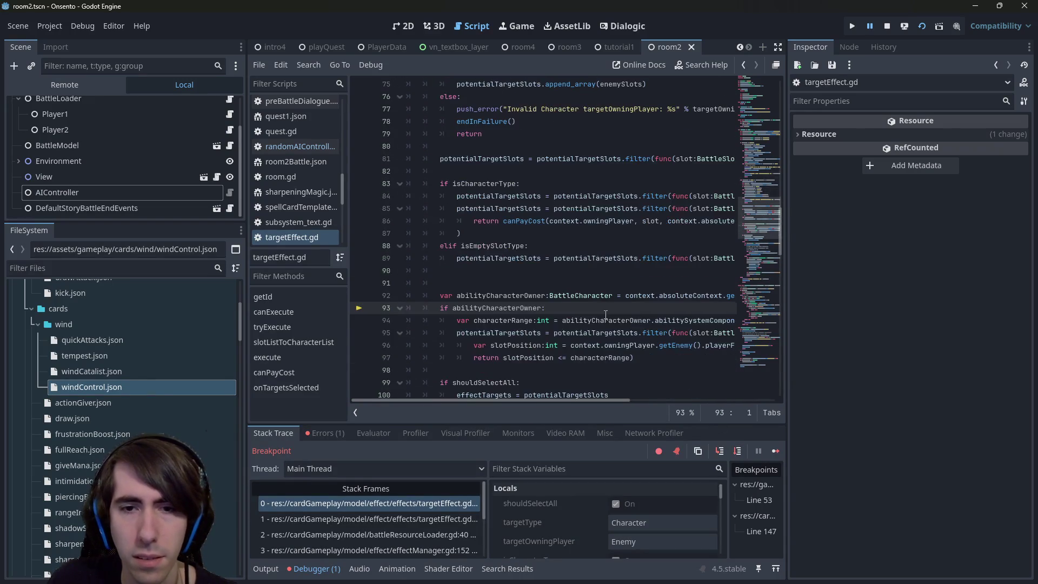
Open randomAIController.gd and search for "can" to find the canPlayCard check on line 102.
{"action": "left_click", "coordinate": [324, 147]}
{"action": "scroll", "coordinate": [490, 214], "scroll_direction": "up", "scroll_amount": 13}
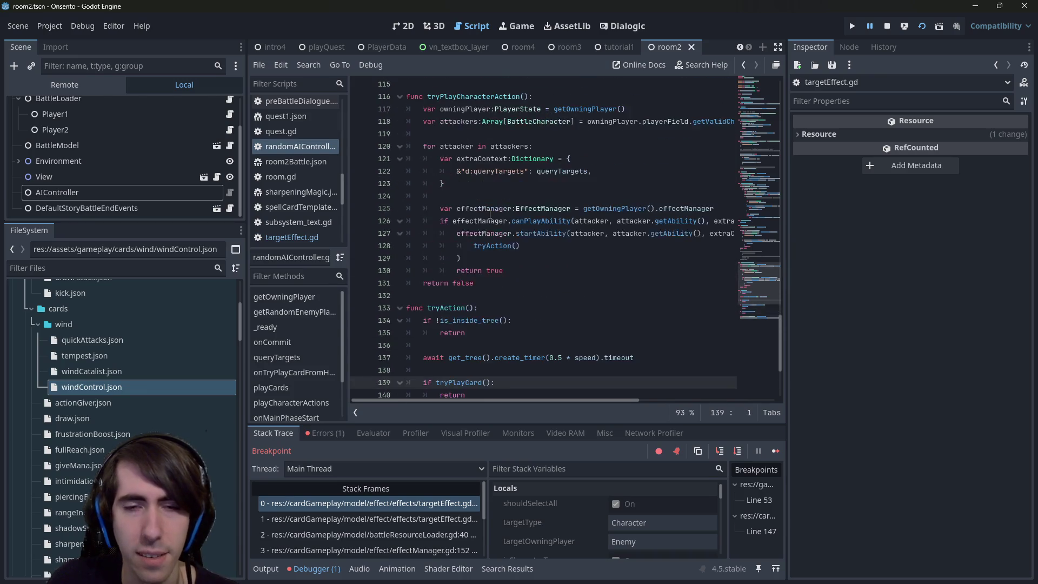
{"action": "scroll", "coordinate": [490, 213], "scroll_direction": "up", "scroll_amount": 20}
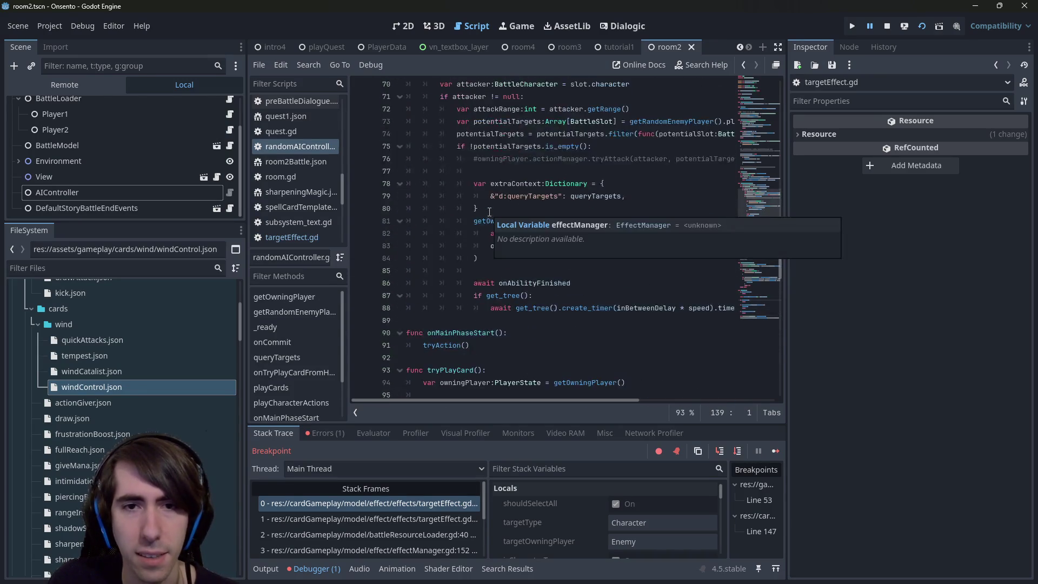
{"action": "scroll", "coordinate": [490, 213], "scroll_direction": "up", "scroll_amount": 5}
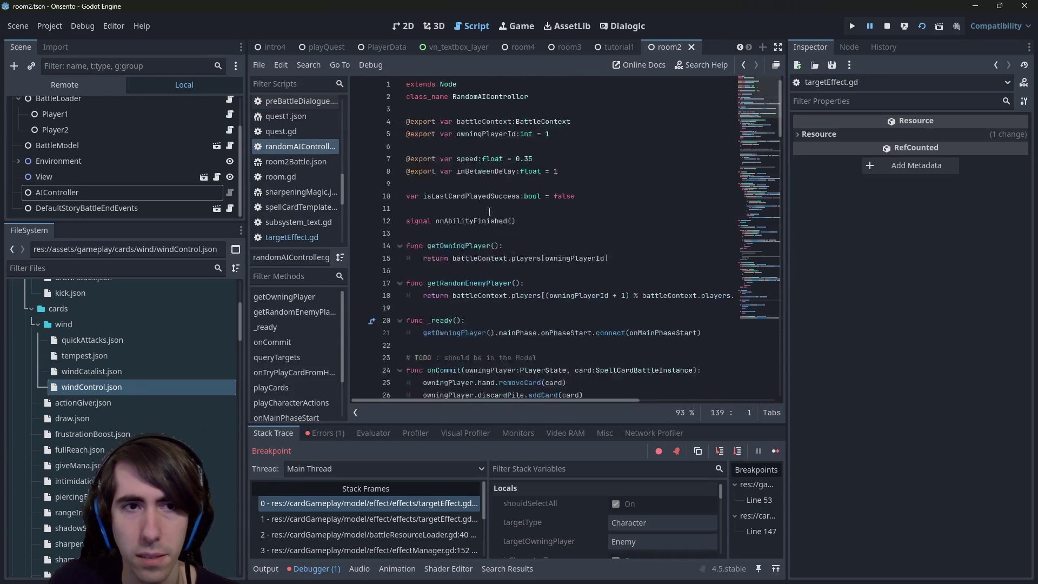
{"action": "scroll", "coordinate": [490, 216], "scroll_direction": "down", "scroll_amount": 8}
{"action": "scroll", "coordinate": [490, 219], "scroll_direction": "down", "scroll_amount": 20}
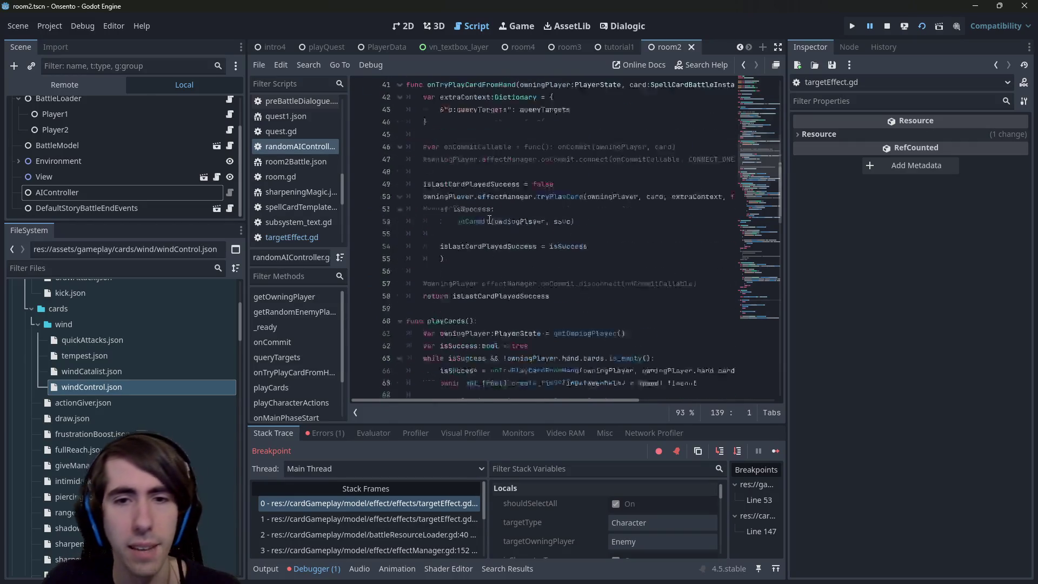
{"action": "left_click", "coordinate": [524, 221]}
{"action": "key", "text": "ctrl+f"}
{"action": "type", "text": "can"}
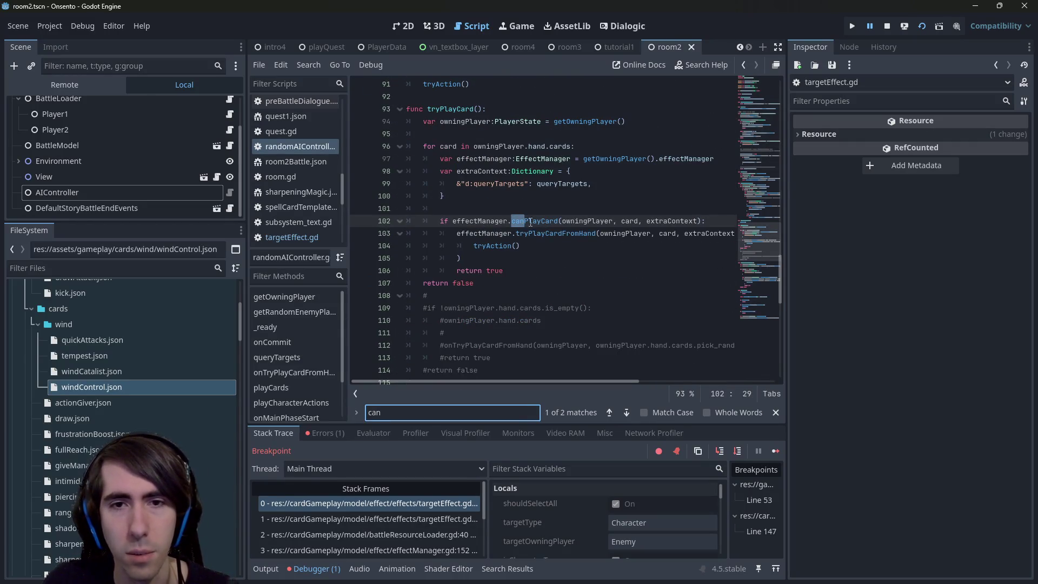
Add a breakpoint on line 102, continue to it, and step into canPlayCard.
{"action": "left_click", "coordinate": [359, 221]}
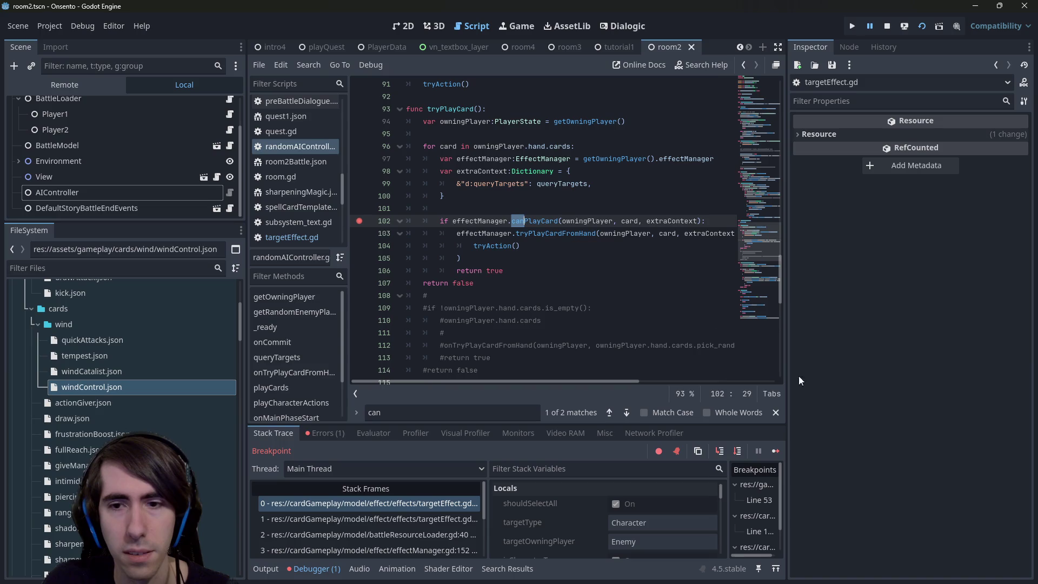
{"action": "left_click", "coordinate": [777, 451]}
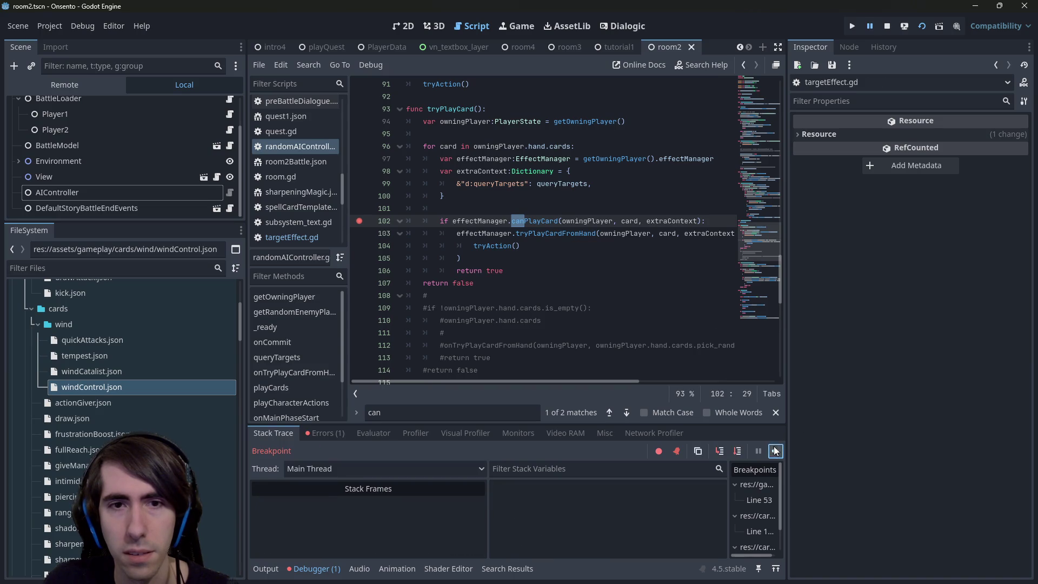
{"action": "left_click", "coordinate": [718, 452]}
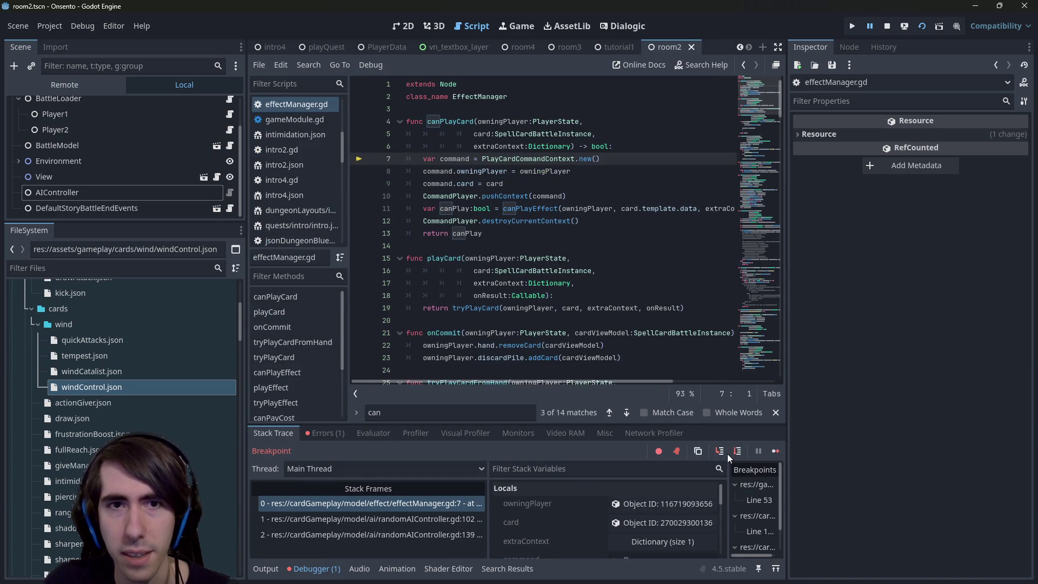
{"action": "left_click", "coordinate": [731, 453]}
{"action": "left_click", "coordinate": [731, 453]}
{"action": "left_click", "coordinate": [731, 453]}
{"action": "left_click", "coordinate": [731, 453]}
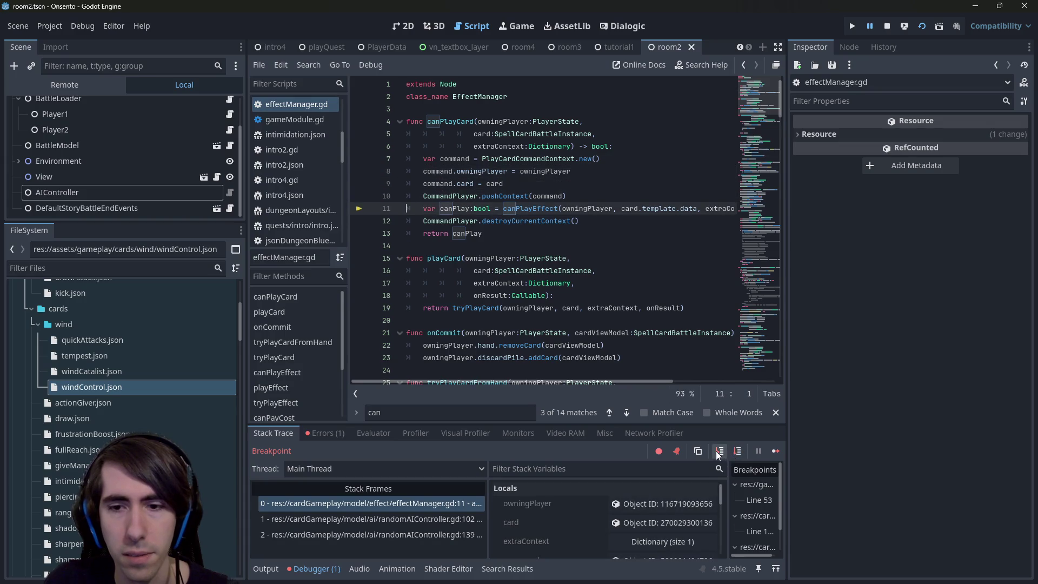
Step through canPlayEffect into canPayCost until execution pauses at line 126.
{"action": "left_click", "coordinate": [718, 452]}
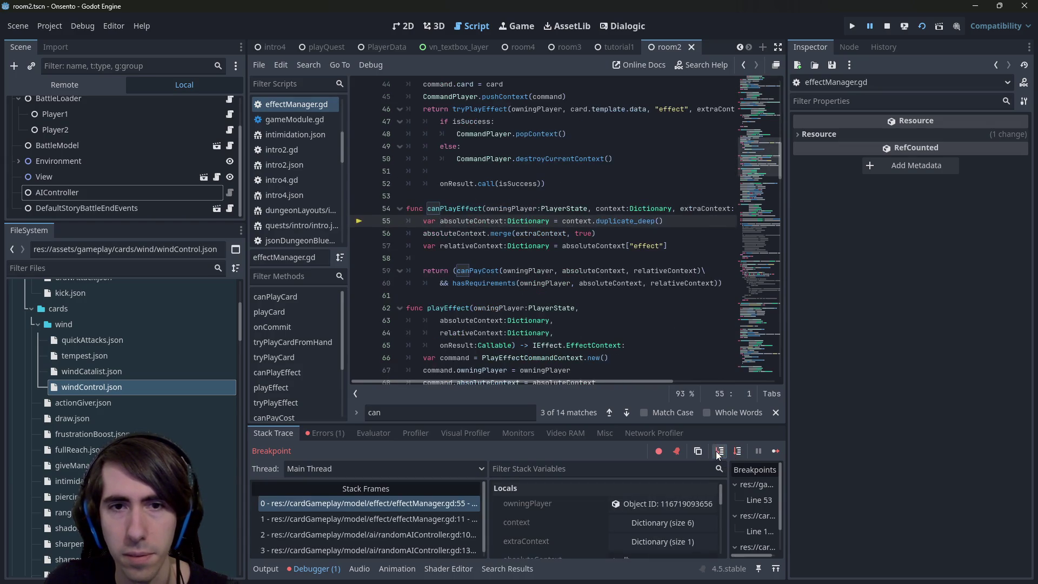
{"action": "left_click", "coordinate": [736, 453]}
{"action": "left_click", "coordinate": [737, 453]}
{"action": "left_click", "coordinate": [737, 453]}
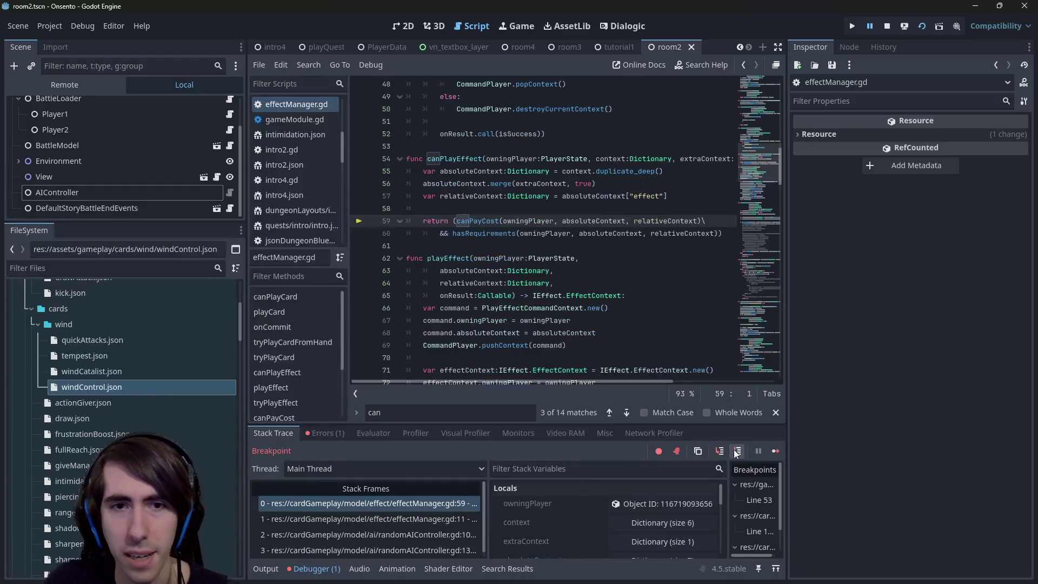
{"action": "left_click", "coordinate": [721, 453]}
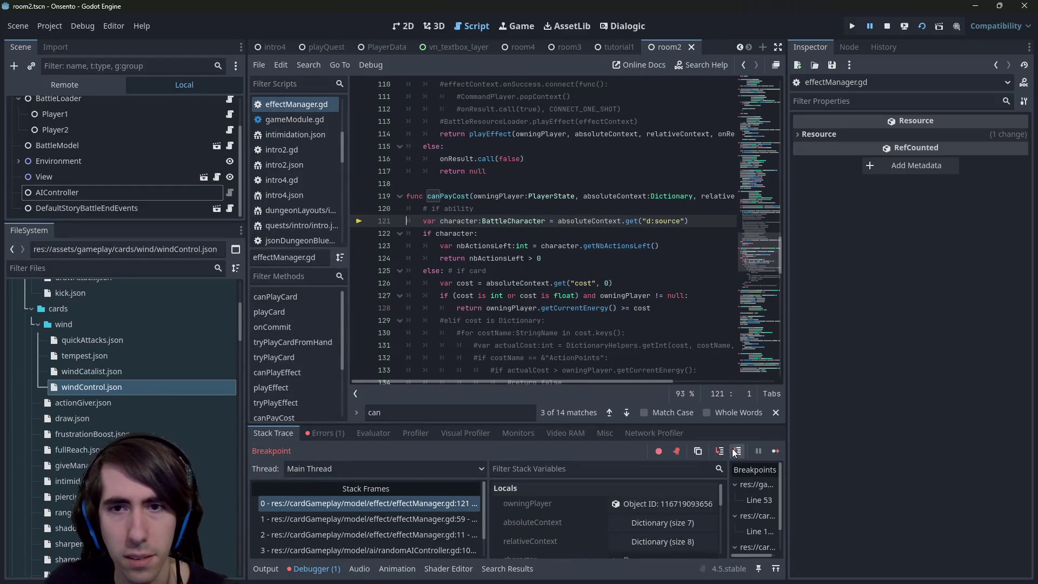
{"action": "left_click", "coordinate": [736, 452]}
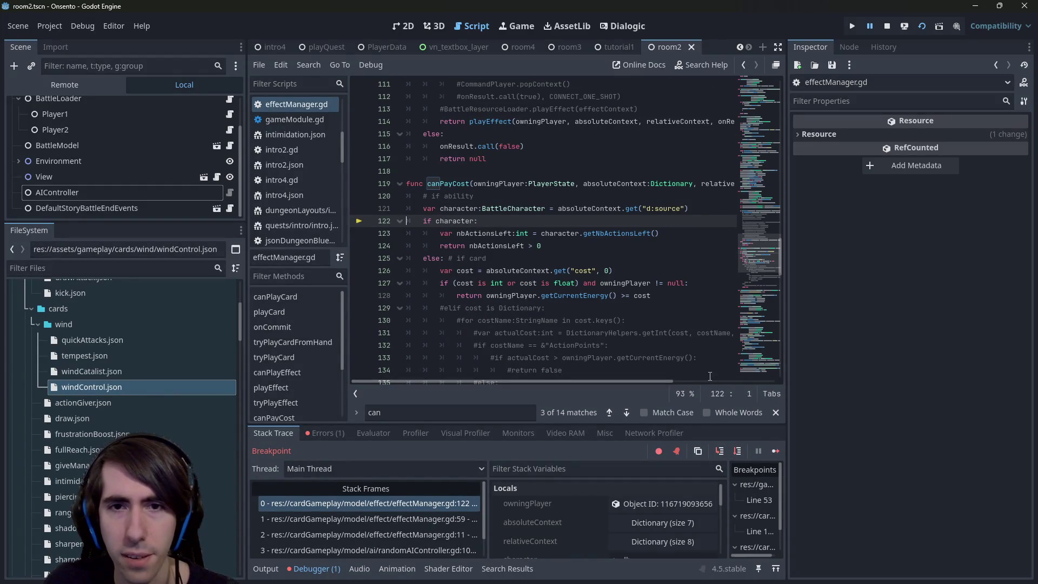
{"action": "left_click", "coordinate": [742, 452]}
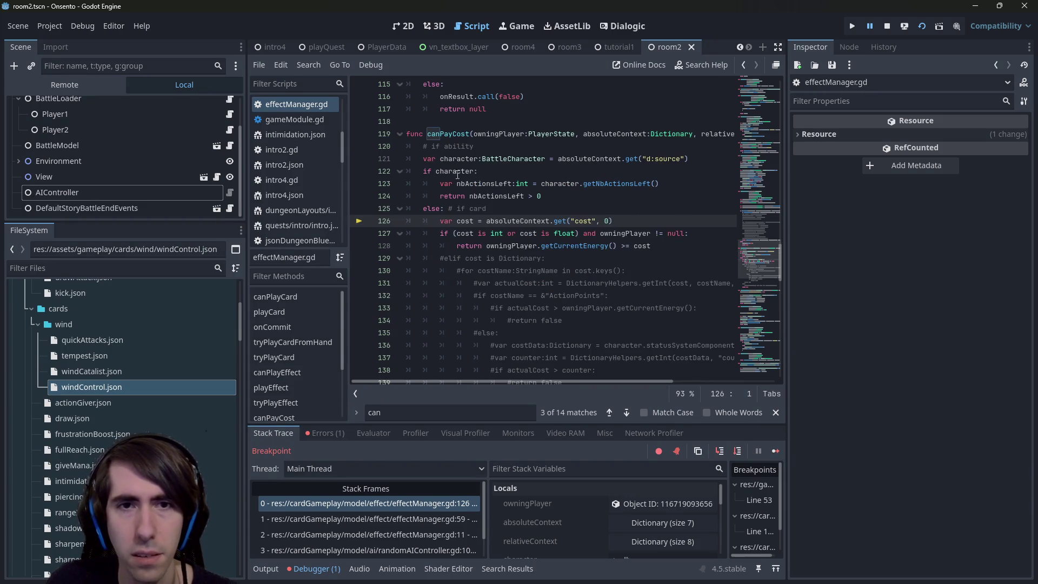
{"action": "mouse_move", "coordinate": [451, 174]}
{"action": "left_click", "coordinate": [532, 145]}
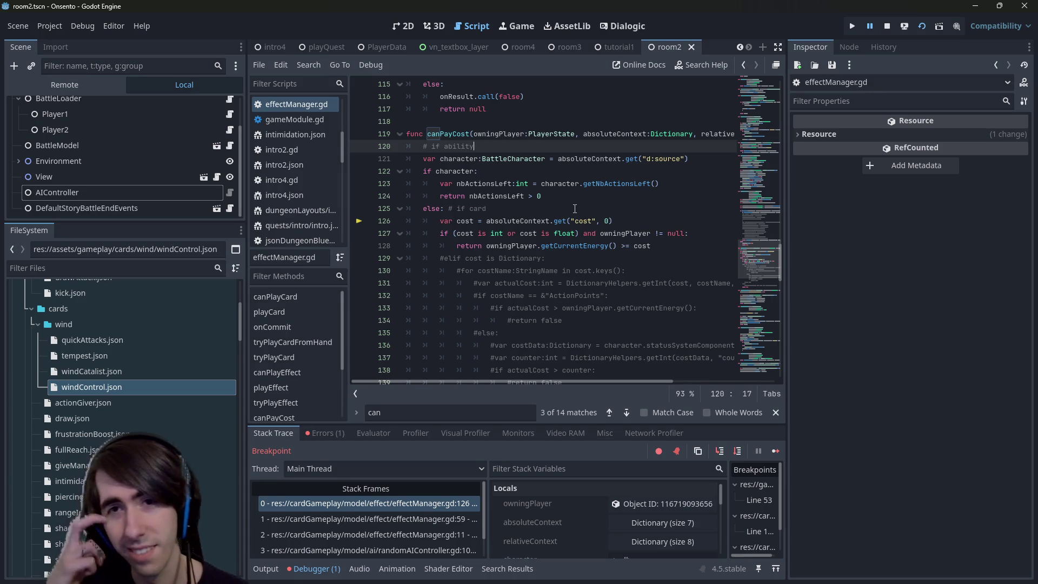
Step to line 127 and highlight every use of cost in canPayCost.
{"action": "left_click", "coordinate": [737, 451]}
{"action": "mouse_move", "coordinate": [471, 208]}
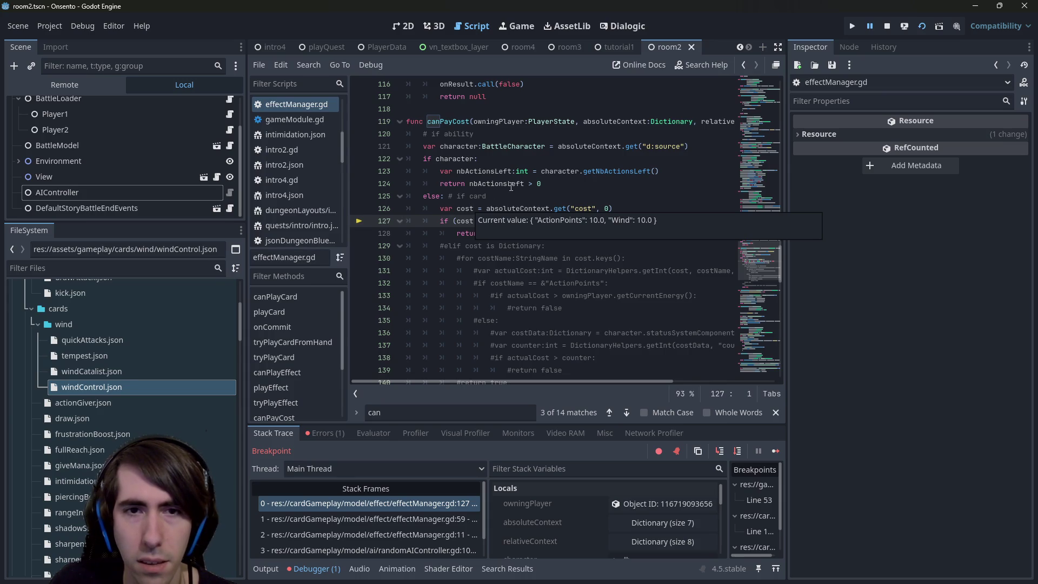
{"action": "left_click", "coordinate": [466, 221]}
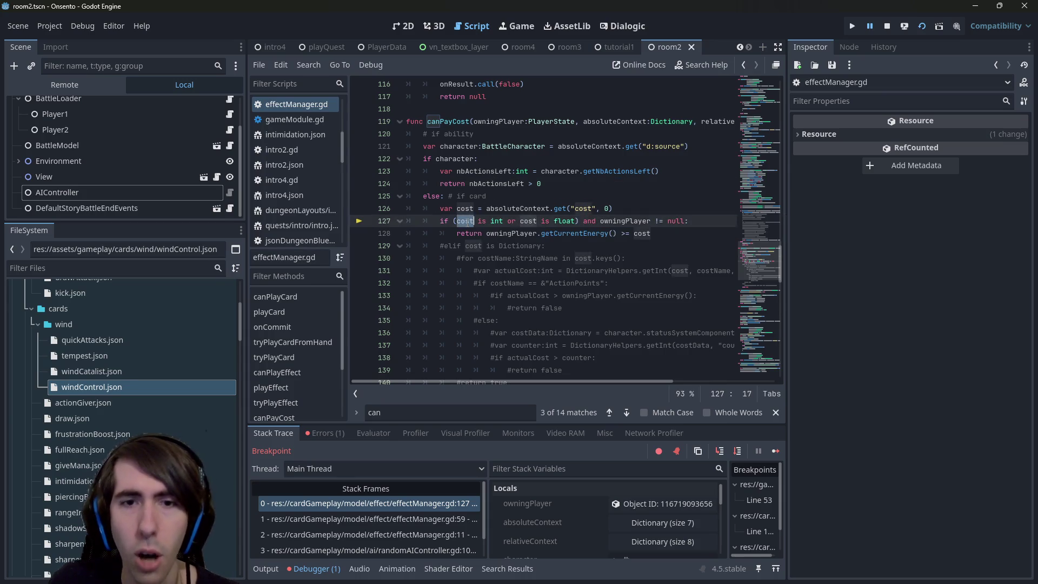
{"action": "scroll", "coordinate": [486, 276], "scroll_direction": "down", "scroll_amount": 2}
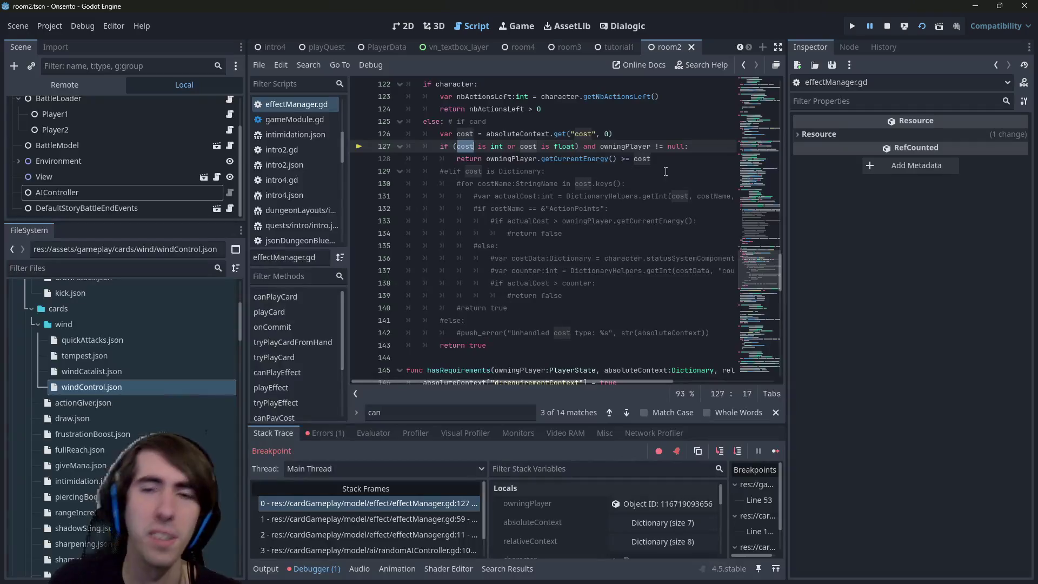
Uncomment the dictionary-cost branch on lines 129–142 with Ctrl+K and stop the game.
{"action": "left_click", "coordinate": [600, 183]}
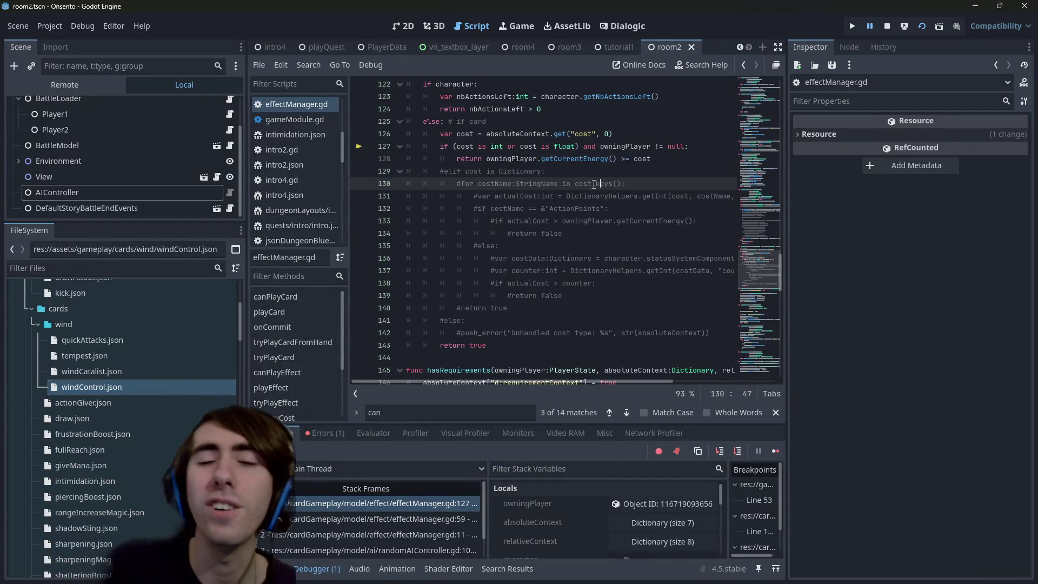
{"action": "mouse_move", "coordinate": [707, 333]}
{"action": "left_mouse_down"}
{"action": "mouse_move", "coordinate": [416, 195]}
{"action": "mouse_move", "coordinate": [406, 171]}
{"action": "left_mouse_up"}
{"action": "key", "text": "ctrl+k"}
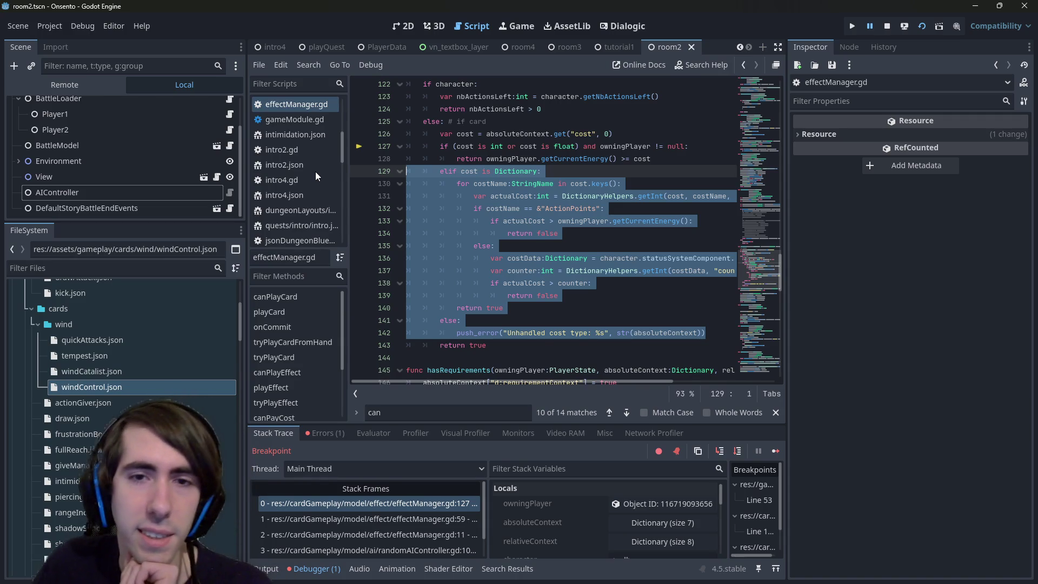
{"action": "left_click", "coordinate": [499, 183]}
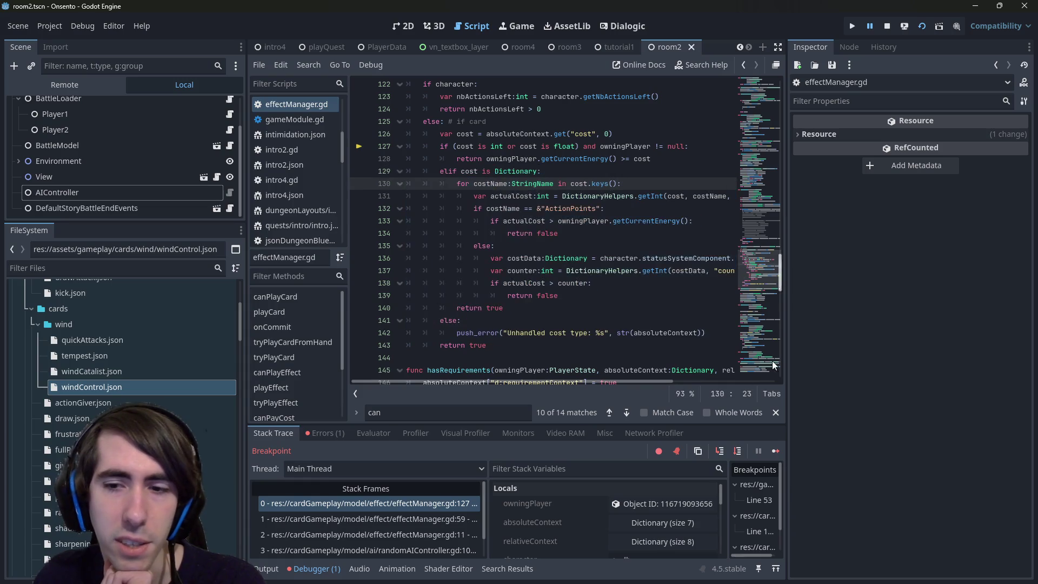
{"action": "left_click", "coordinate": [887, 25]}
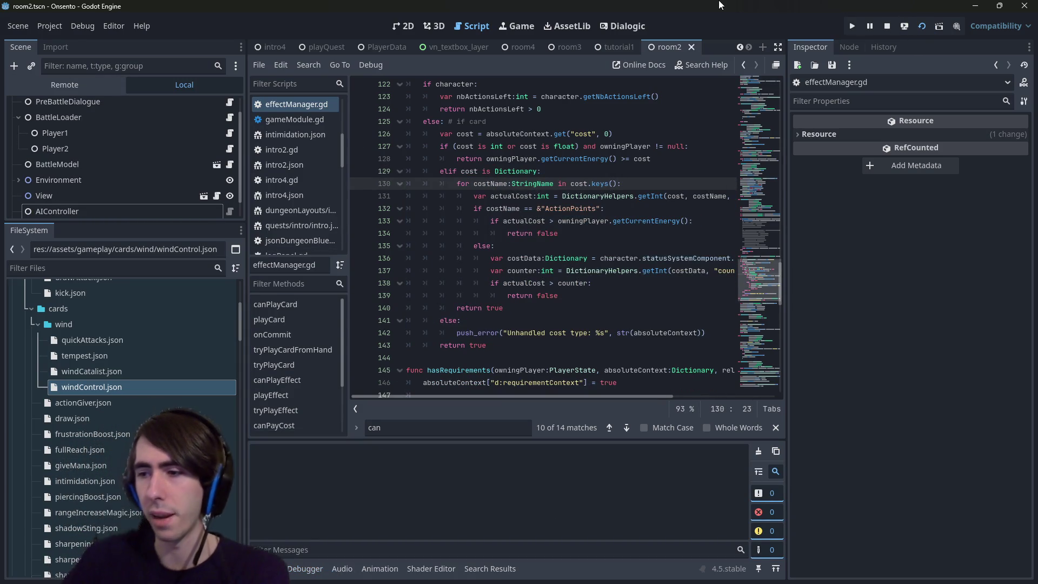
Rerun the game with F5 and continue past the breakpoint into the cost loop.
{"action": "key", "text": "F5"}
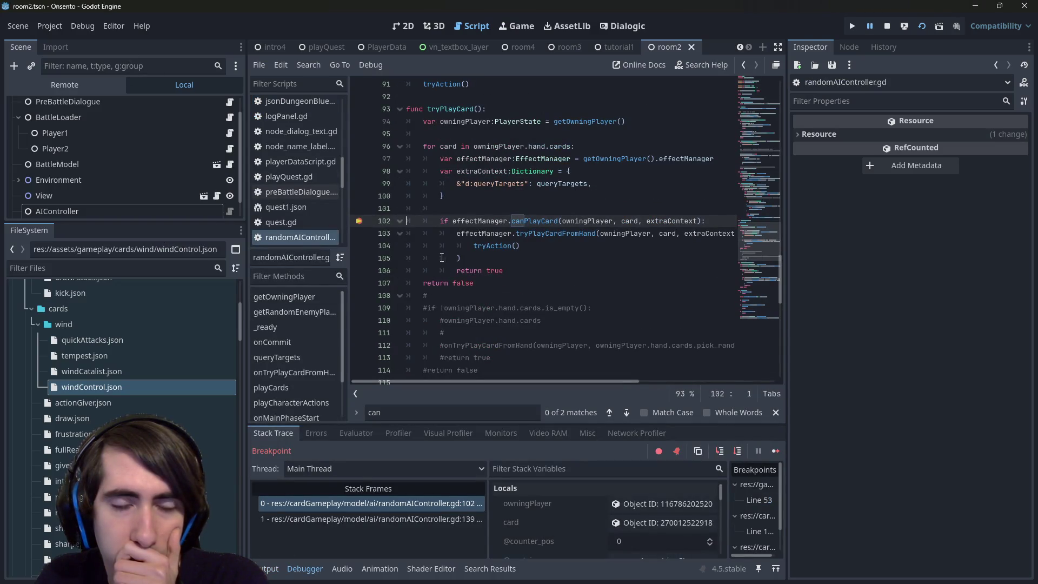
{"action": "left_click", "coordinate": [776, 451]}
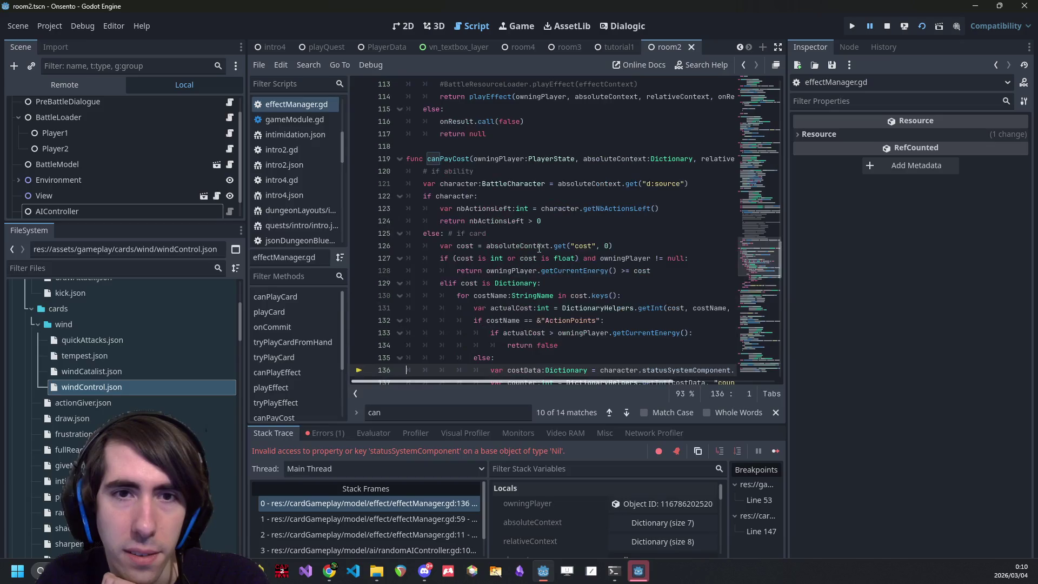
{"action": "left_click", "coordinate": [509, 295]}
{"action": "scroll", "coordinate": [539, 270], "scroll_direction": "down", "scroll_amount": 2}
{"action": "scroll", "coordinate": [629, 282], "scroll_direction": "right", "scroll_amount": 1}
{"action": "mouse_move", "coordinate": [605, 298]}
{"action": "left_click_drag", "start_coordinate": [574, 381], "coordinate": [524, 381]}
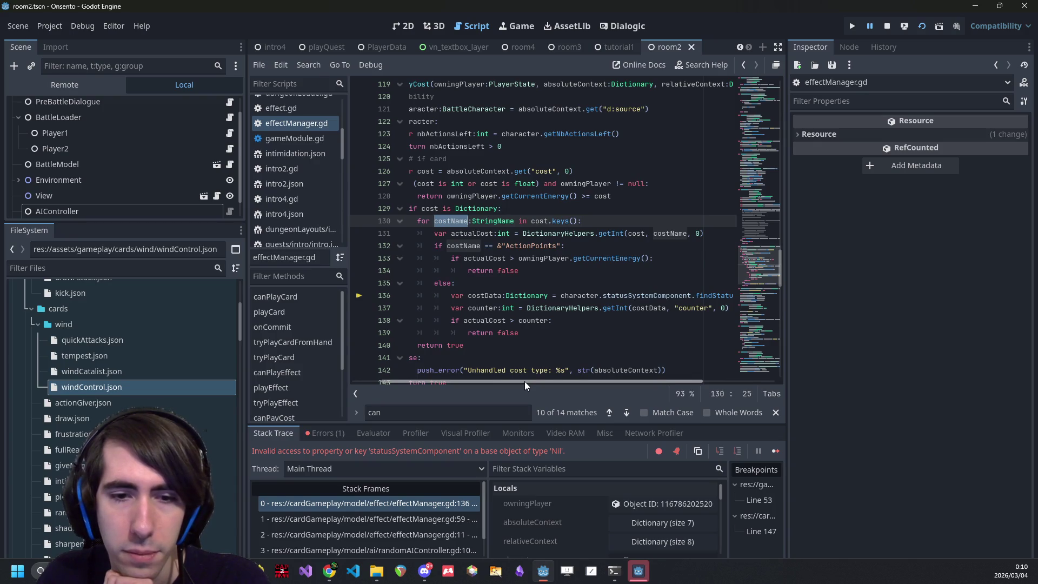
{"action": "left_click_drag", "start_coordinate": [525, 381], "coordinate": [488, 378]}
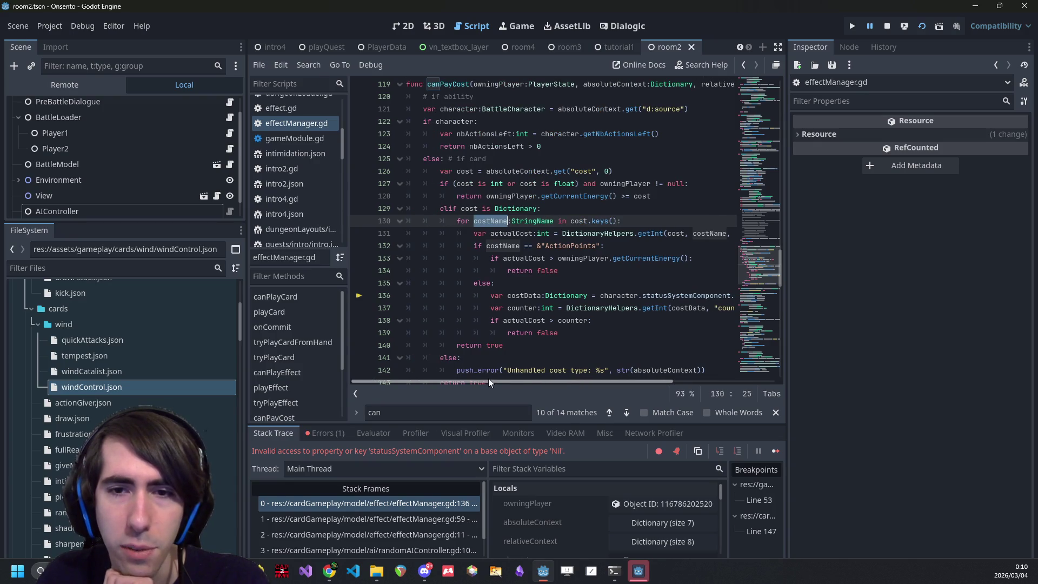
Trace the Nil character on line 136 back to owningPlayer in the function signature.
{"action": "left_click", "coordinate": [613, 293]}
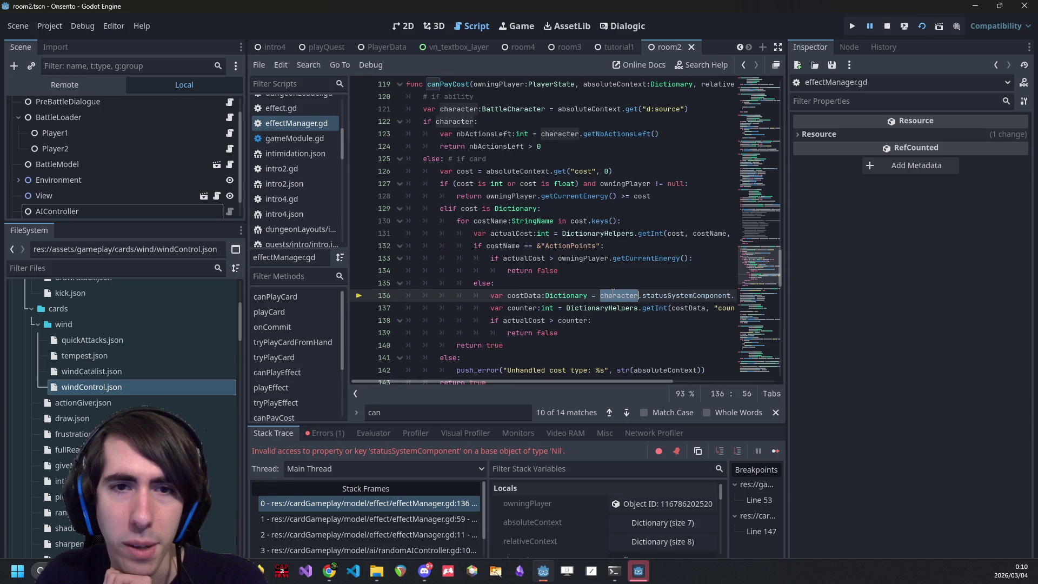
{"action": "left_click", "coordinate": [617, 295], "text": "ctrl"}
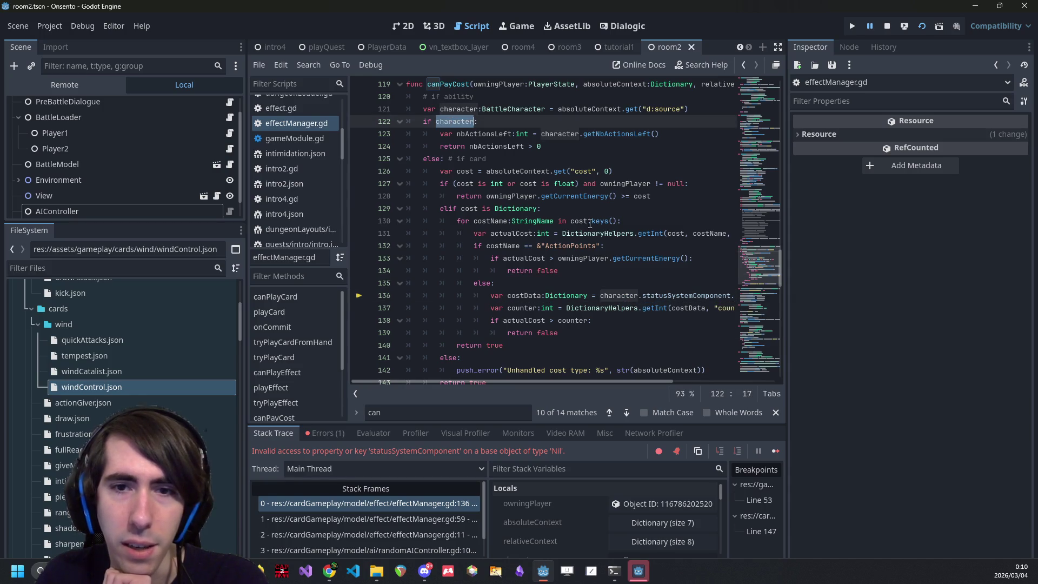
{"action": "left_click", "coordinate": [626, 286]}
{"action": "double_click", "coordinate": [620, 295]}
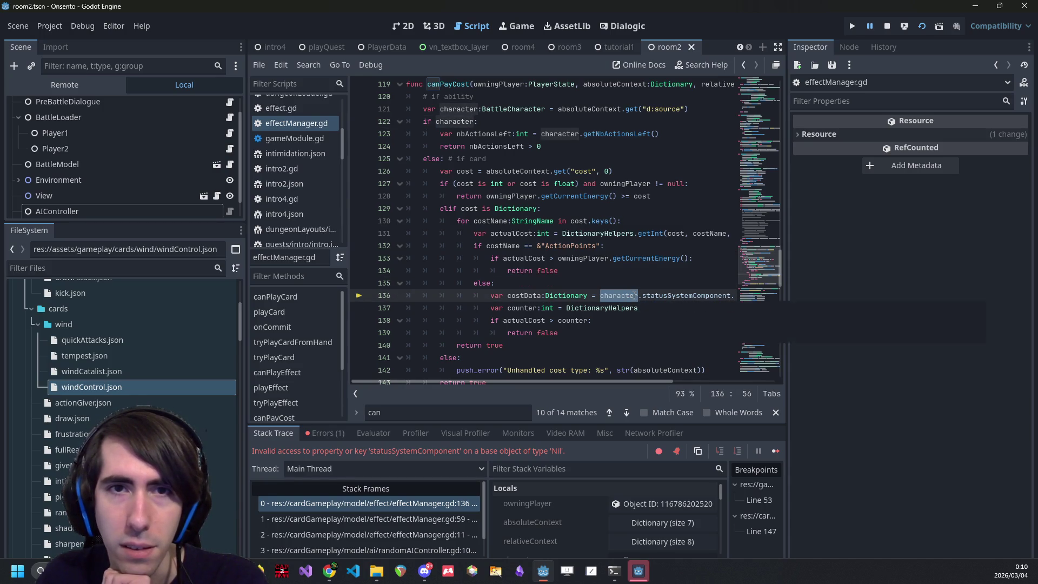
{"action": "scroll", "coordinate": [620, 295], "scroll_direction": "up", "scroll_amount": 1}
{"action": "left_click", "coordinate": [584, 295], "text": "ctrl"}
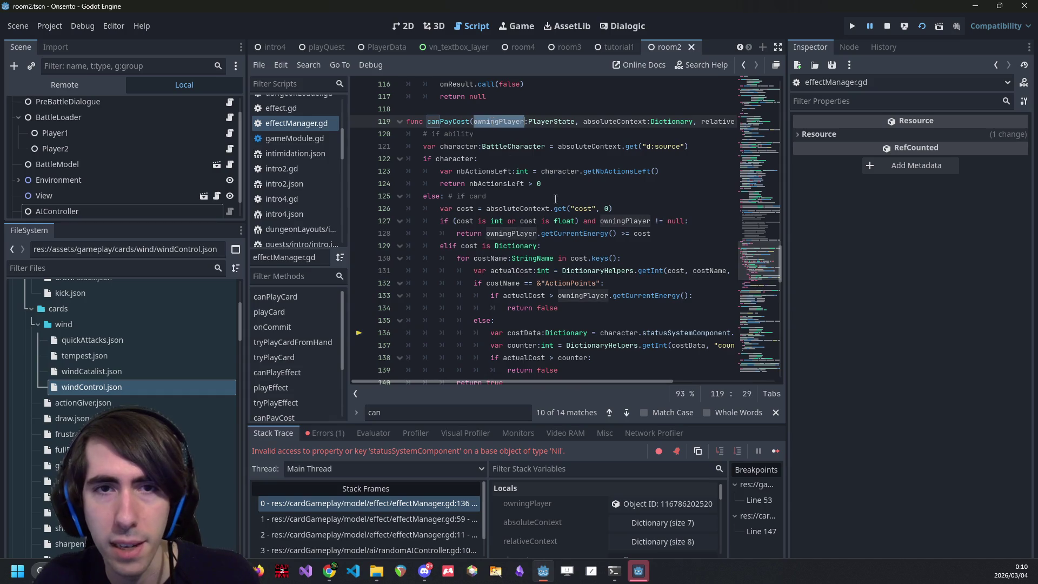
{"action": "double_click", "coordinate": [627, 331]}
{"action": "mouse_move", "coordinate": [633, 383]}
{"action": "left_mouse_down"}
{"action": "mouse_move", "coordinate": [694, 385]}
{"action": "mouse_move", "coordinate": [636, 387]}
{"action": "left_mouse_up"}
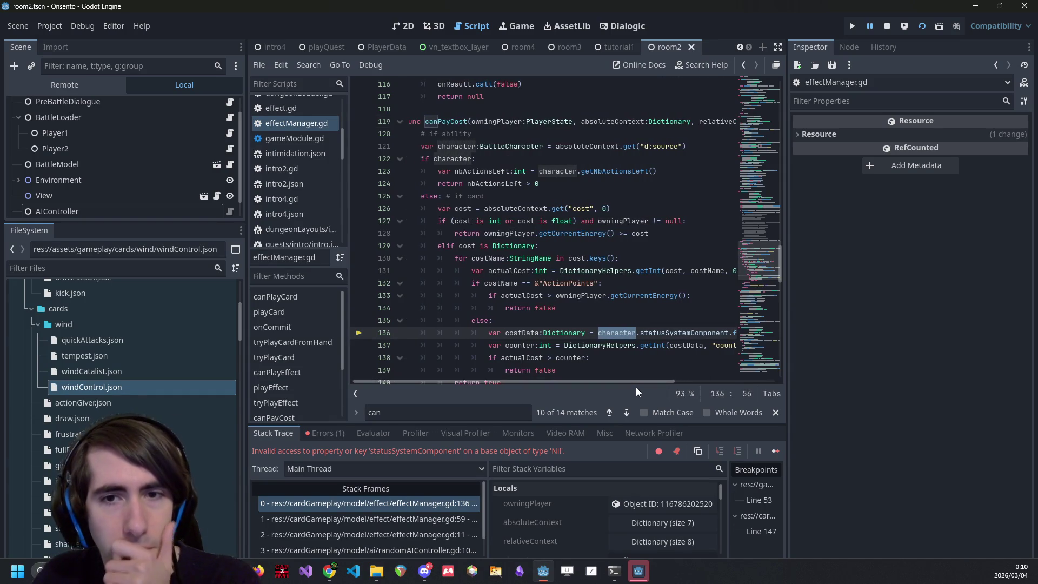
{"action": "scroll", "coordinate": [626, 362], "scroll_direction": "down", "scroll_amount": 1}
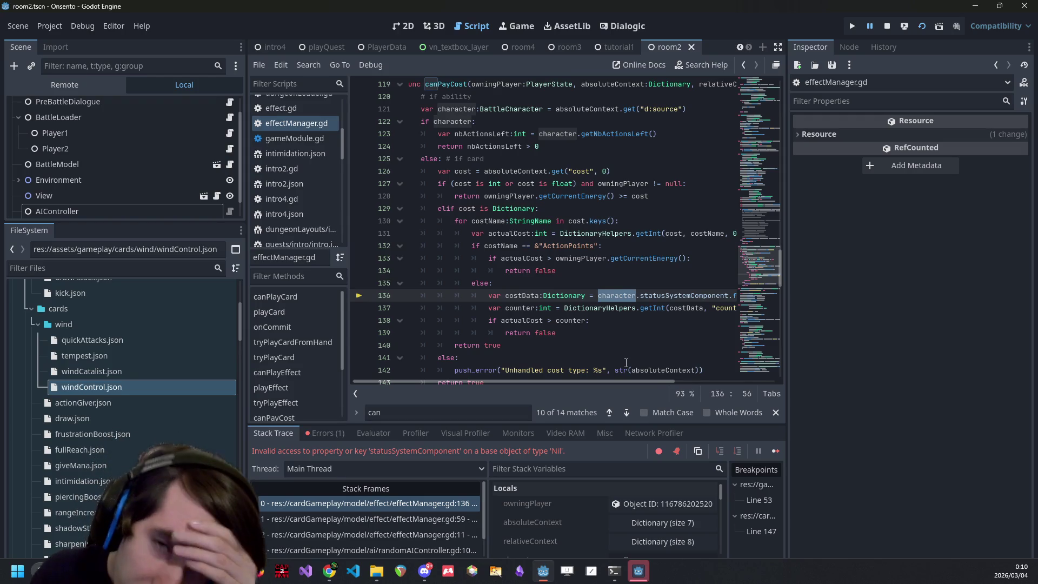
{"action": "mouse_move", "coordinate": [591, 271]}
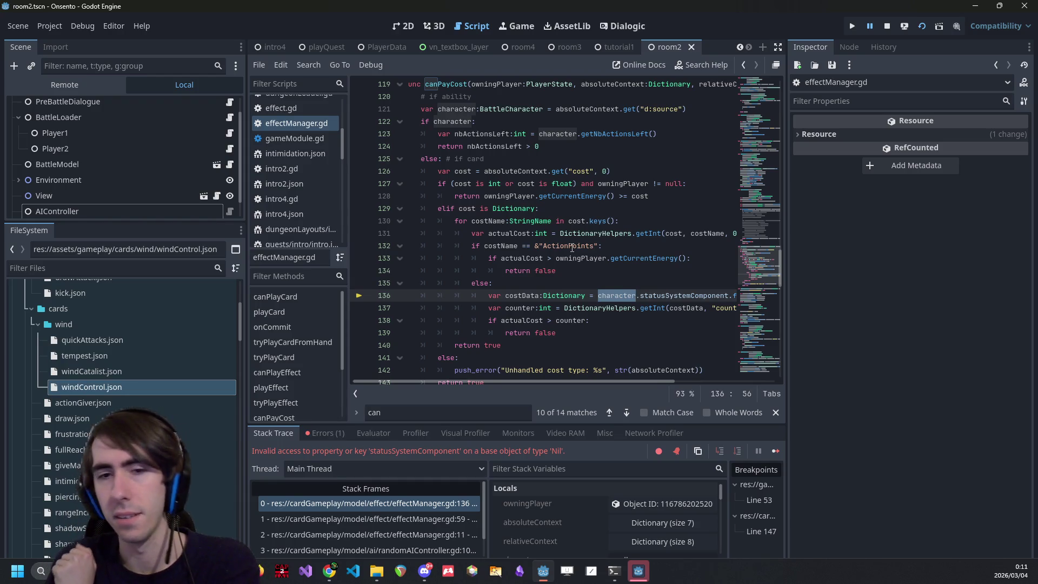
{"action": "key", "text": "Down"}
{"action": "key", "text": "Down"}
{"action": "key", "text": "Down"}
{"action": "key", "text": "End"}
{"action": "key", "text": "shift+Up"}
{"action": "key", "text": "shift+Up"}
{"action": "key", "text": "shift+Up"}
{"action": "key", "text": "shift+Home"}
{"action": "key", "text": "shift+Home"}
Comment out the dictionary-cost branch again and stop the game.
{"action": "key", "text": "ctrl+k"}
{"action": "scroll", "coordinate": [572, 248], "scroll_direction": "down", "scroll_amount": 1}
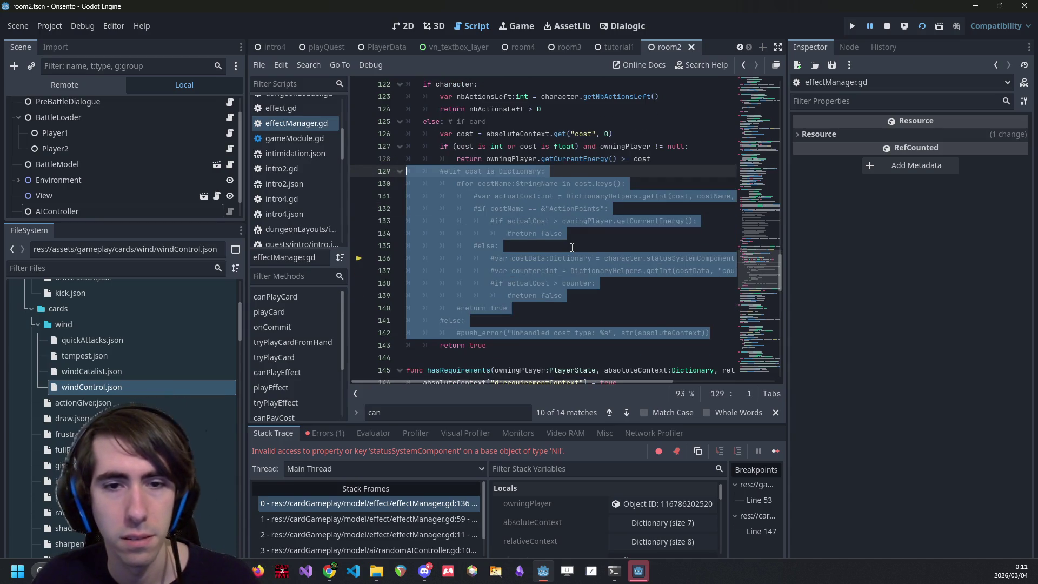
{"action": "left_click", "coordinate": [886, 26]}
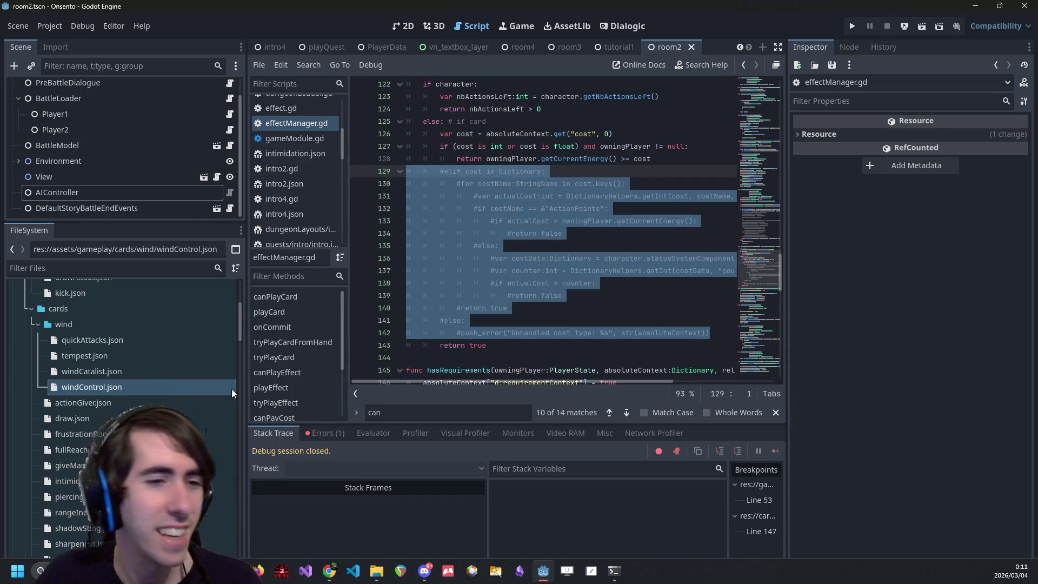
Open sharpeningMagic.json and select its effect block on lines 11–21.
{"action": "double_click", "coordinate": [193, 384]}
{"action": "scroll", "coordinate": [108, 379], "scroll_direction": "down", "scroll_amount": 3}
{"action": "double_click", "coordinate": [94, 412]}
{"action": "left_click_drag", "start_coordinate": [417, 258], "coordinate": [347, 169]}
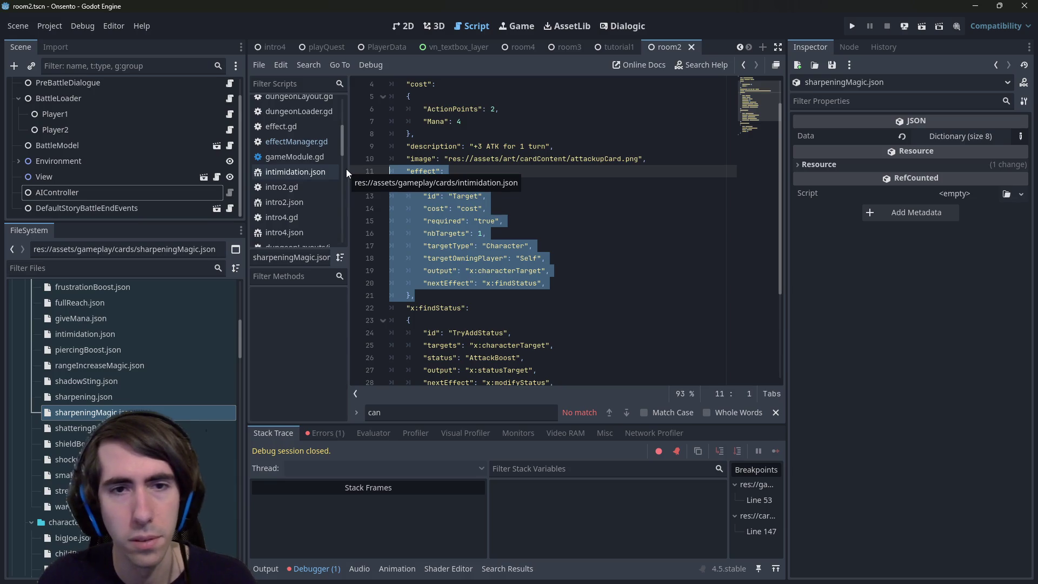
Paste sharpeningMagic's effect block into tempest.json.
{"action": "key", "text": "ctrl+v"}
{"action": "key", "text": "ctrl+z"}
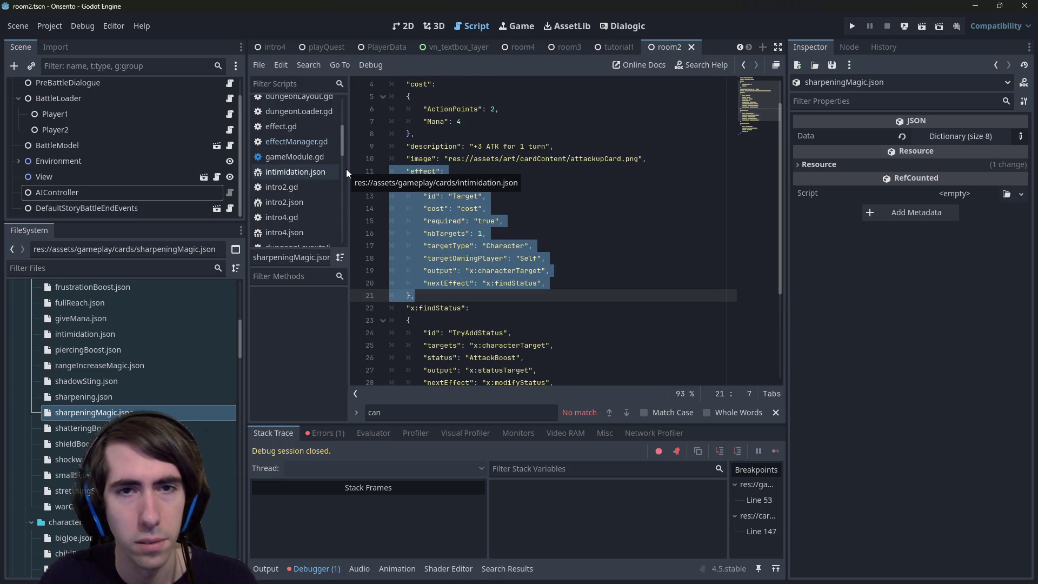
{"action": "key", "text": "alt+Left"}
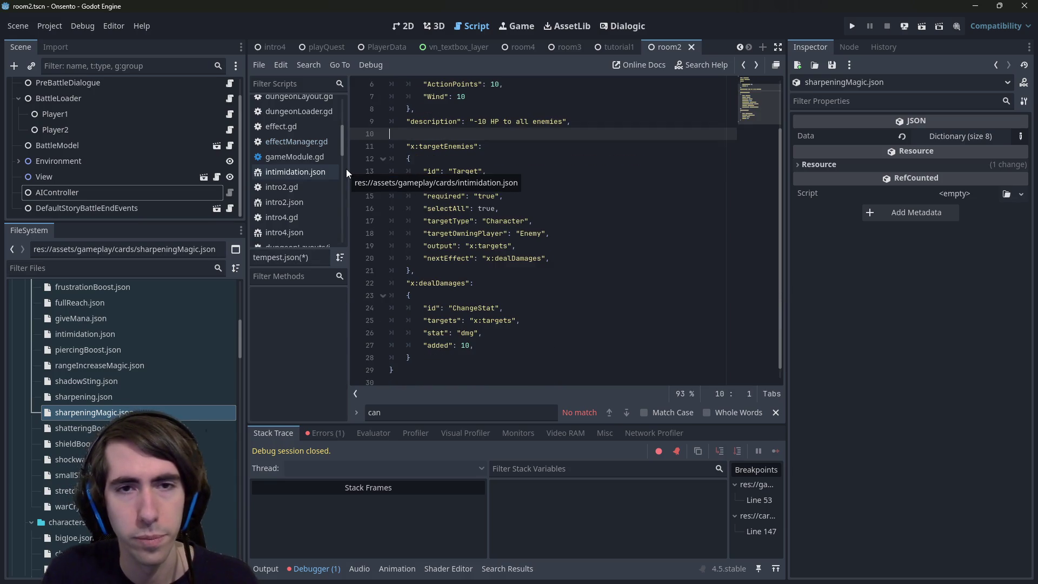
{"action": "key", "text": "ctrl+z"}
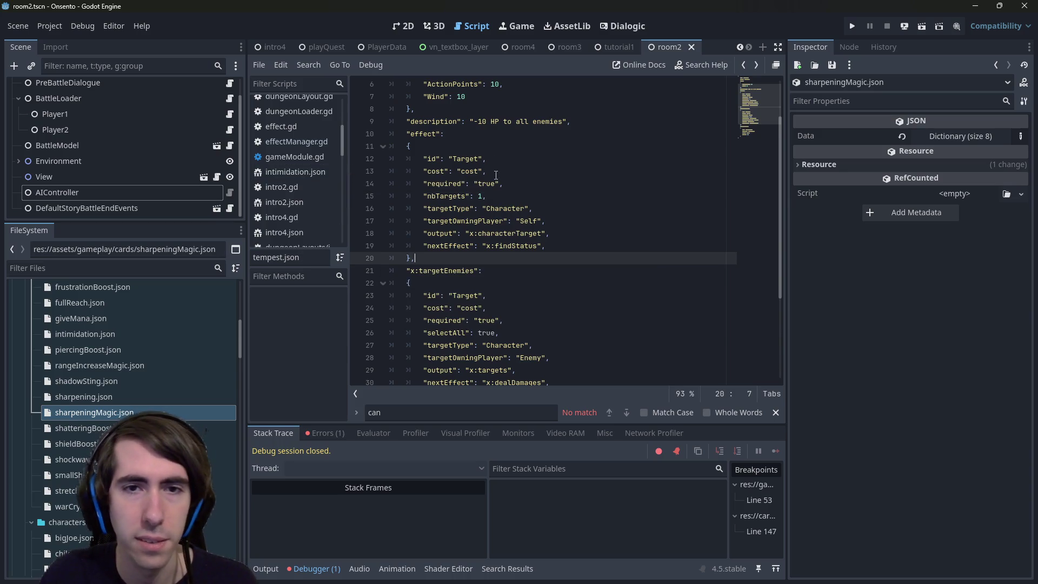
Change the pasted block's nextEffect from findStatus to x:targetEnemies and save.
{"action": "double_click", "coordinate": [505, 209]}
{"action": "double_click", "coordinate": [522, 234]}
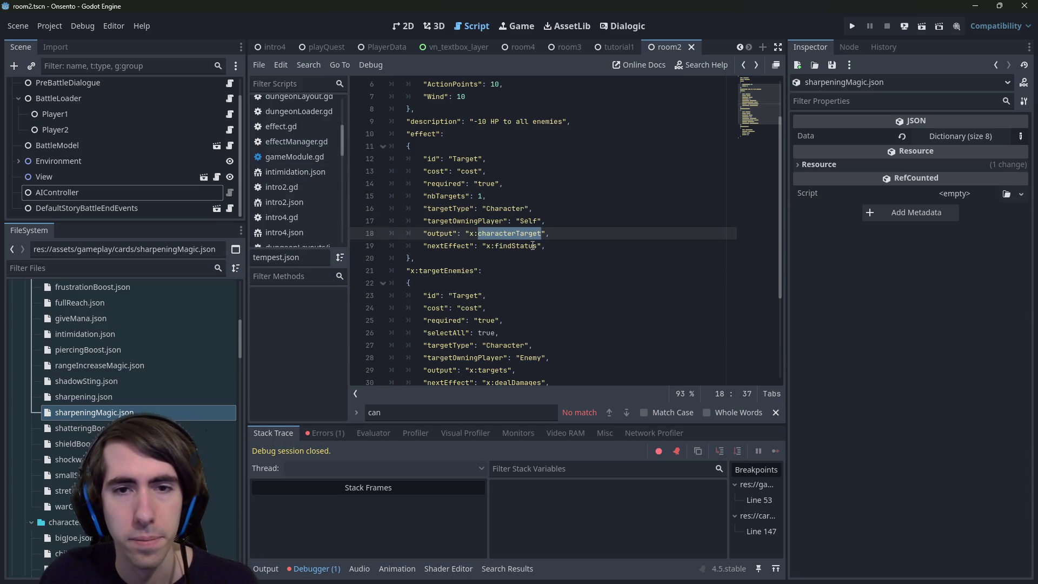
{"action": "double_click", "coordinate": [532, 246]}
{"action": "double_click", "coordinate": [446, 271]}
{"action": "key", "text": "ctrl+c"}
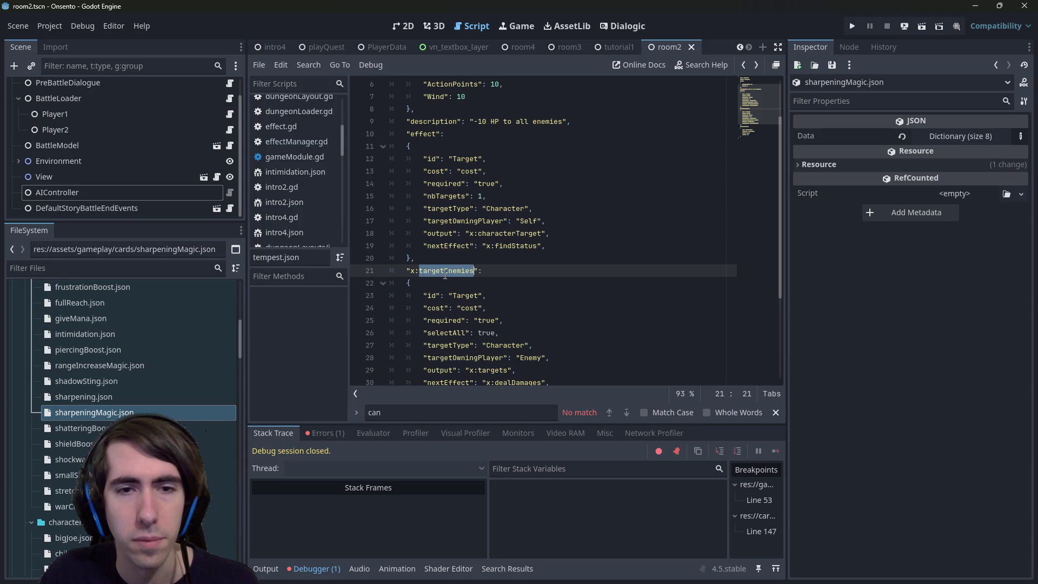
{"action": "double_click", "coordinate": [510, 246]}
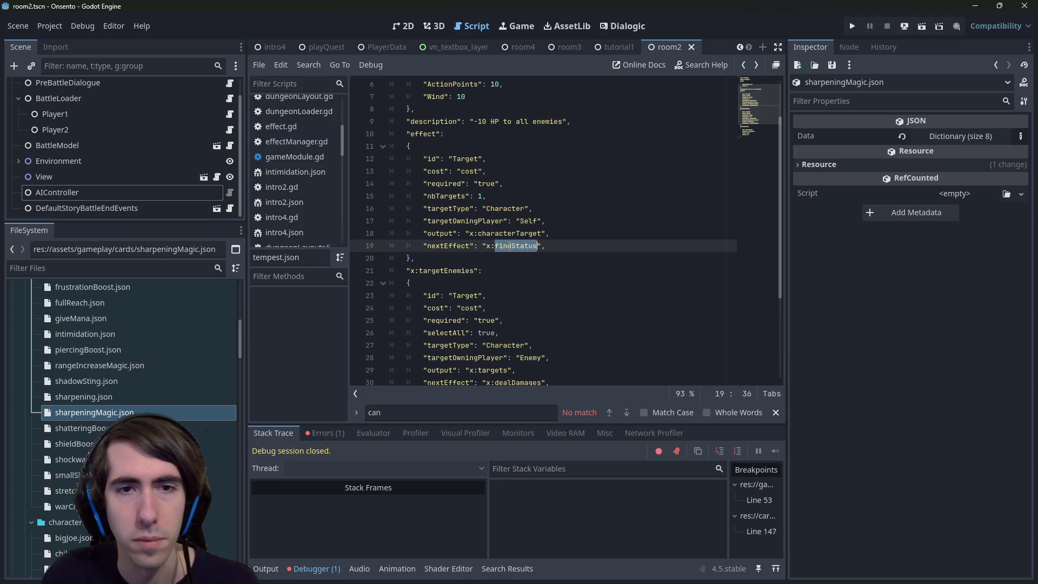
{"action": "key", "text": "ctrl+v"}
{"action": "key", "text": "ctrl+s"}
Delete the cost line from the x:targetEnemies block and save tempest.json.
{"action": "double_click", "coordinate": [465, 172]}
{"action": "scroll", "coordinate": [468, 224], "scroll_direction": "up", "scroll_amount": 2}
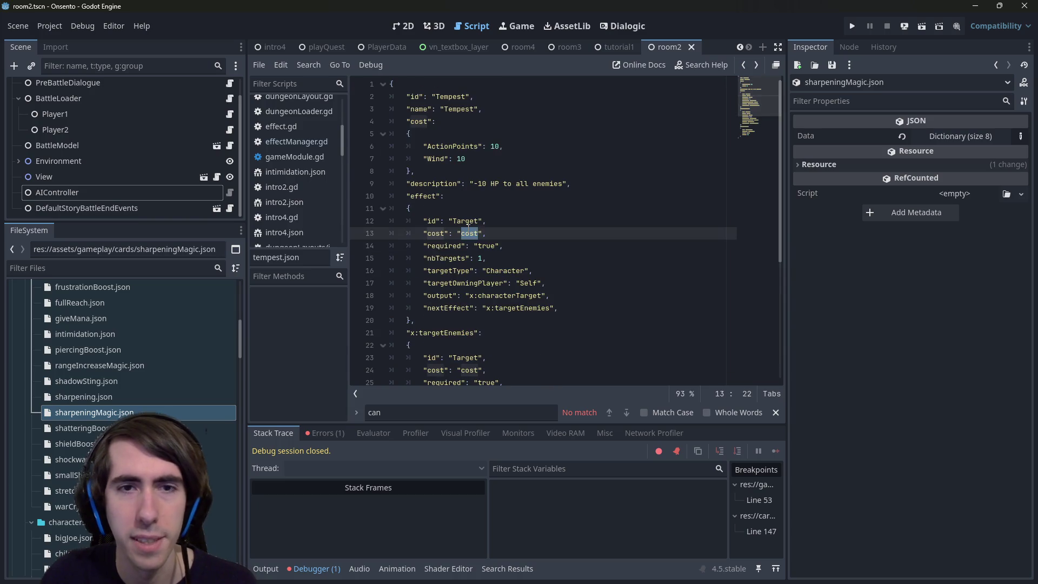
{"action": "scroll", "coordinate": [468, 224], "scroll_direction": "down", "scroll_amount": 2}
{"action": "left_click_drag", "start_coordinate": [487, 296], "coordinate": [309, 292]}
{"action": "key", "text": "BackSpace"}
{"action": "key", "text": "BackSpace"}
{"action": "key", "text": "ctrl+s"}
Review tempest.json's ActionPoints 10 / Wind 10 cost entry.
{"action": "scroll", "coordinate": [462, 243], "scroll_direction": "up", "scroll_amount": 2}
{"action": "scroll", "coordinate": [462, 242], "scroll_direction": "up", "scroll_amount": 1}
{"action": "scroll", "coordinate": [462, 243], "scroll_direction": "down", "scroll_amount": 2}
{"action": "scroll", "coordinate": [462, 243], "scroll_direction": "up", "scroll_amount": 2}
{"action": "left_click", "coordinate": [487, 234]}
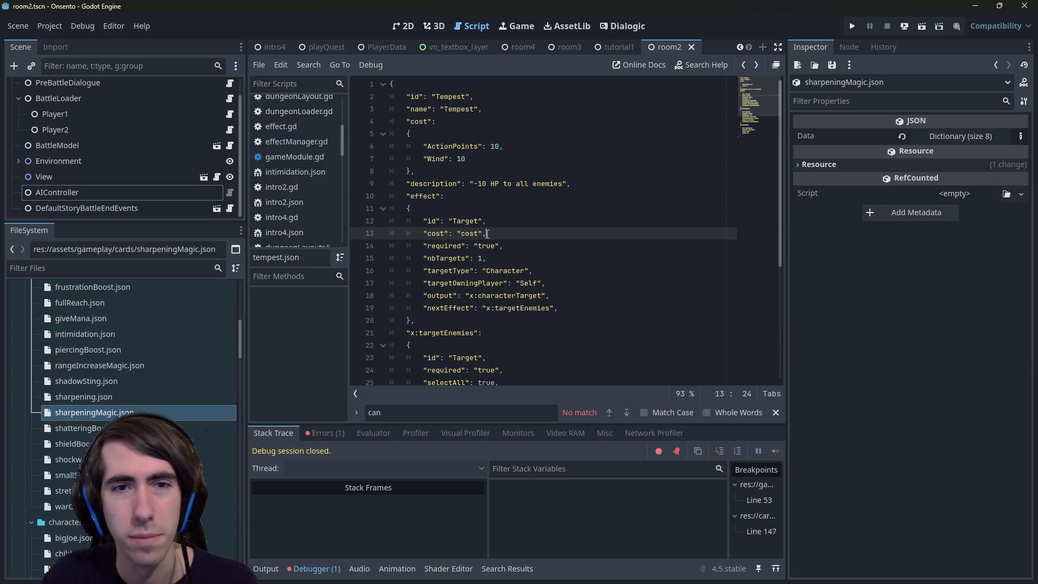
{"action": "double_click", "coordinate": [439, 151]}
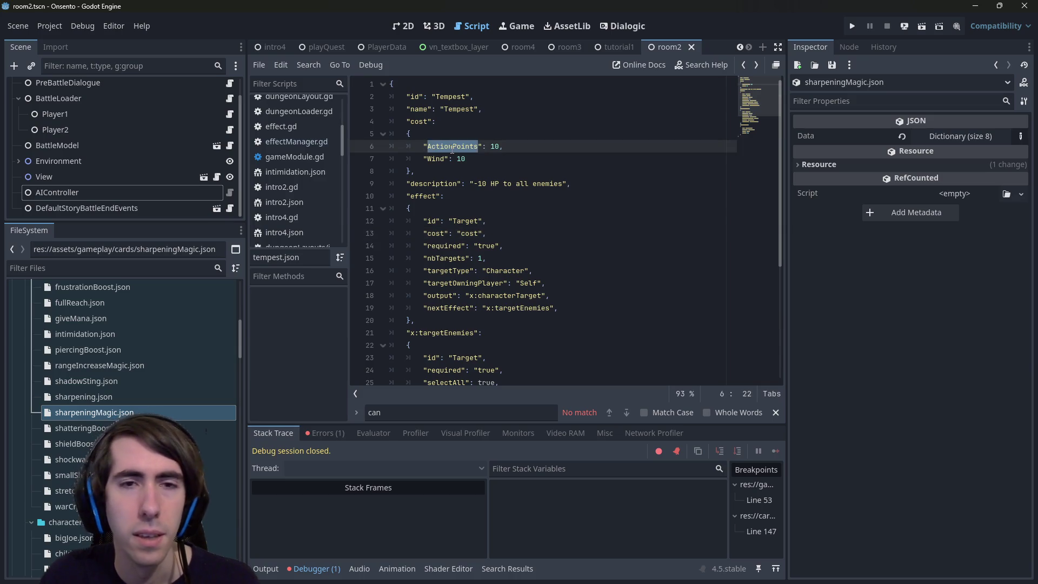
{"action": "left_click", "coordinate": [453, 149]}
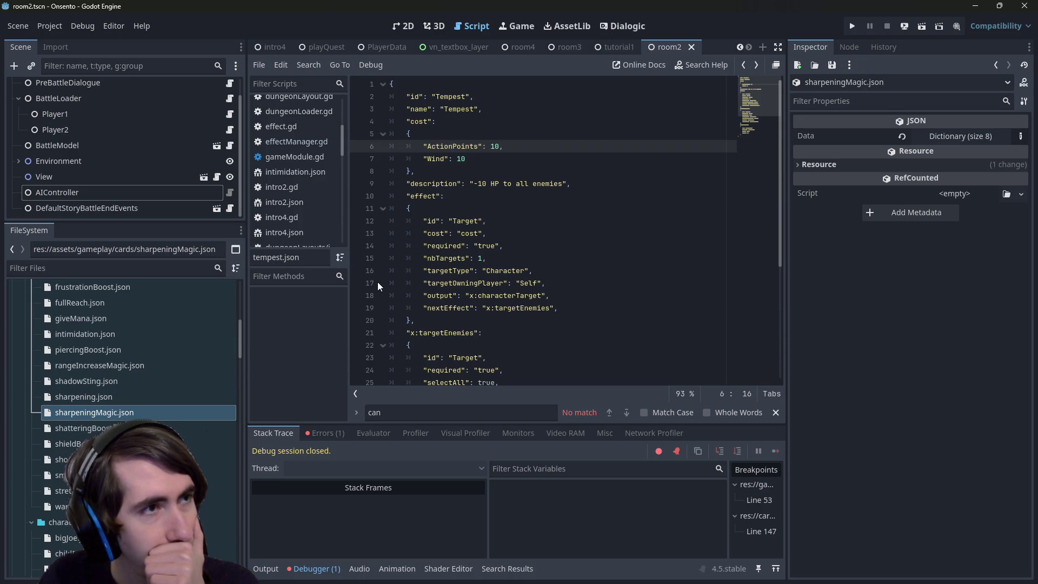
{"action": "scroll", "coordinate": [289, 180], "scroll_direction": "up", "scroll_amount": 5}
{"action": "scroll", "coordinate": [289, 180], "scroll_direction": "down", "scroll_amount": 4}
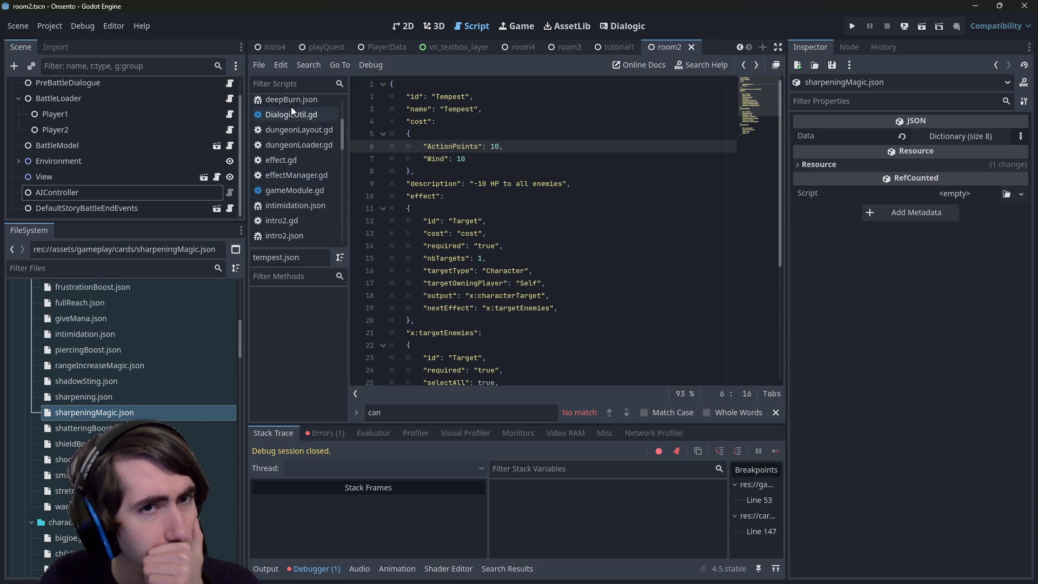
Open randomAIController.gd via the 'aic' filter and add a 'var isValid' line in tryPlayCard.
{"action": "left_click", "coordinate": [291, 83]}
{"action": "type", "text": "aic"}
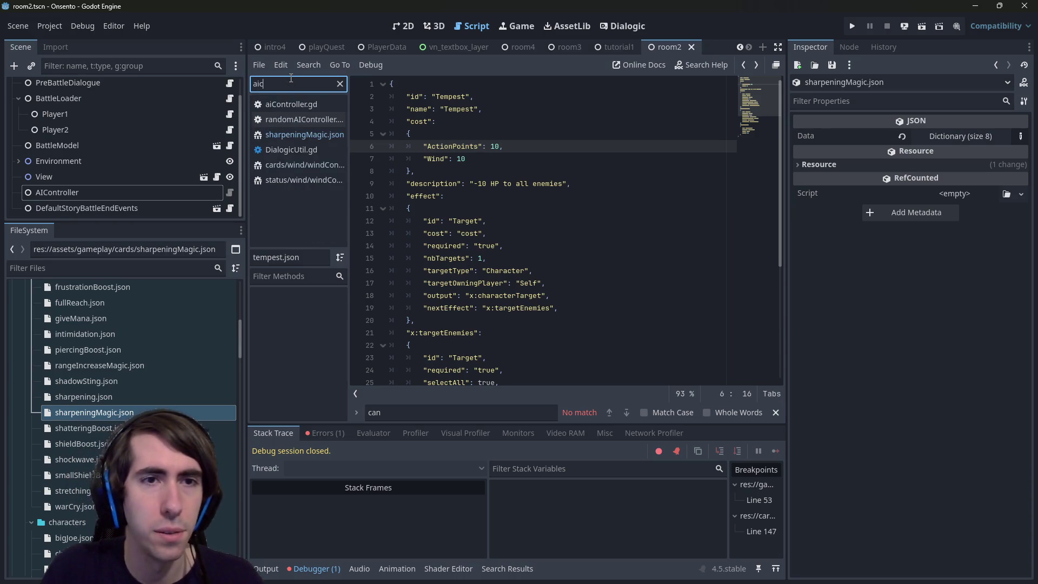
{"action": "left_click", "coordinate": [310, 115]}
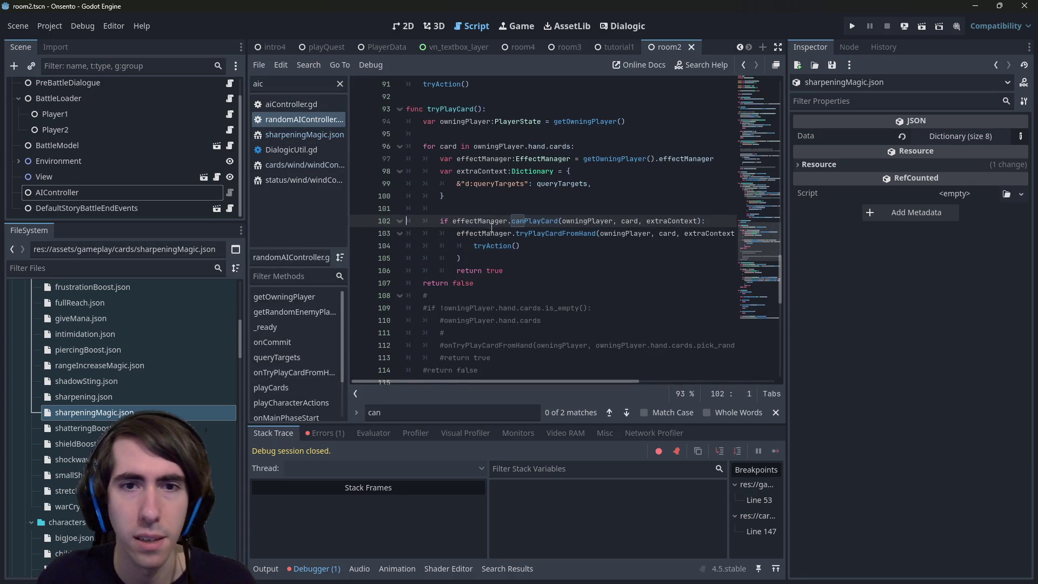
{"action": "left_click", "coordinate": [542, 269]}
{"action": "left_click", "coordinate": [501, 206]}
{"action": "key", "text": "Return"}
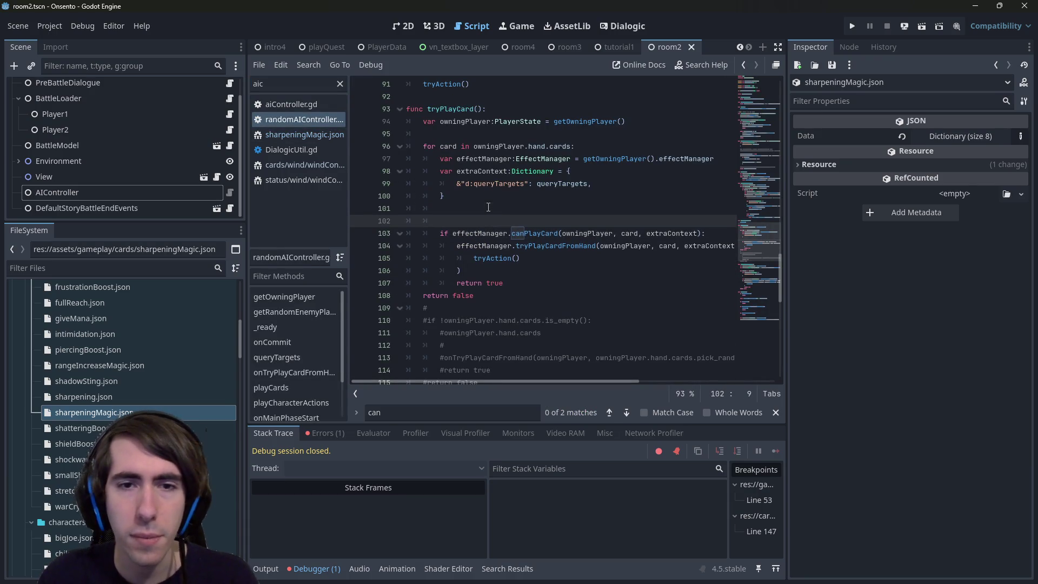
{"action": "type", "text": "var isValid"}
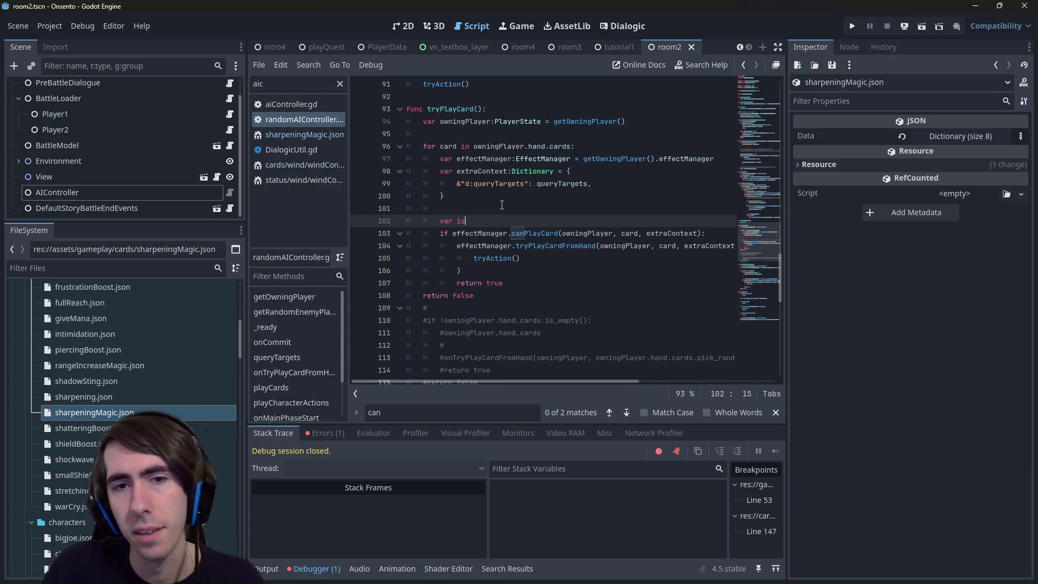
Comment out the canPlayCard if line and dedent its block, including return true.
{"action": "left_click", "coordinate": [721, 234]}
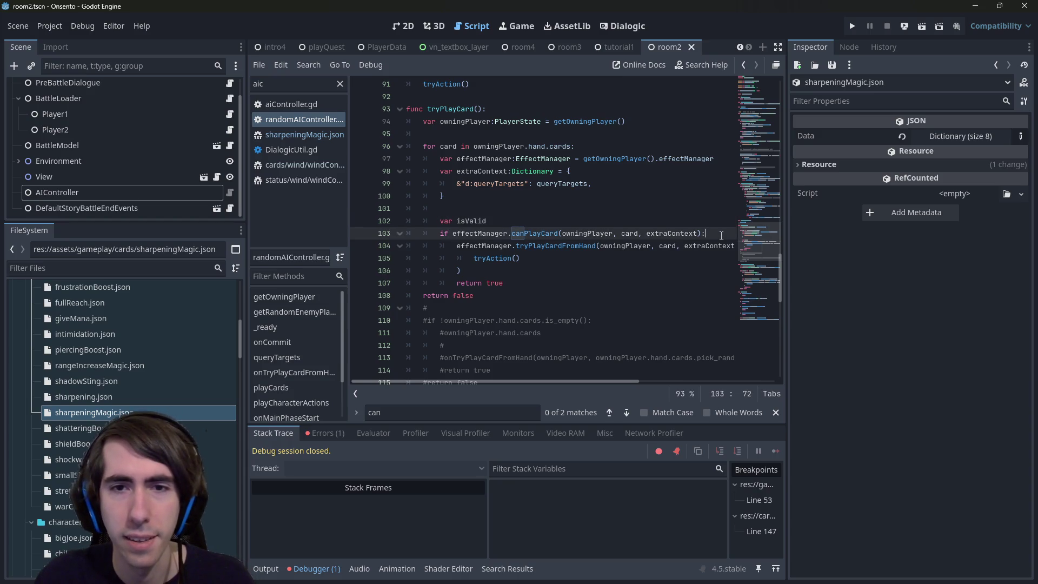
{"action": "key", "text": "ctrl+k"}
{"action": "mouse_move", "coordinate": [461, 270]}
{"action": "left_mouse_down"}
{"action": "mouse_move", "coordinate": [352, 232]}
{"action": "mouse_move", "coordinate": [302, 240]}
{"action": "left_mouse_up"}
{"action": "key", "text": "shift+Tab"}
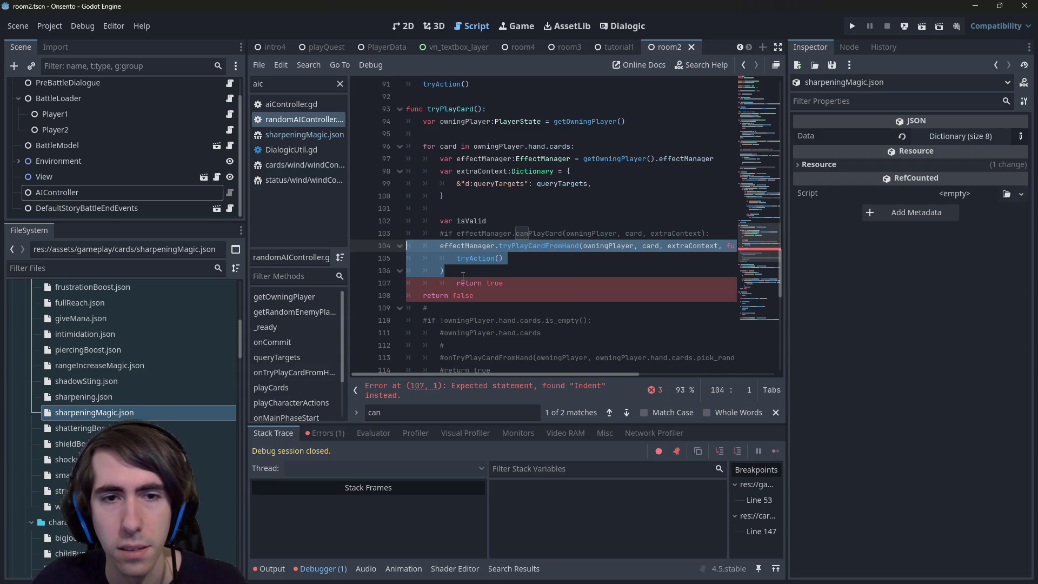
{"action": "left_click", "coordinate": [459, 283]}
{"action": "key", "text": "BackSpace"}
Complete the declaration as isValid:bool = false.
{"action": "double_click", "coordinate": [471, 221]}
{"action": "left_click", "coordinate": [491, 221]}
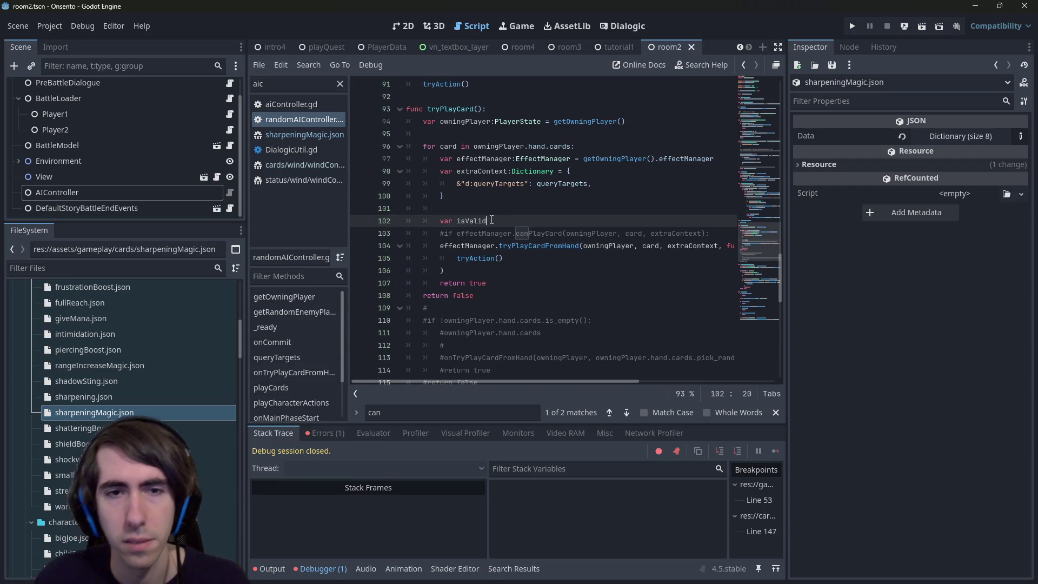
{"action": "type", "text": ":bool = false"}
{"action": "key", "text": "Left"}
{"action": "key", "text": "Left"}
{"action": "key", "text": "Left"}
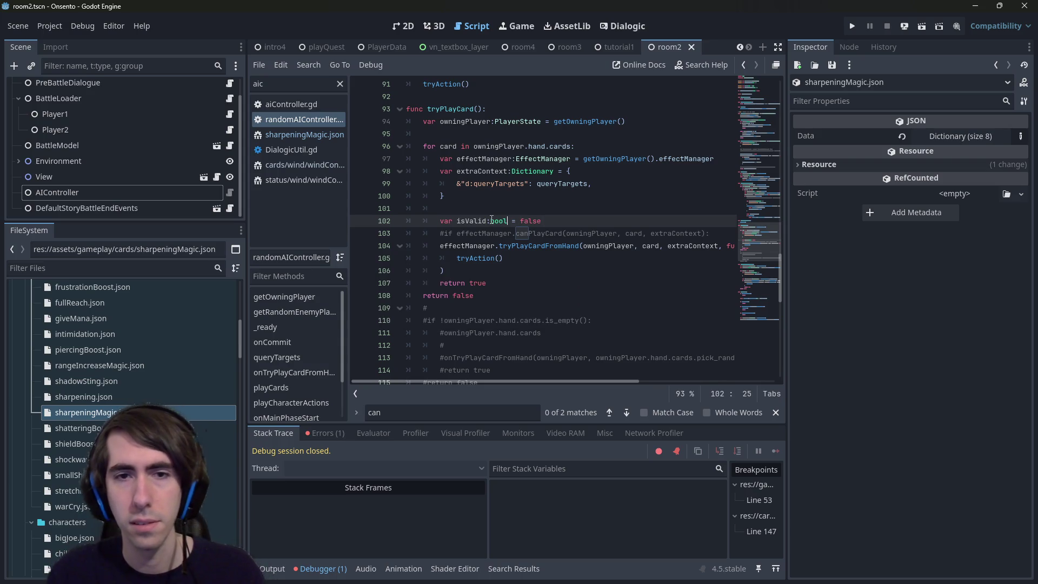
{"action": "key", "text": "Left"}
{"action": "key", "text": "Left"}
{"action": "key", "text": "Left"}
{"action": "key", "text": "ctrl+shift+Left"}
{"action": "double_click", "coordinate": [525, 221]}
{"action": "key", "text": "BackSpace"}
{"action": "key", "text": "ctrl+z"}
{"action": "key", "text": "ctrl+z"}
Try a new line in the tryAction call, undo those edits, and save randomAIController.gd.
{"action": "left_click", "coordinate": [513, 261]}
{"action": "key", "text": "Return"}
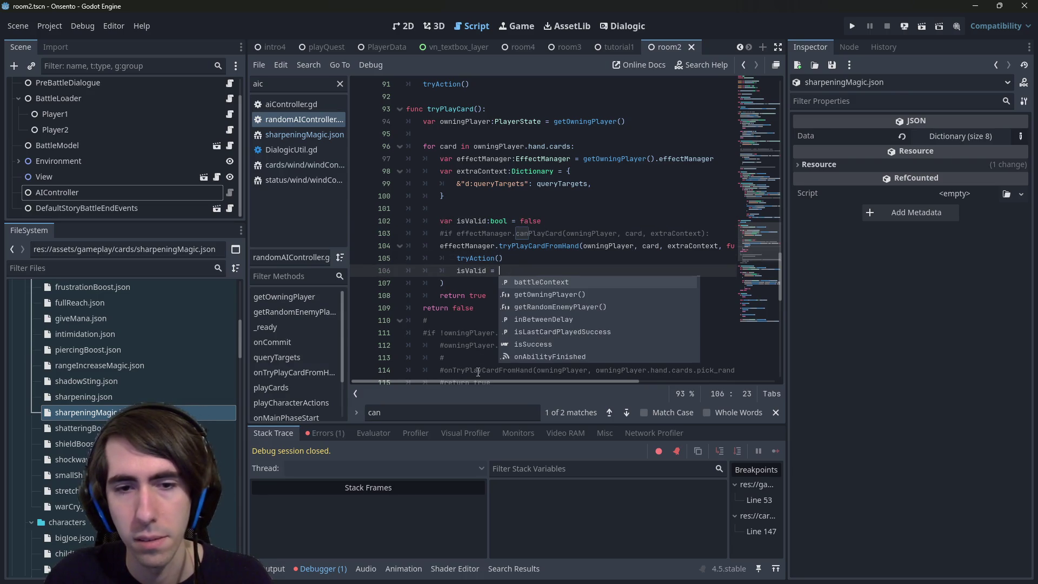
{"action": "mouse_move", "coordinate": [475, 379]}
{"action": "left_mouse_down"}
{"action": "mouse_move", "coordinate": [521, 377]}
{"action": "mouse_move", "coordinate": [446, 374]}
{"action": "left_mouse_up"}
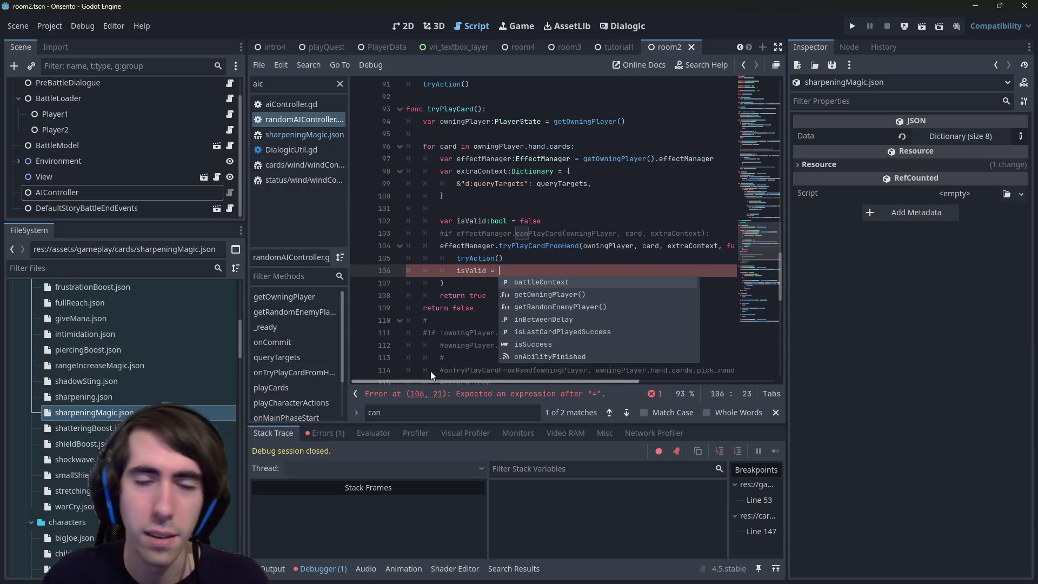
{"action": "left_click", "coordinate": [551, 270]}
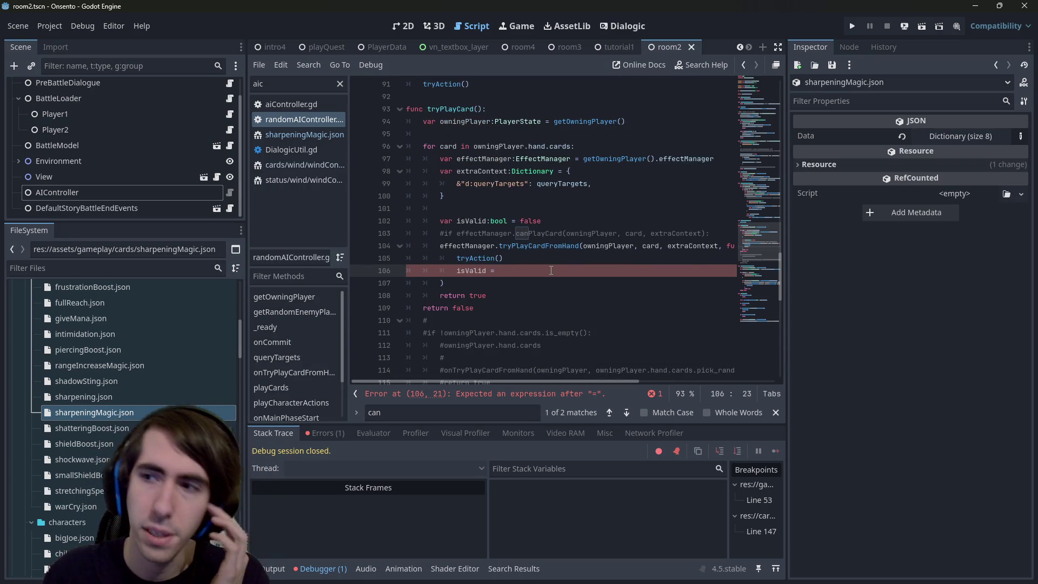
{"action": "key", "text": "ctrl+z"}
{"action": "key", "text": "ctrl+z"}
{"action": "key", "text": "ctrl+z"}
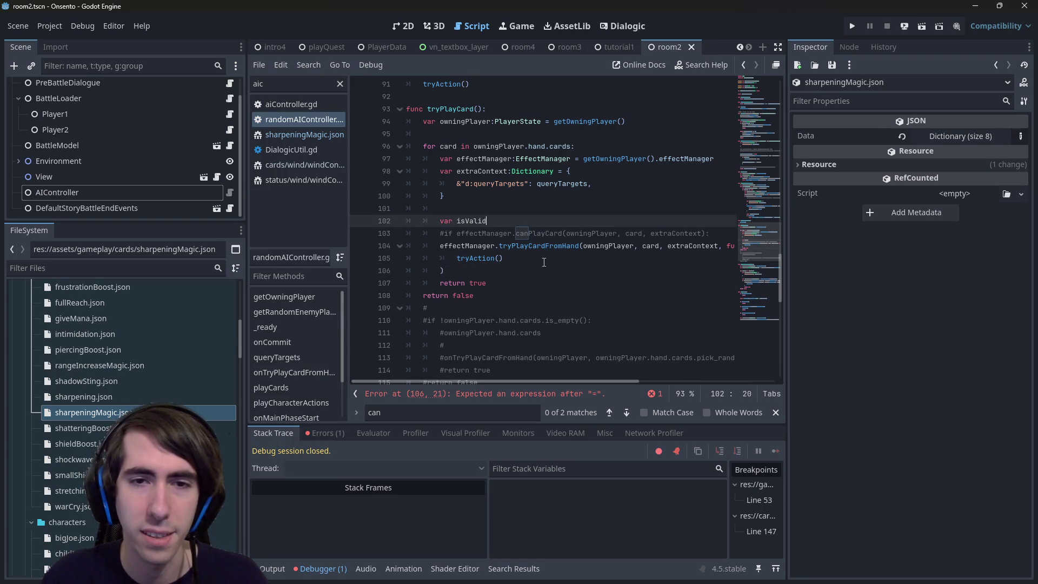
{"action": "key", "text": "ctrl+z"}
{"action": "key", "text": "ctrl+s"}
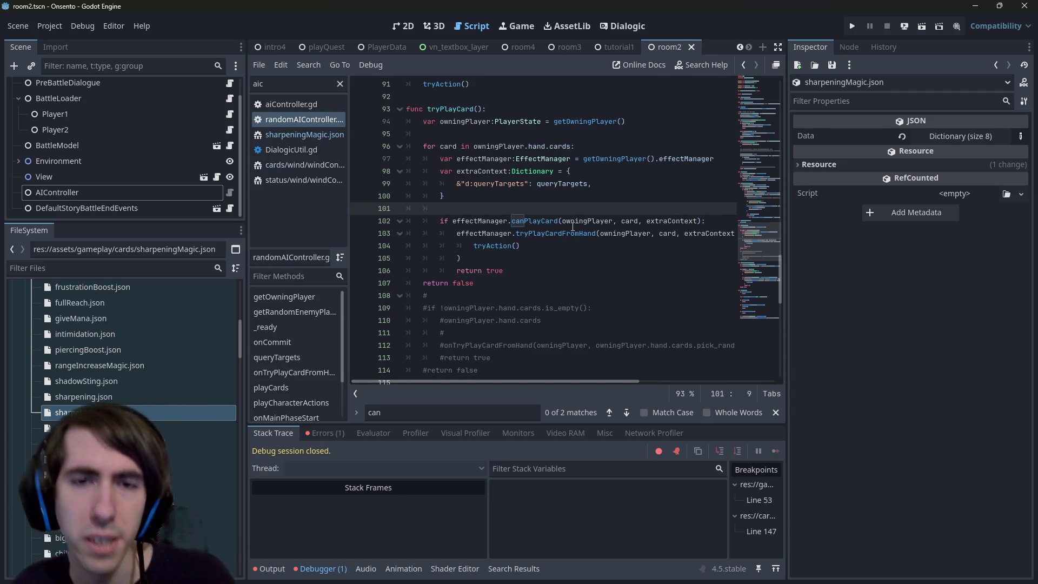
{"action": "key", "text": "ctrl+z"}
{"action": "key", "text": "ctrl+z"}
{"action": "key", "text": "ctrl+z"}
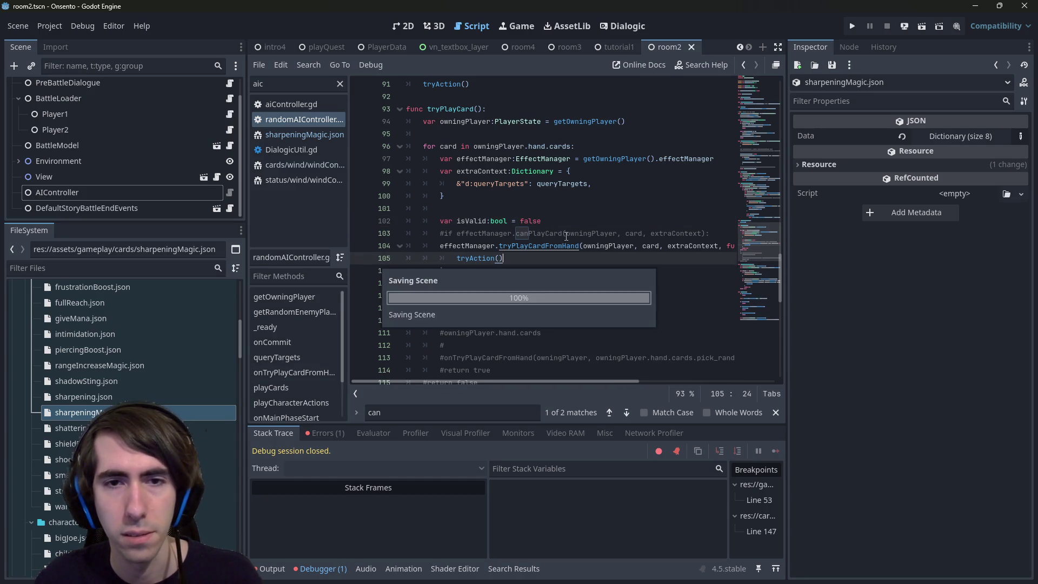
Check tryPlayCardFromHand's IEffect.EffectContext return type and store the call in an effectContext variable.
{"action": "left_click", "coordinate": [549, 246], "text": "ctrl"}
{"action": "left_click_drag", "start_coordinate": [601, 259], "coordinate": [690, 258]}
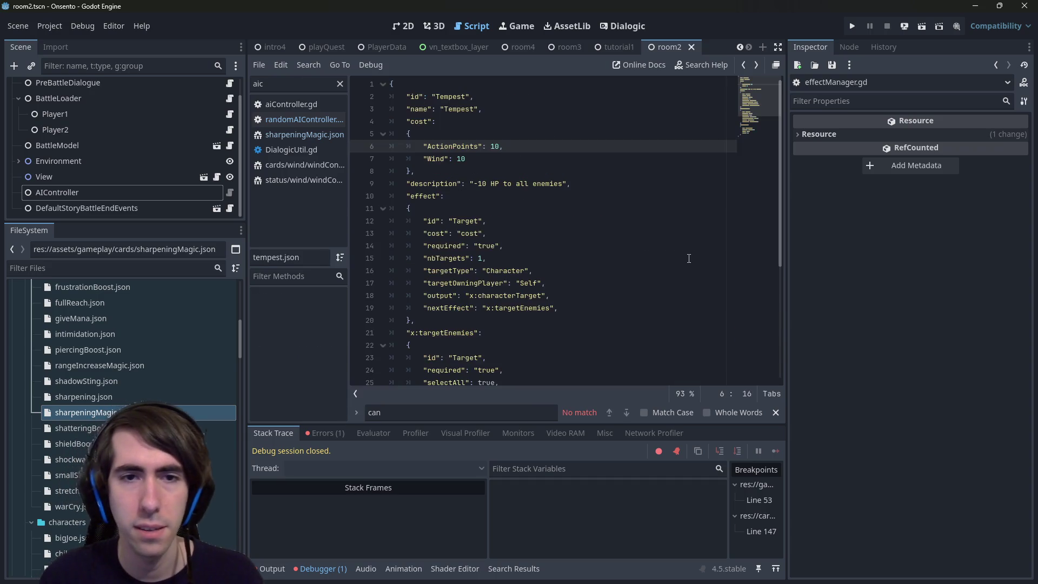
{"action": "key", "text": "alt+Right"}
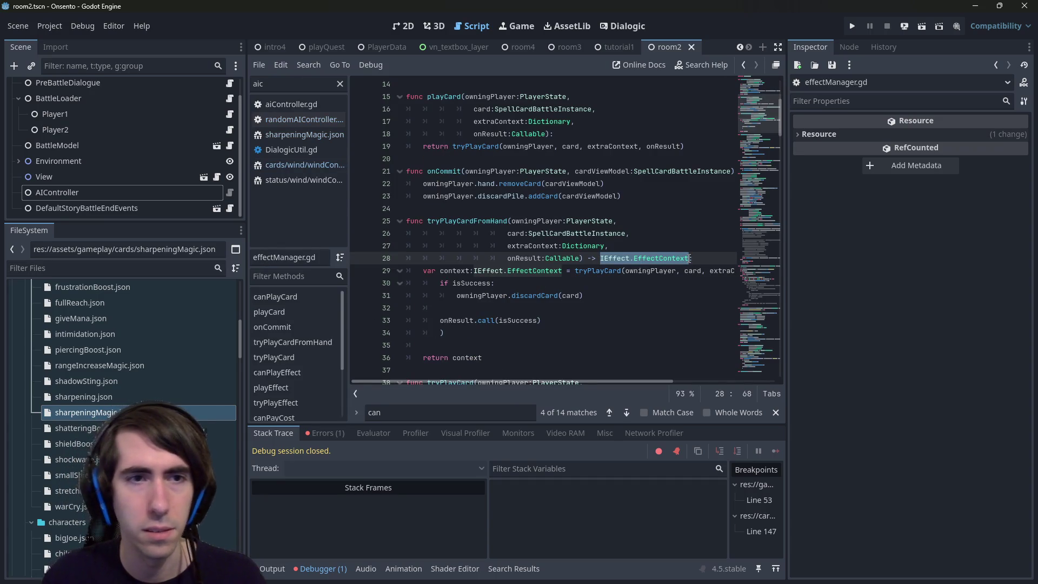
{"action": "left_click", "coordinate": [306, 120]}
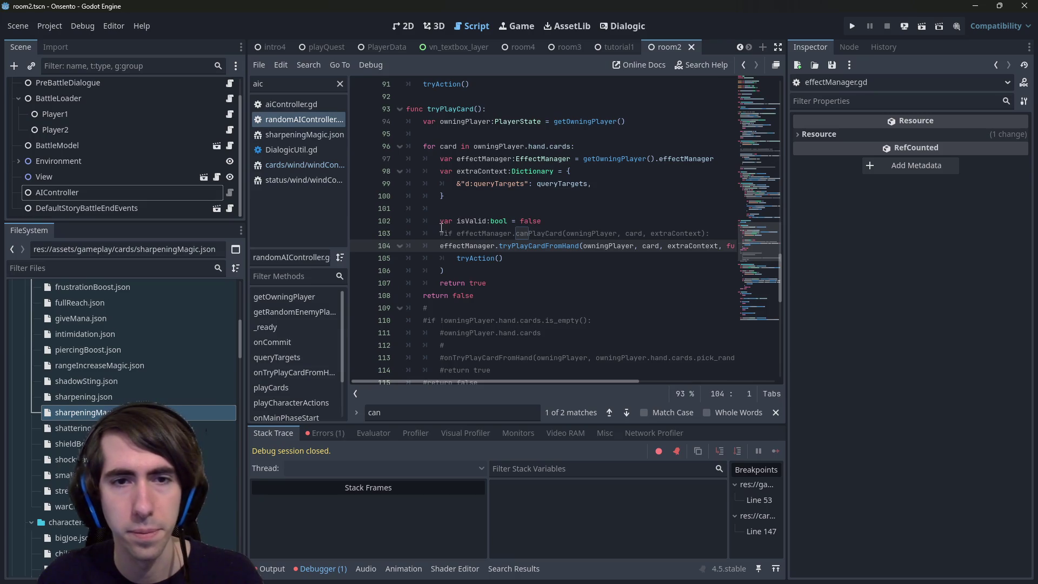
{"action": "left_click", "coordinate": [441, 246]}
{"action": "type", "text": "var effectCont"}
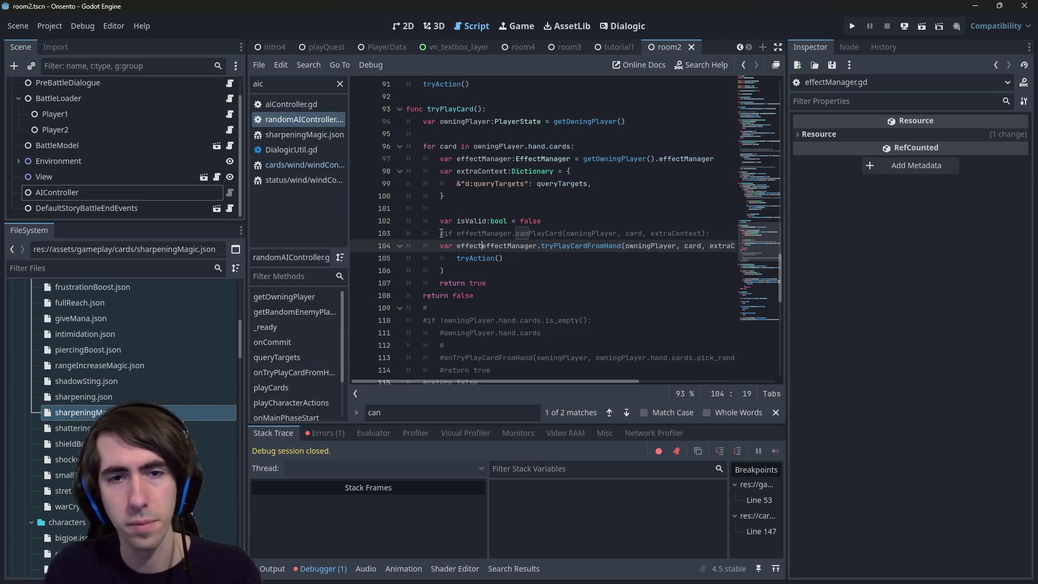
{"action": "type", "text": "ext:IEffect.EffectContext ="}
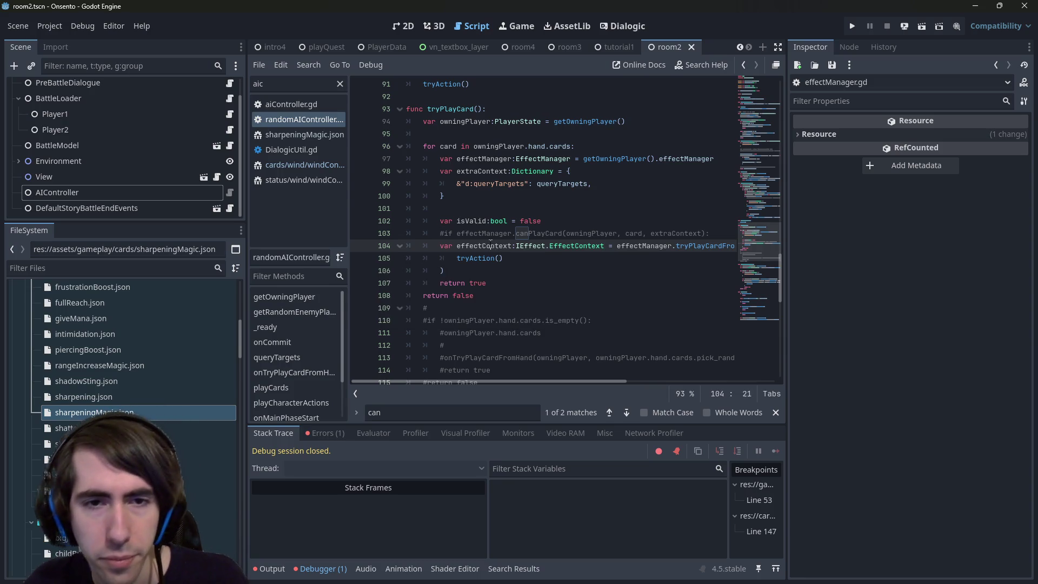
Delete the isValid declaration and start an effectContext.isSuccess line below the call.
{"action": "double_click", "coordinate": [490, 246]}
{"action": "left_click", "coordinate": [487, 272]}
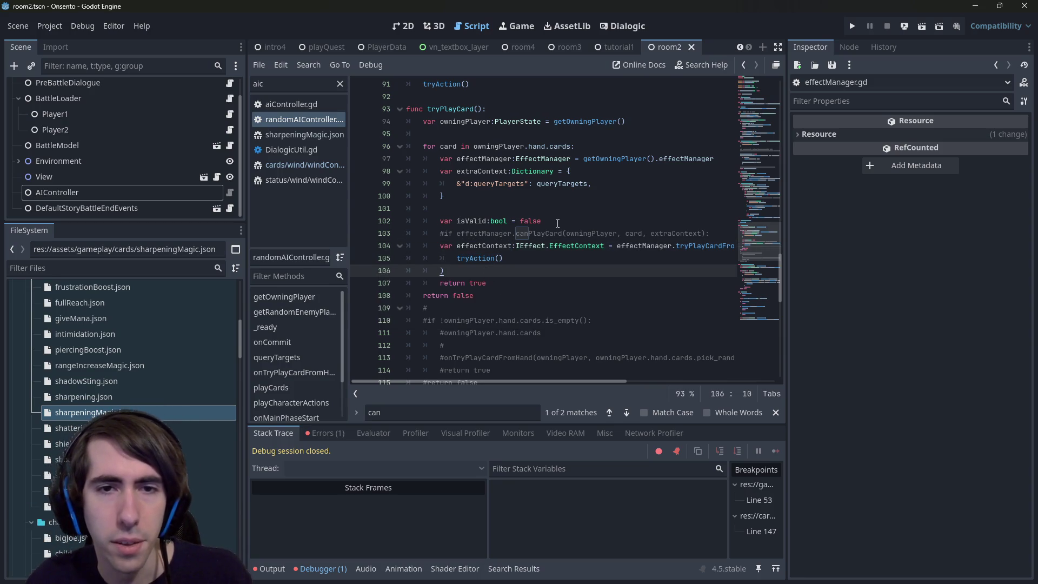
{"action": "triple_click", "coordinate": [557, 222]}
{"action": "key", "text": "BackSpace"}
{"action": "key", "text": "BackSpace"}
{"action": "left_click", "coordinate": [482, 255]}
{"action": "key", "text": "Return"}
{"action": "key", "text": "Return"}
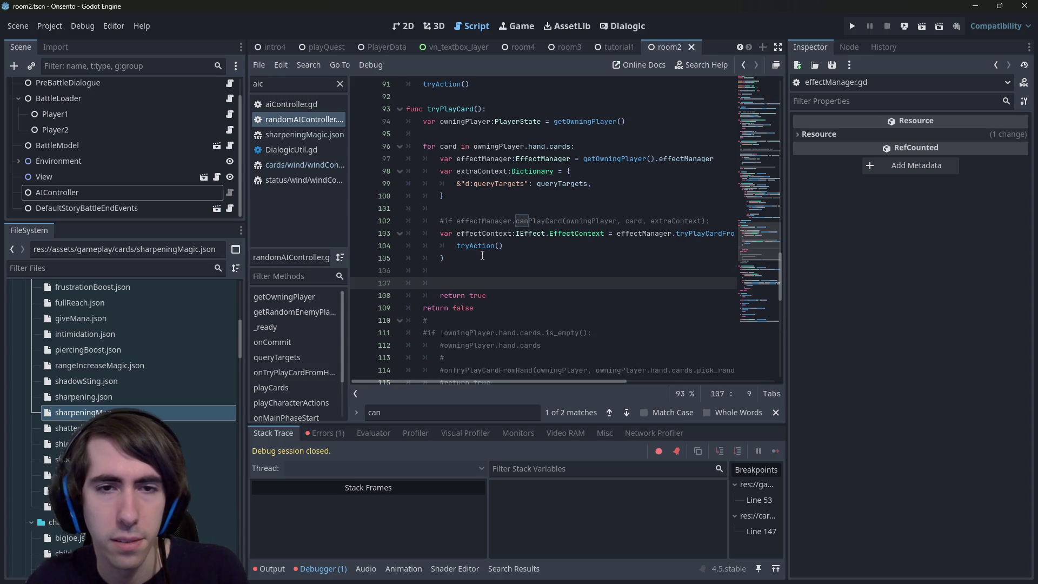
{"action": "key", "text": "Up"}
{"action": "type", "text": "effectContext."}
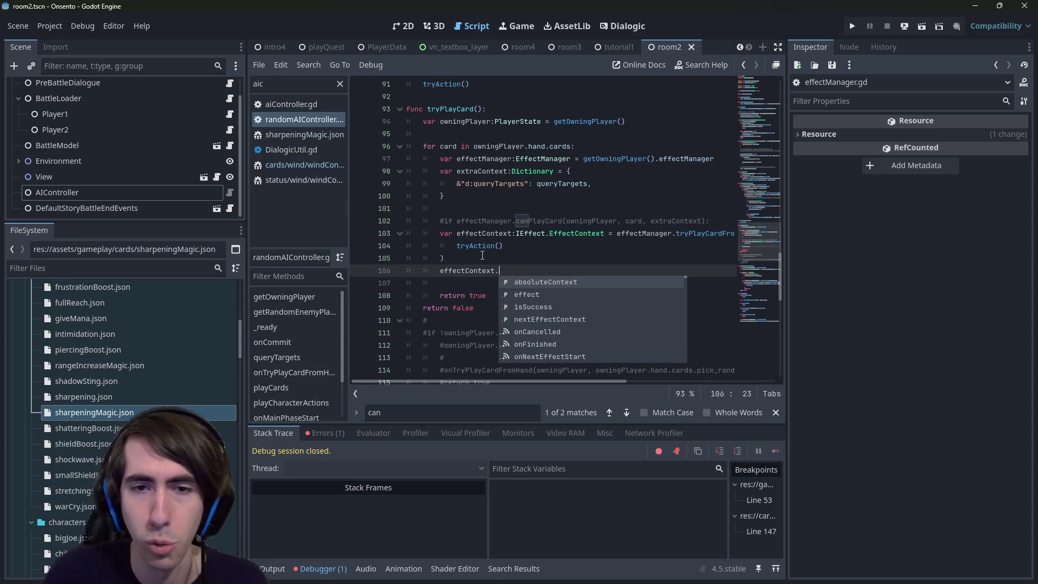
{"action": "key", "text": "Down"}
{"action": "key", "text": "Down"}
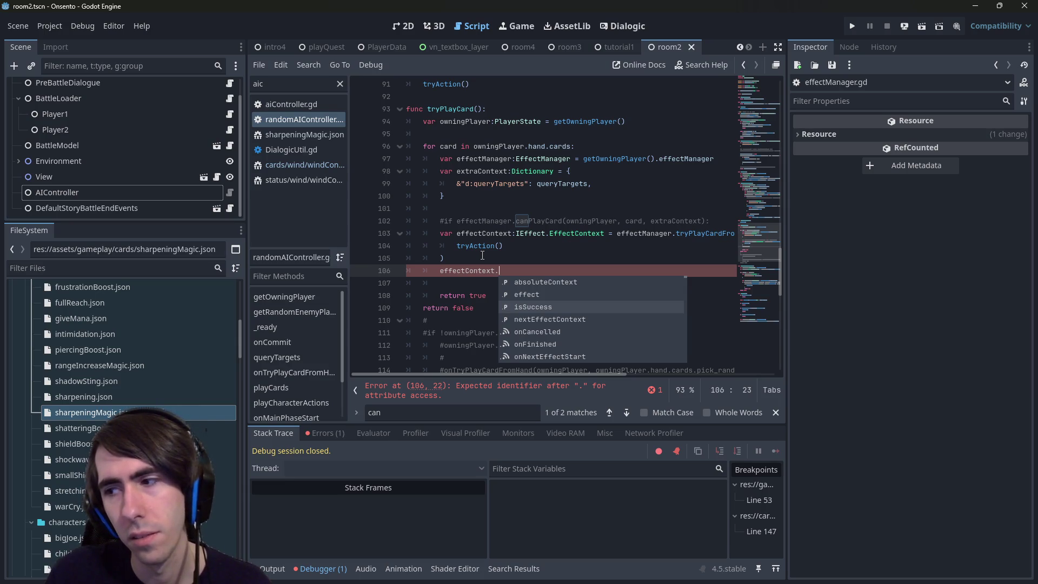
Undo the effectContext edits back to the original canPlayCard if check.
{"action": "key", "text": "ctrl+z"}
{"action": "key", "text": "ctrl+z"}
{"action": "key", "text": "ctrl+z"}
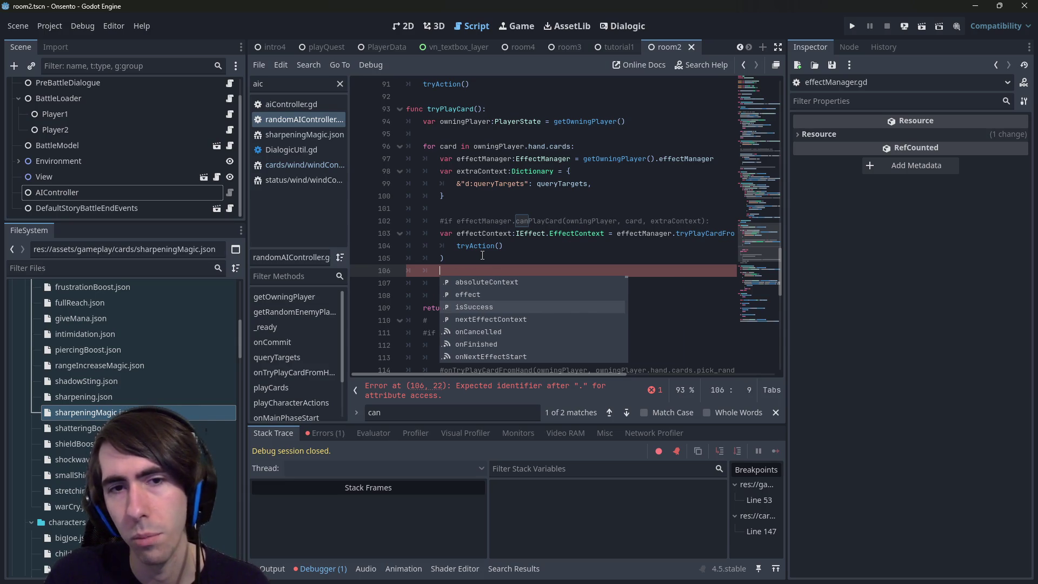
{"action": "key", "text": "ctrl+y"}
{"action": "key", "text": "ctrl+y"}
{"action": "key", "text": "ctrl+y"}
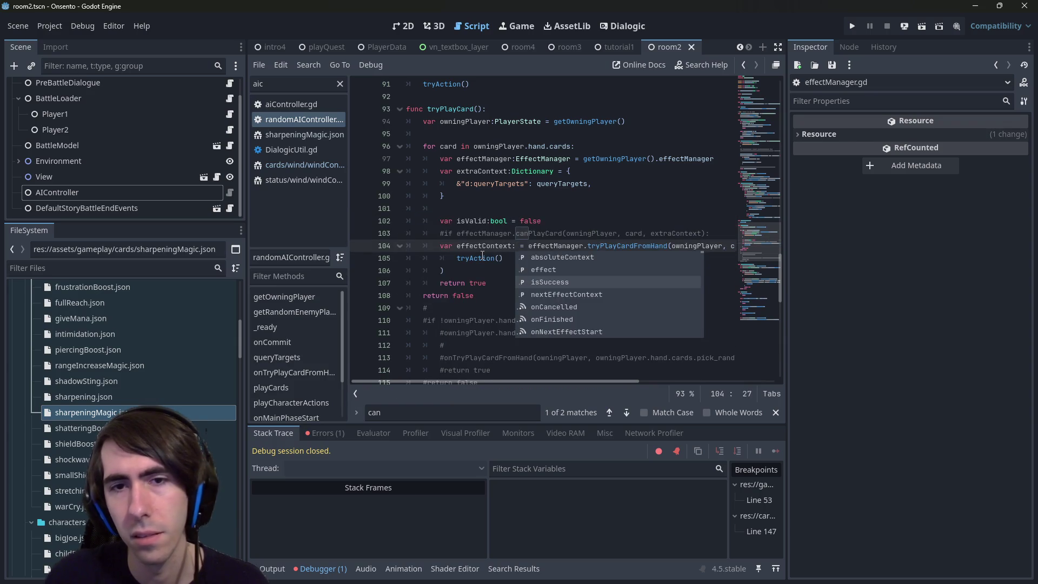
{"action": "key", "text": "ctrl+y"}
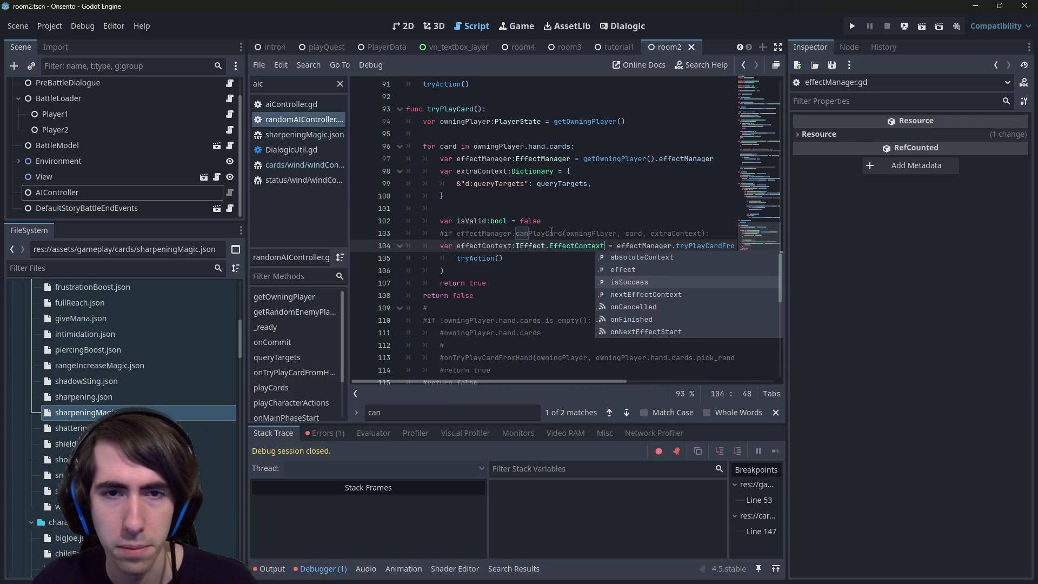
{"action": "key", "text": "ctrl+z"}
{"action": "key", "text": "ctrl+z"}
{"action": "left_click", "coordinate": [551, 233]}
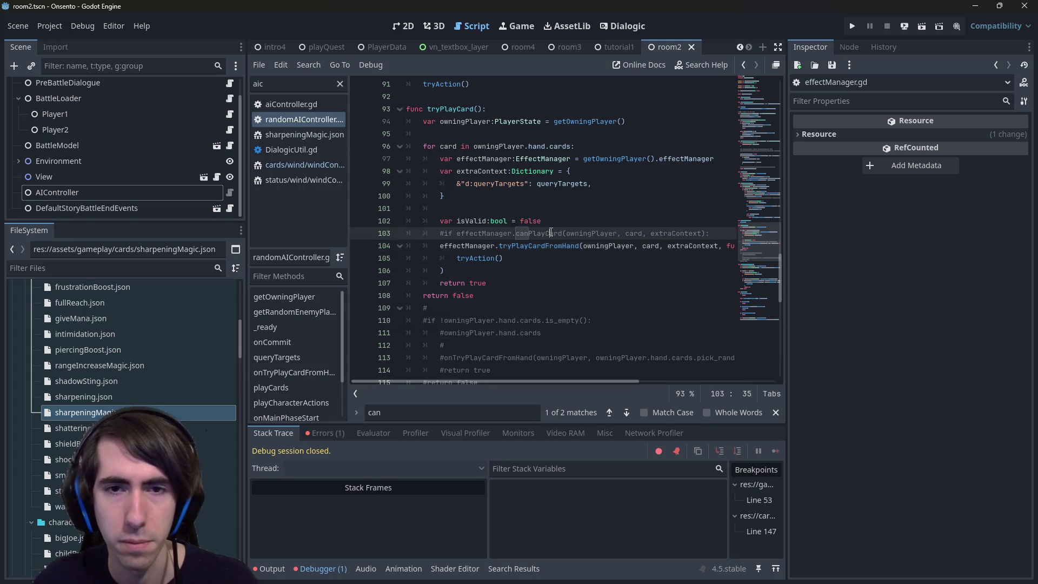
{"action": "key", "text": "ctrl+z"}
{"action": "key", "text": "ctrl+z"}
{"action": "key", "text": "ctrl+z"}
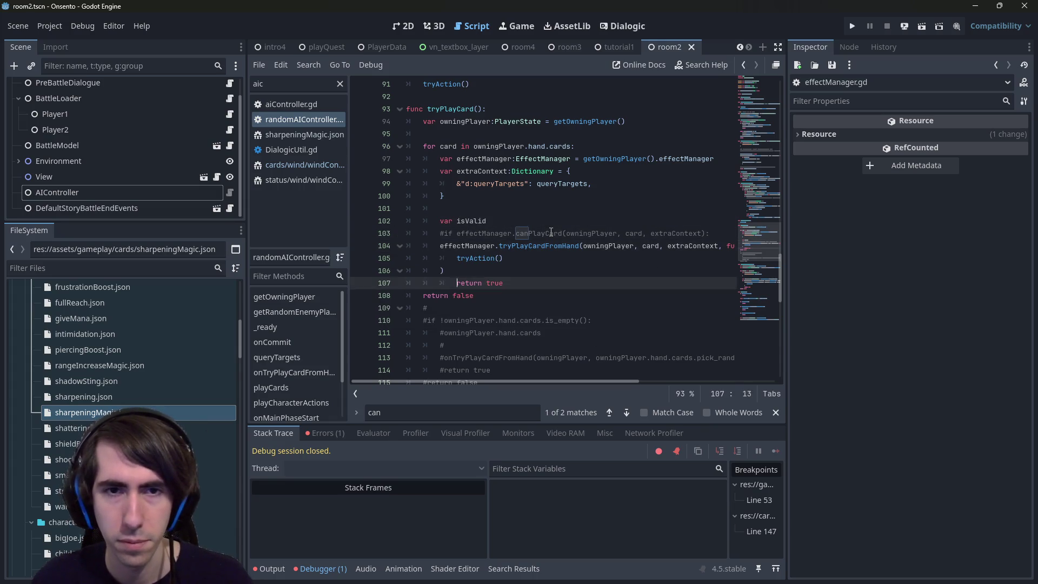
{"action": "key", "text": "ctrl+z"}
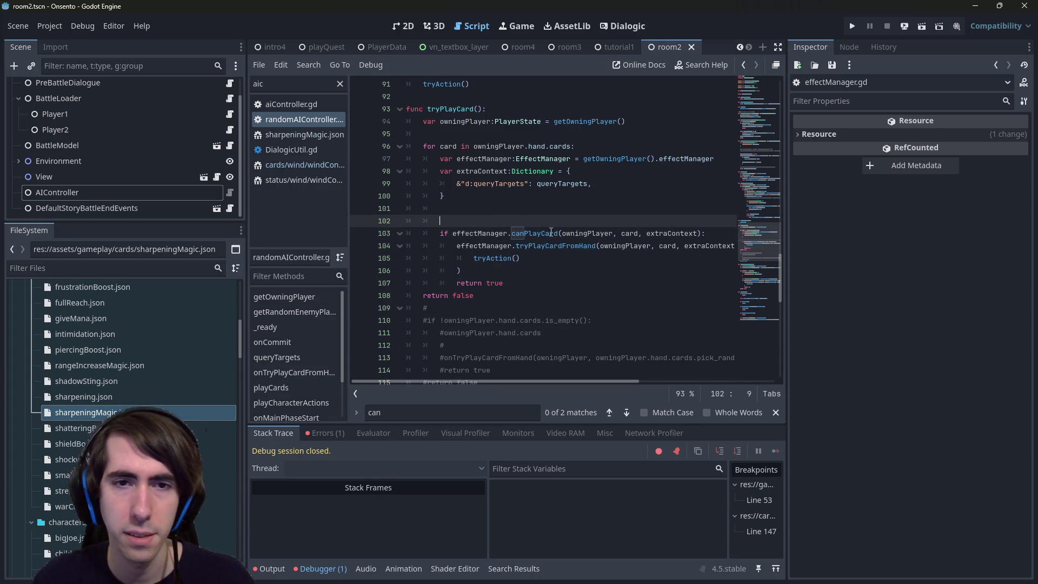
{"action": "key", "text": "ctrl+z"}
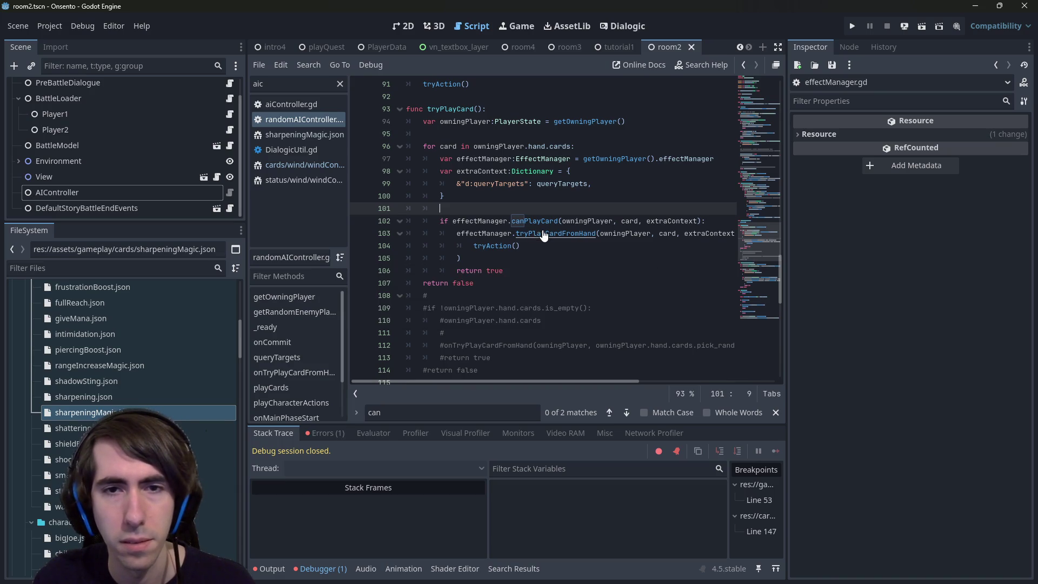
Follow canPlayCard and canPlayEffect to effectManager.gd's hasRequirements, then navigate back and forward.
{"action": "left_click", "coordinate": [539, 225], "text": "ctrl"}
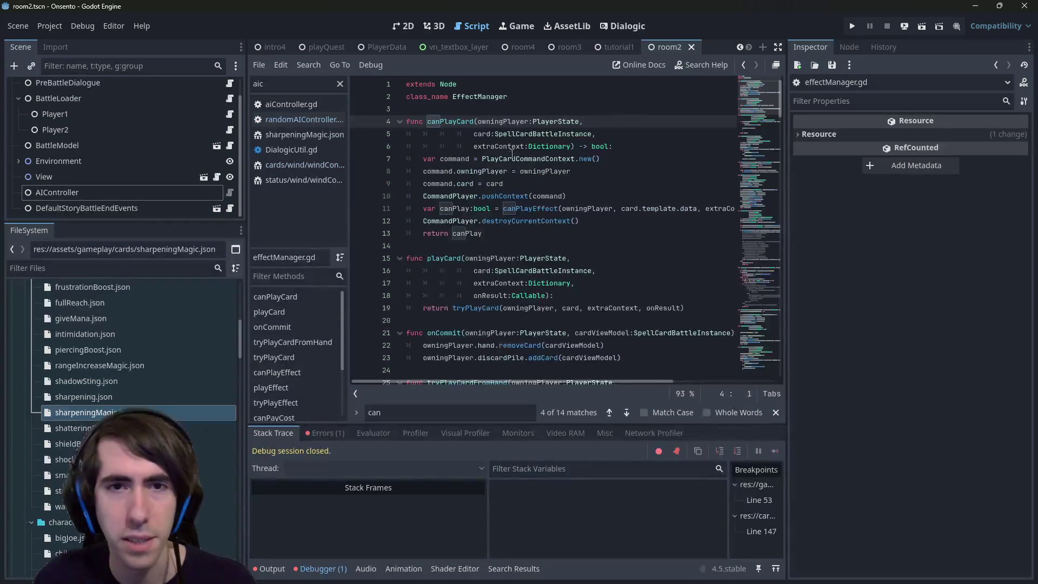
{"action": "left_click", "coordinate": [521, 209], "text": "ctrl"}
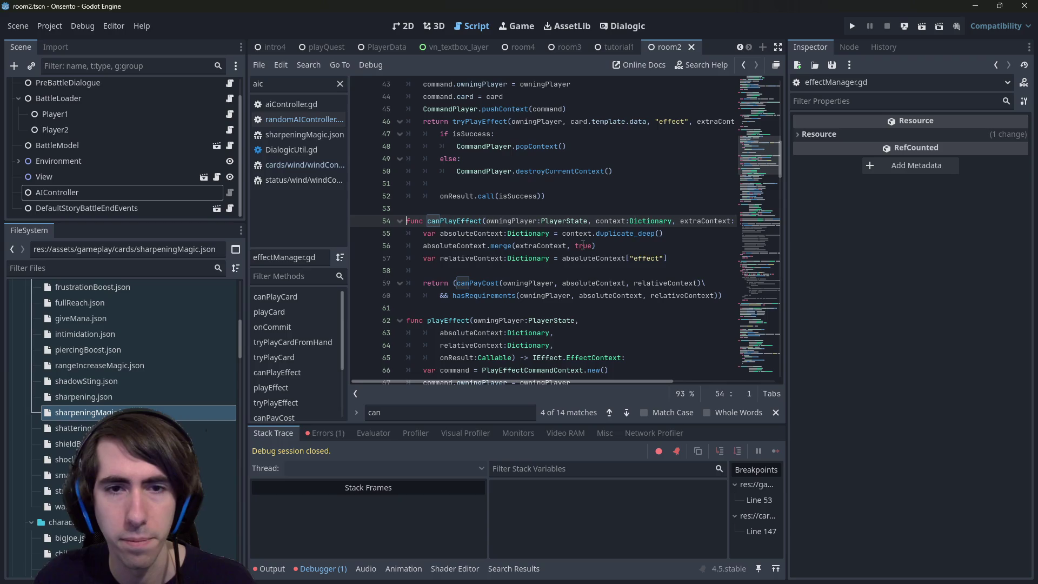
{"action": "left_click", "coordinate": [481, 283]}
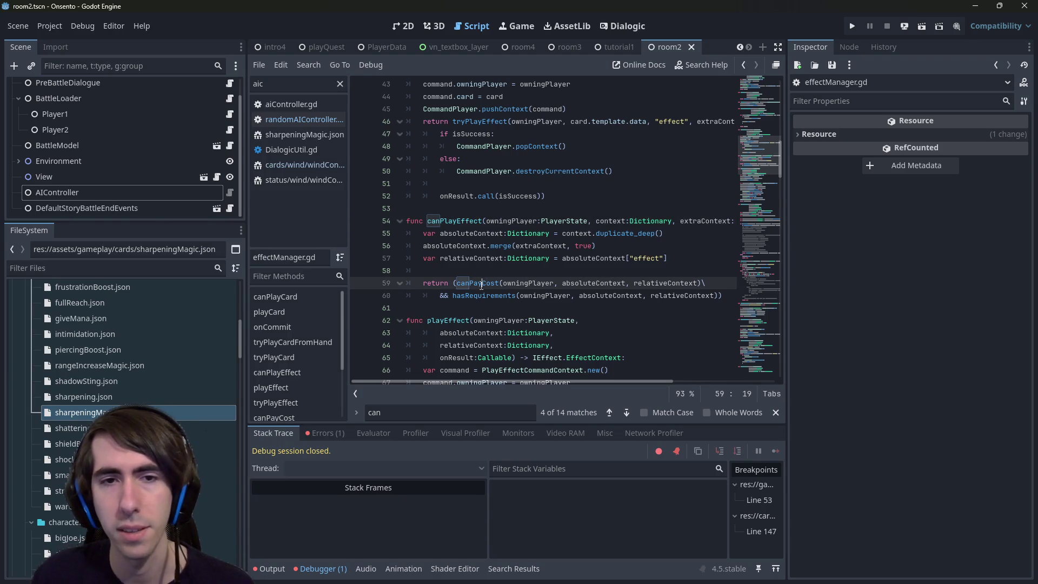
{"action": "left_click", "coordinate": [492, 296], "text": "ctrl"}
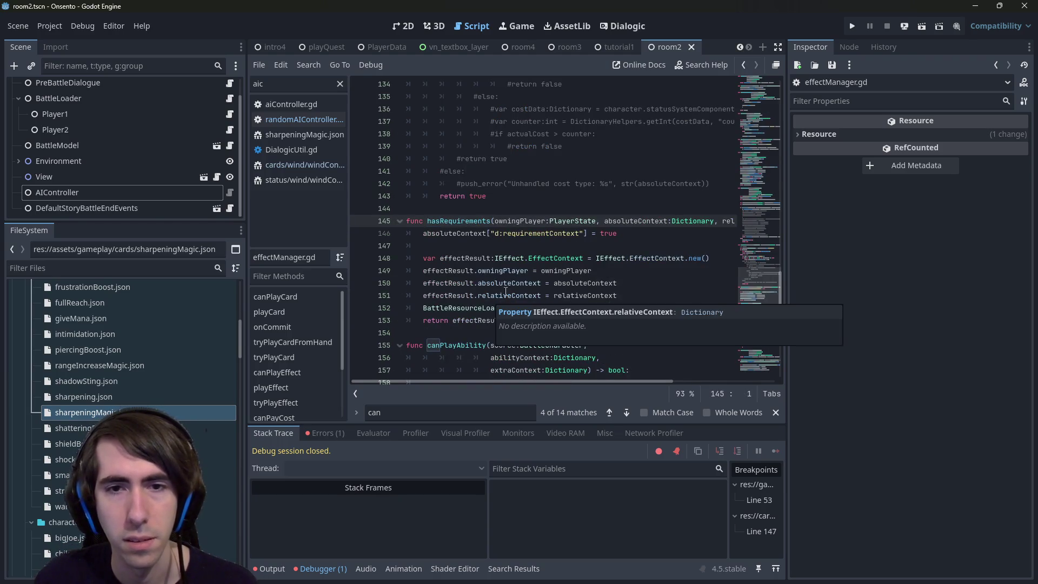
{"action": "left_click", "coordinate": [551, 308]}
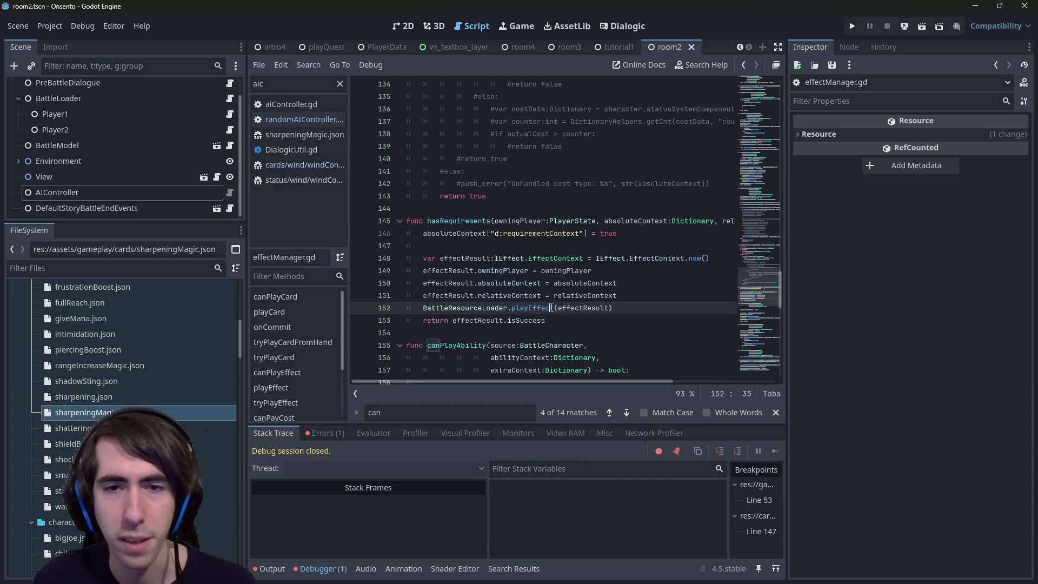
{"action": "key", "text": "alt+Left"}
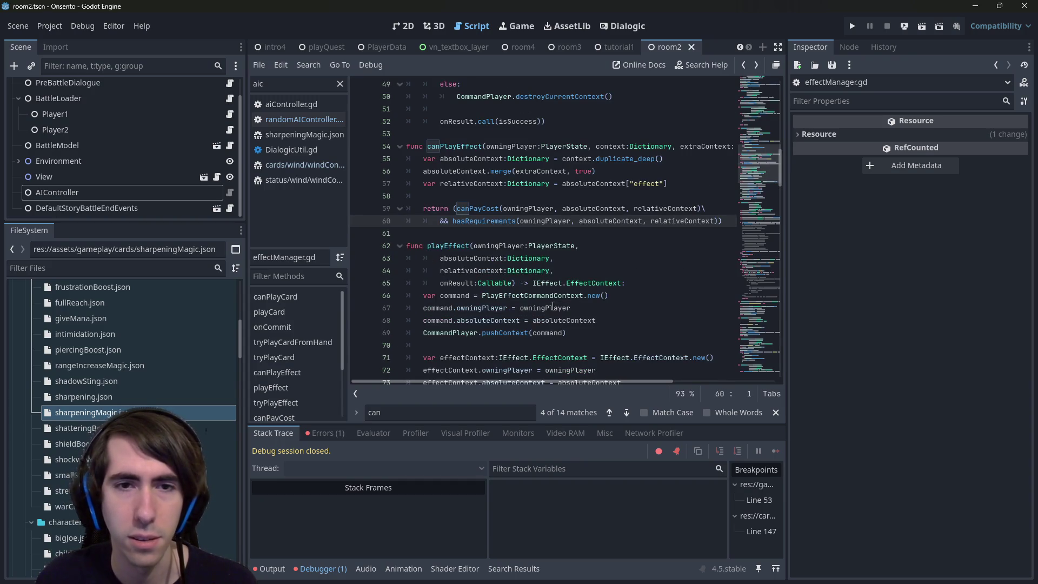
{"action": "key", "text": "alt+Right"}
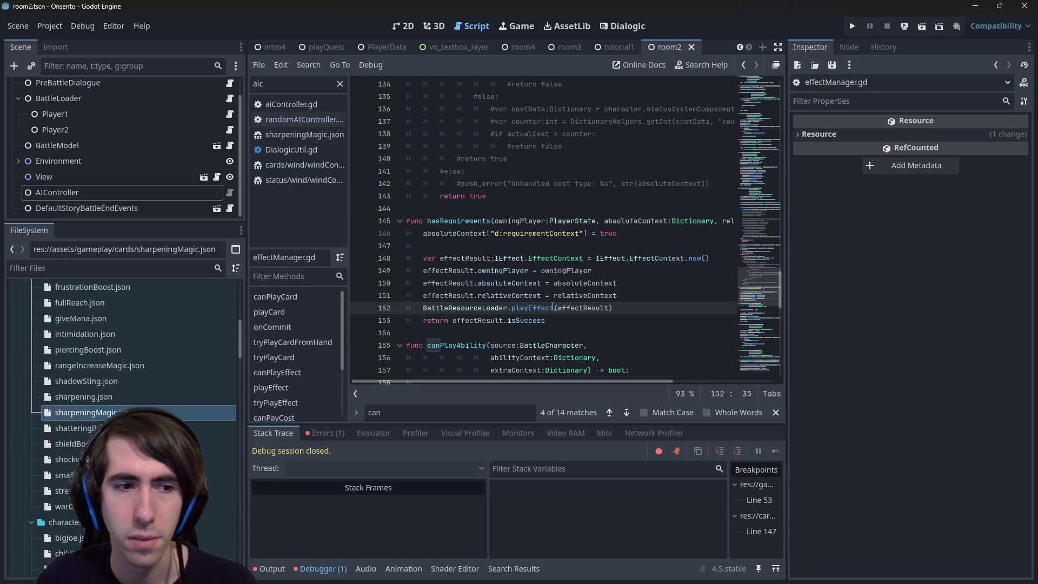
{"action": "scroll", "coordinate": [106, 412], "scroll_direction": "up", "scroll_amount": 5}
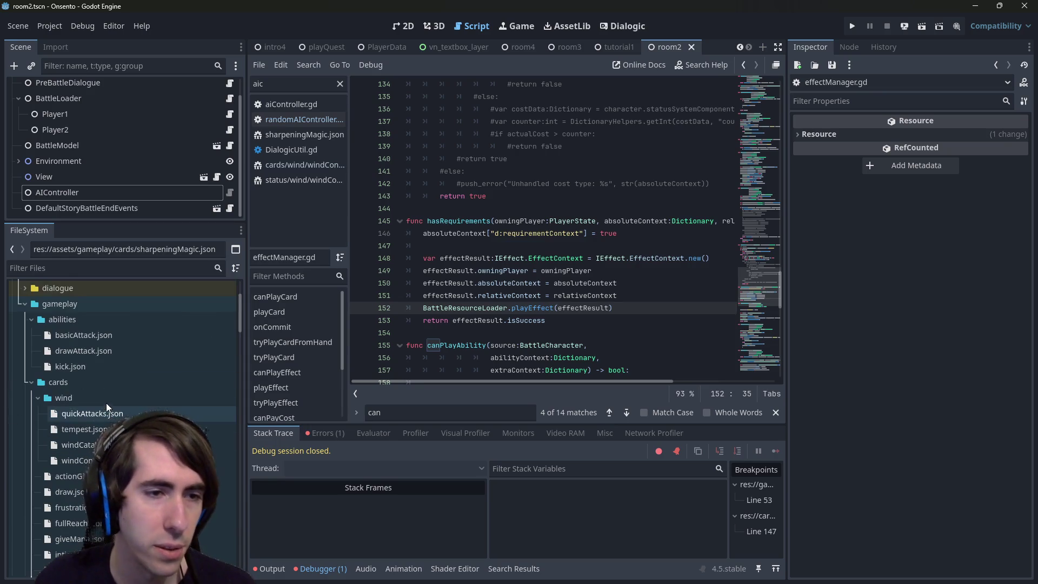
Open tempest.json from the FileSystem dock and run the current scene.
{"action": "scroll", "coordinate": [101, 342], "scroll_direction": "down", "scroll_amount": 2}
{"action": "scroll", "coordinate": [105, 392], "scroll_direction": "up", "scroll_amount": 4}
{"action": "left_click", "coordinate": [105, 378]}
{"action": "scroll", "coordinate": [100, 395], "scroll_direction": "down", "scroll_amount": 3}
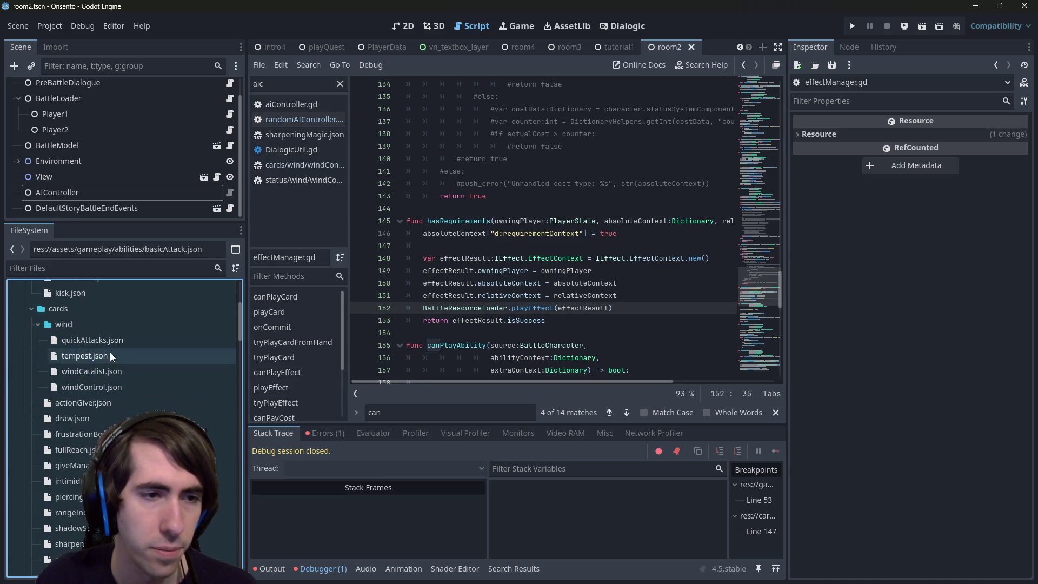
{"action": "double_click", "coordinate": [109, 353]}
{"action": "left_click", "coordinate": [505, 233]}
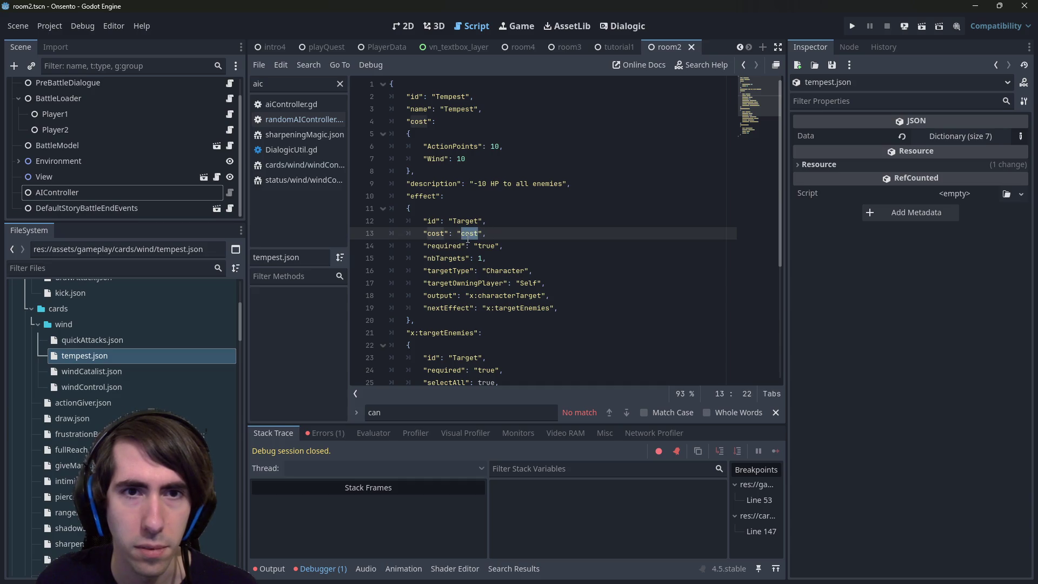
{"action": "left_click", "coordinate": [922, 26]}
{"action": "scroll", "coordinate": [518, 266], "scroll_direction": "down", "scroll_amount": 1}
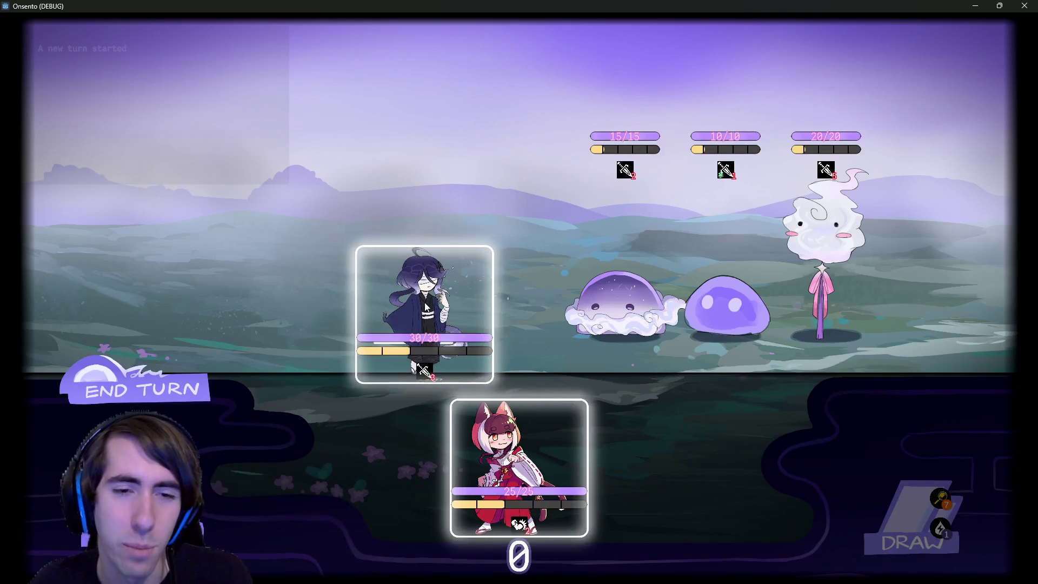
Play the fox card on a target, remove line 147's breakpoint, and clear the script filter.
{"action": "mouse_move", "coordinate": [519, 465]}
{"action": "left_mouse_down"}
{"action": "mouse_move", "coordinate": [368, 281]}
{"action": "mouse_move", "coordinate": [290, 456]}
{"action": "mouse_move", "coordinate": [397, 292]}
{"action": "mouse_move", "coordinate": [519, 468]}
{"action": "mouse_move", "coordinate": [378, 303]}
{"action": "left_mouse_up"}
{"action": "left_click", "coordinate": [90, 387]}
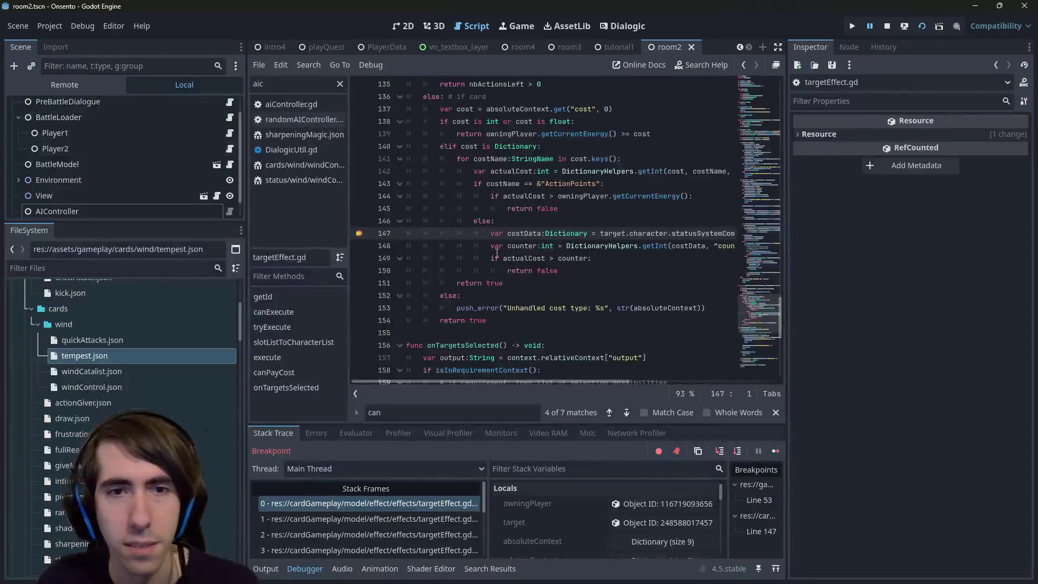
{"action": "left_click", "coordinate": [358, 233]}
{"action": "scroll", "coordinate": [646, 255], "scroll_direction": "up", "scroll_amount": 3}
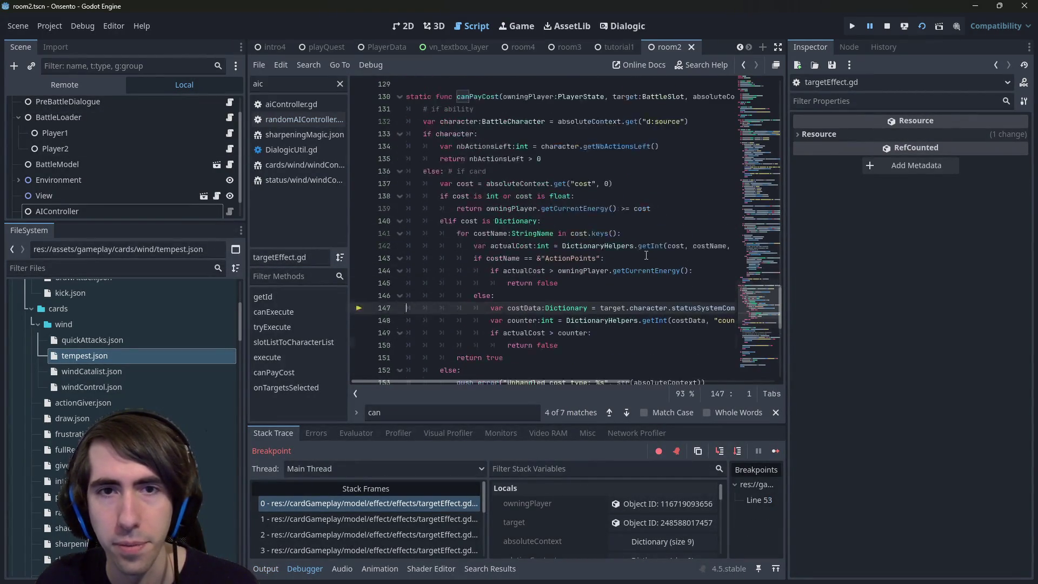
{"action": "scroll", "coordinate": [646, 255], "scroll_direction": "down", "scroll_amount": 2}
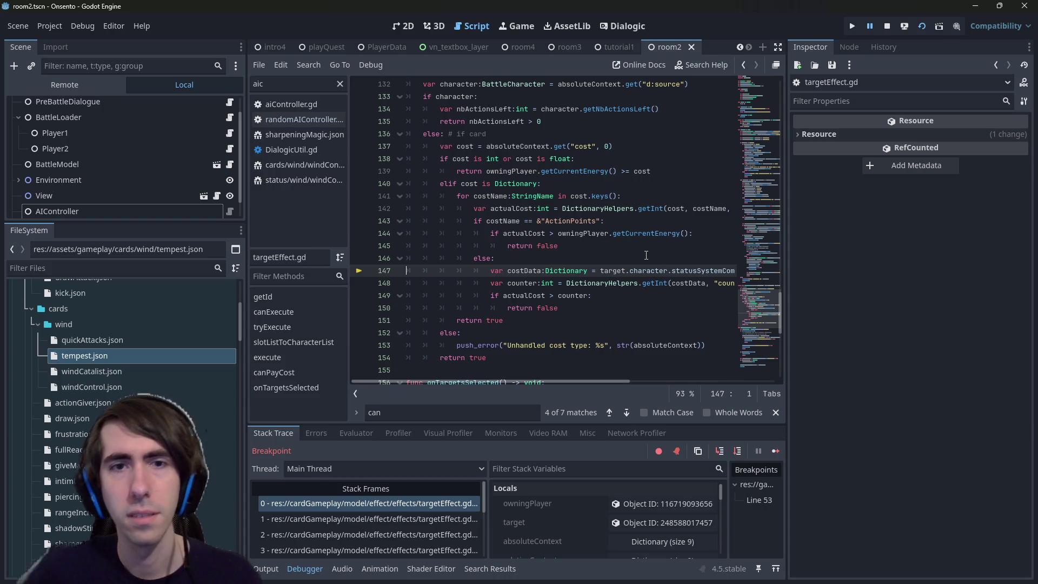
{"action": "scroll", "coordinate": [622, 274], "scroll_direction": "up", "scroll_amount": 2}
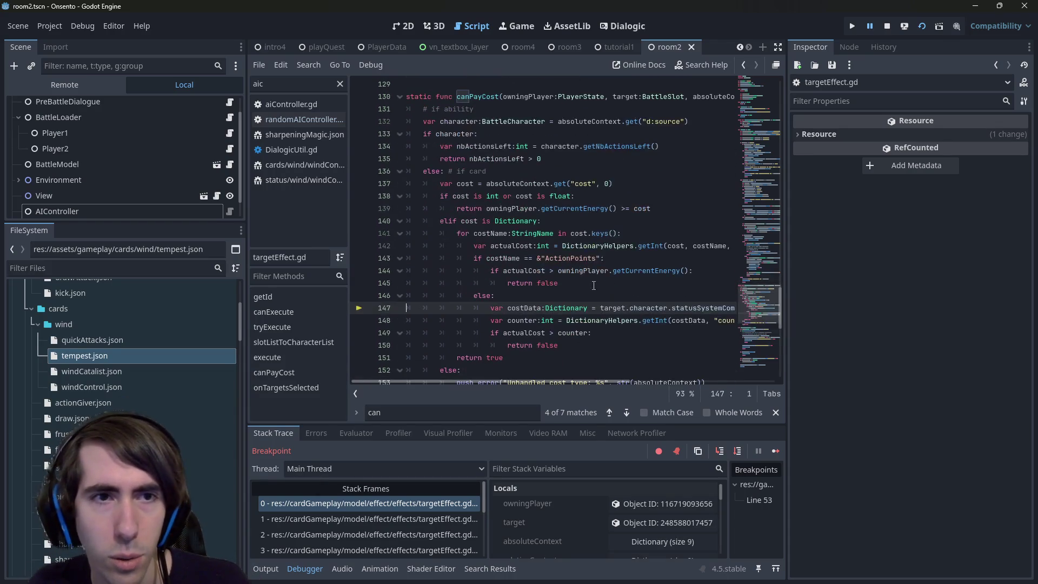
{"action": "left_click", "coordinate": [339, 84]}
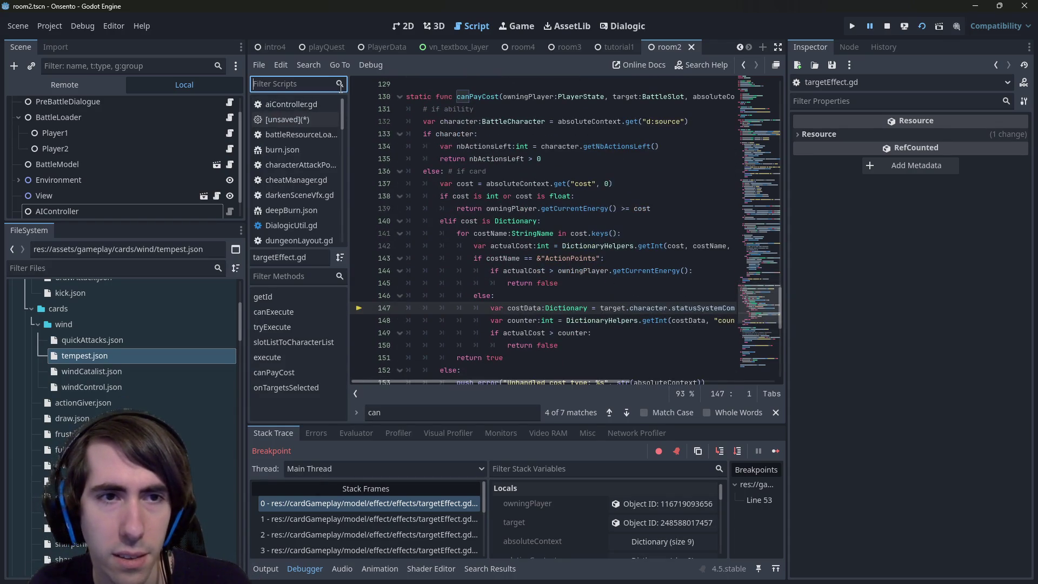
Discard the unsaved untitled script and review targetEffect.gd around line 147.
{"action": "middle_click", "coordinate": [302, 119]}
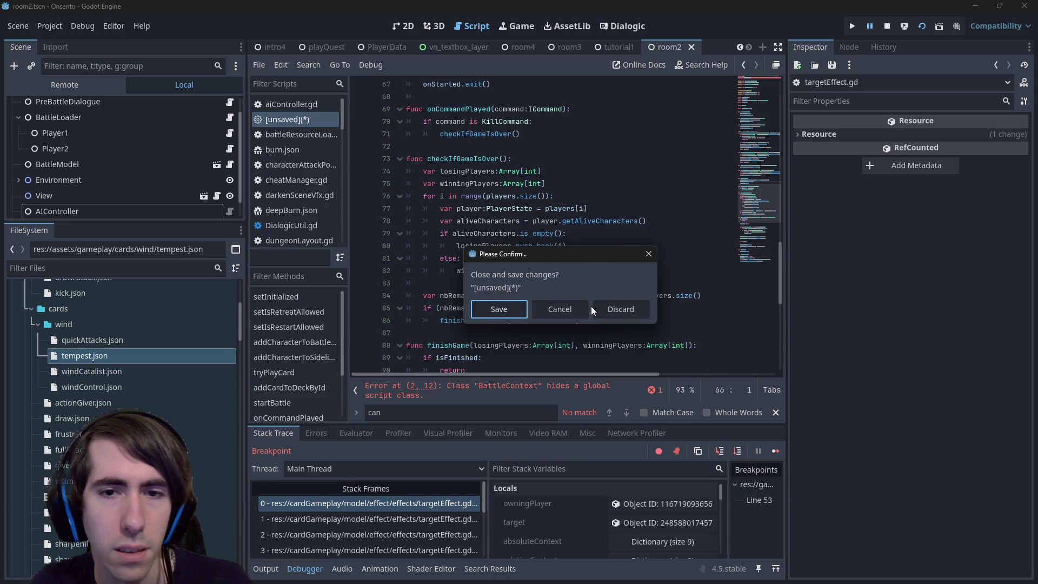
{"action": "left_click", "coordinate": [621, 309]}
{"action": "scroll", "coordinate": [313, 182], "scroll_direction": "down", "scroll_amount": 5}
{"action": "mouse_move", "coordinate": [342, 144]}
{"action": "left_mouse_down"}
{"action": "mouse_move", "coordinate": [346, 222]}
{"action": "mouse_move", "coordinate": [344, 212]}
{"action": "left_mouse_up"}
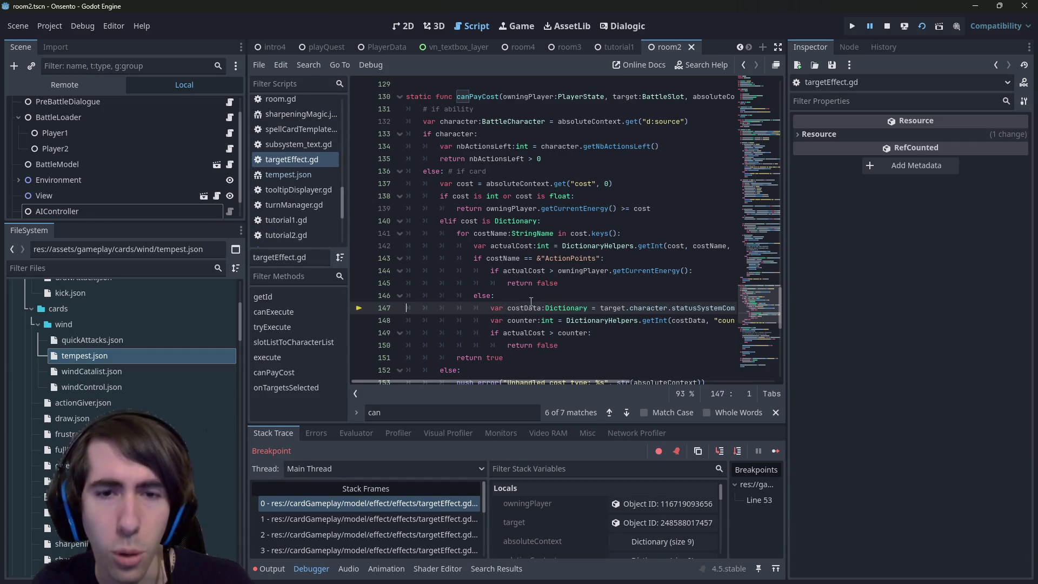
{"action": "scroll", "coordinate": [527, 381], "scroll_direction": "down", "scroll_amount": 1}
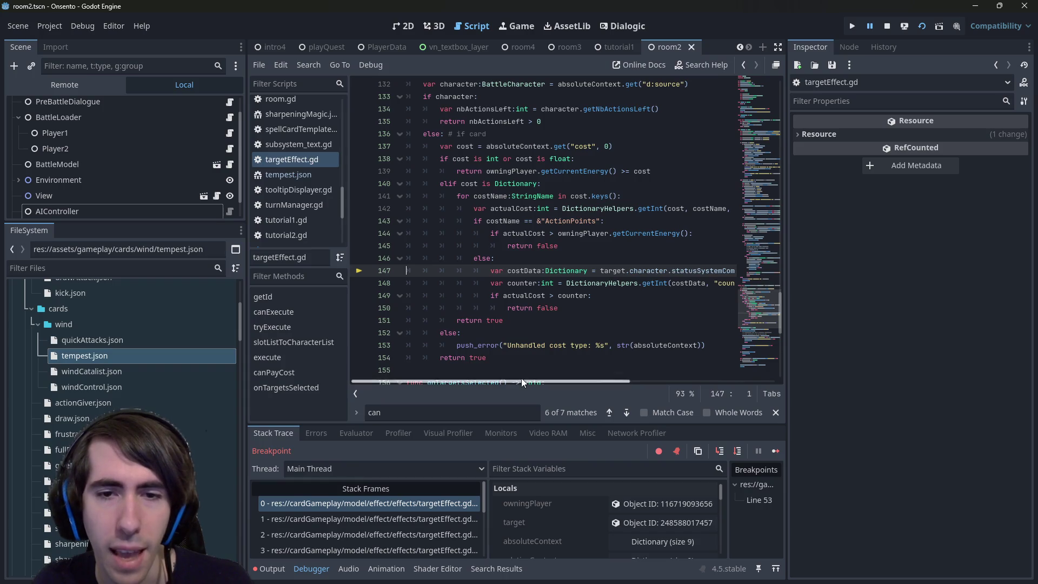
{"action": "double_click", "coordinate": [527, 345]}
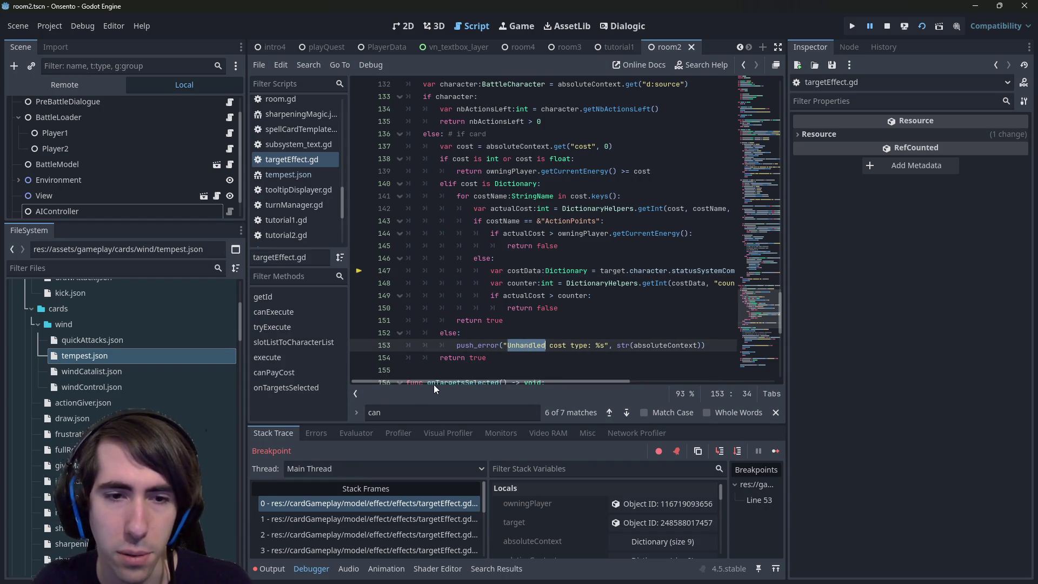
{"action": "left_click", "coordinate": [604, 271]}
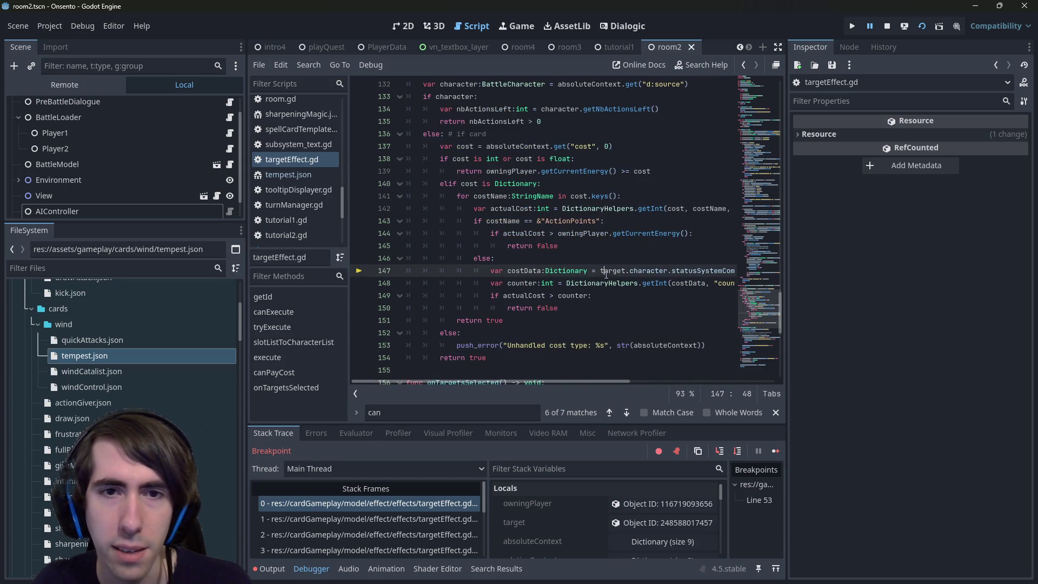
{"action": "scroll", "coordinate": [606, 273], "scroll_direction": "up", "scroll_amount": 2}
{"action": "scroll", "coordinate": [606, 273], "scroll_direction": "down", "scroll_amount": 2}
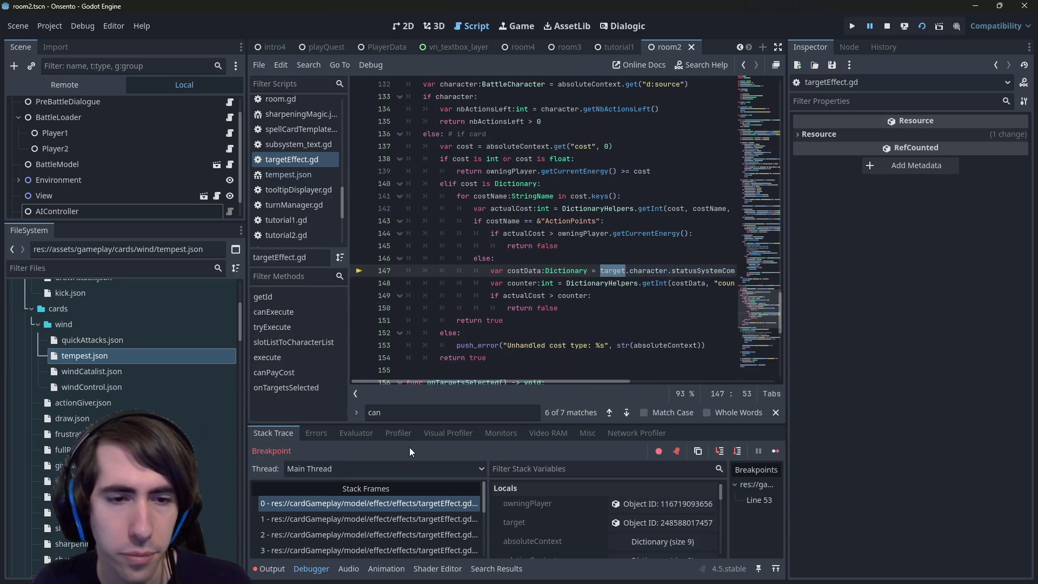
Check the Output log, then return to the debugger's stack trace and locals.
{"action": "left_click", "coordinate": [287, 436]}
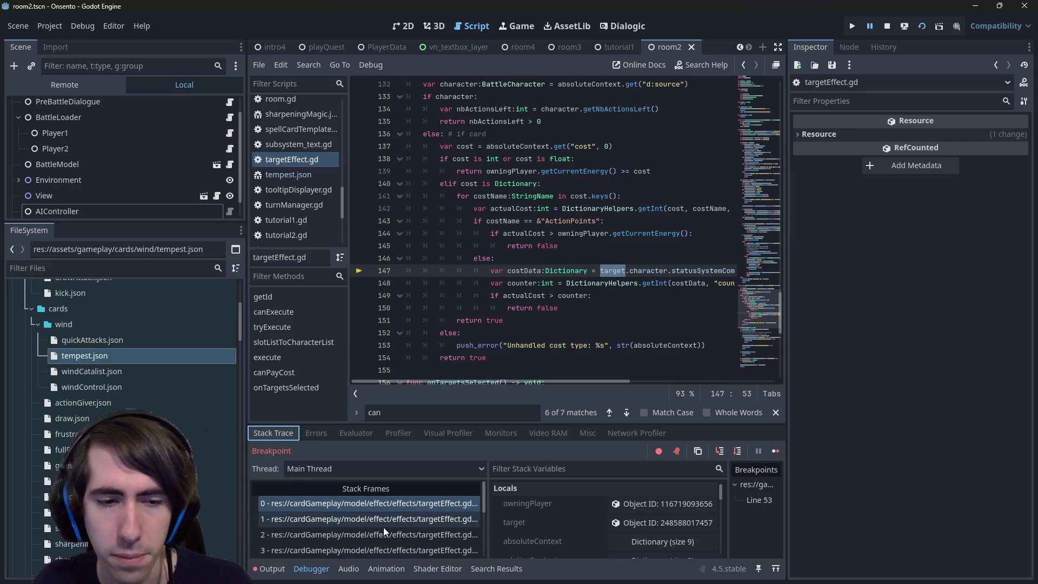
{"action": "left_click", "coordinate": [283, 570]}
{"action": "left_click", "coordinate": [282, 571]}
{"action": "left_click", "coordinate": [282, 571]}
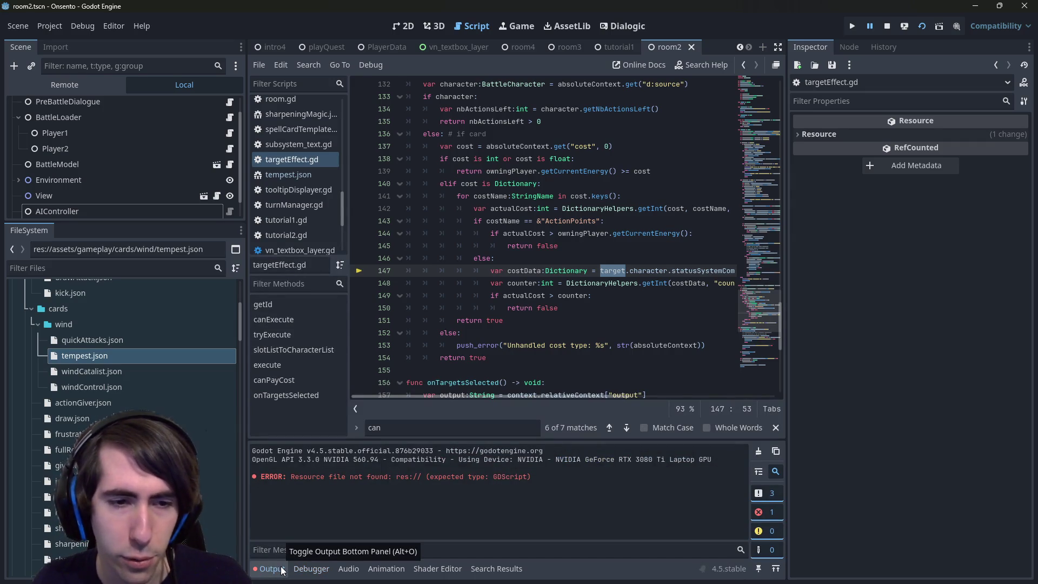
{"action": "left_click", "coordinate": [282, 570]}
{"action": "left_click", "coordinate": [282, 570]}
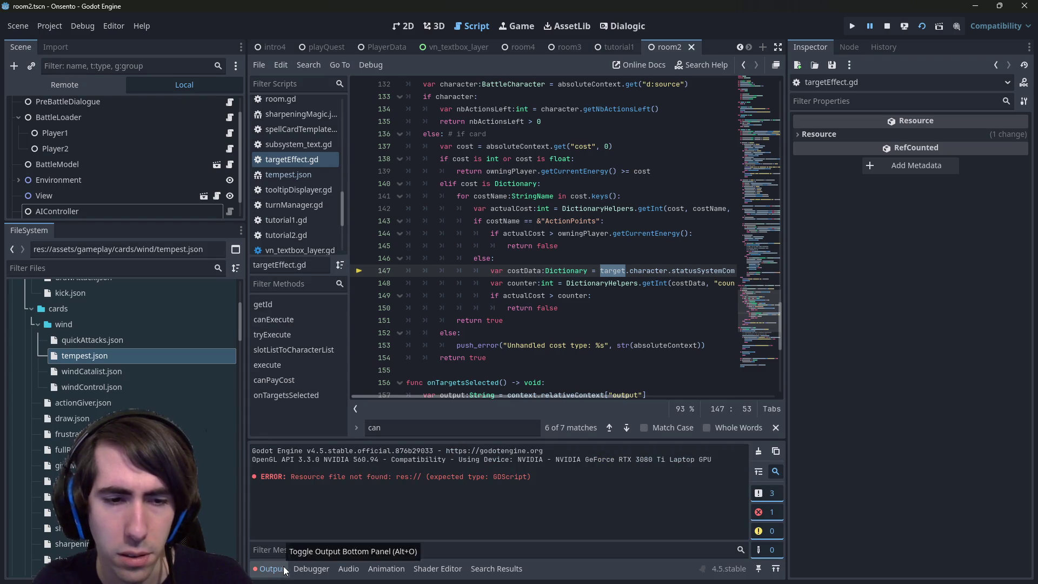
{"action": "left_click", "coordinate": [311, 569]}
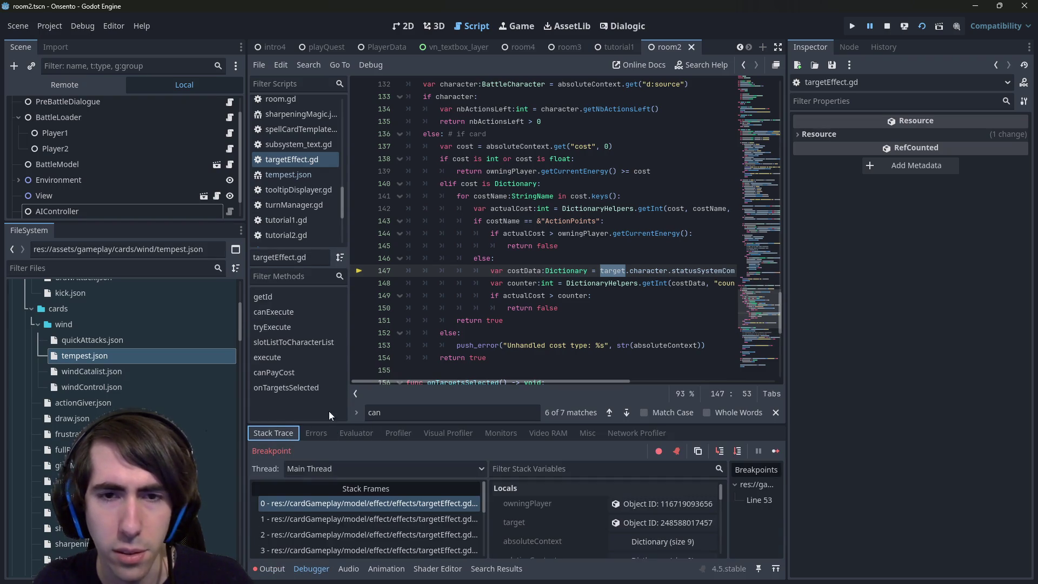
{"action": "mouse_move", "coordinate": [540, 381]}
{"action": "left_mouse_down"}
{"action": "mouse_move", "coordinate": [664, 362]}
{"action": "mouse_move", "coordinate": [558, 375]}
{"action": "mouse_move", "coordinate": [573, 375]}
{"action": "left_mouse_up"}
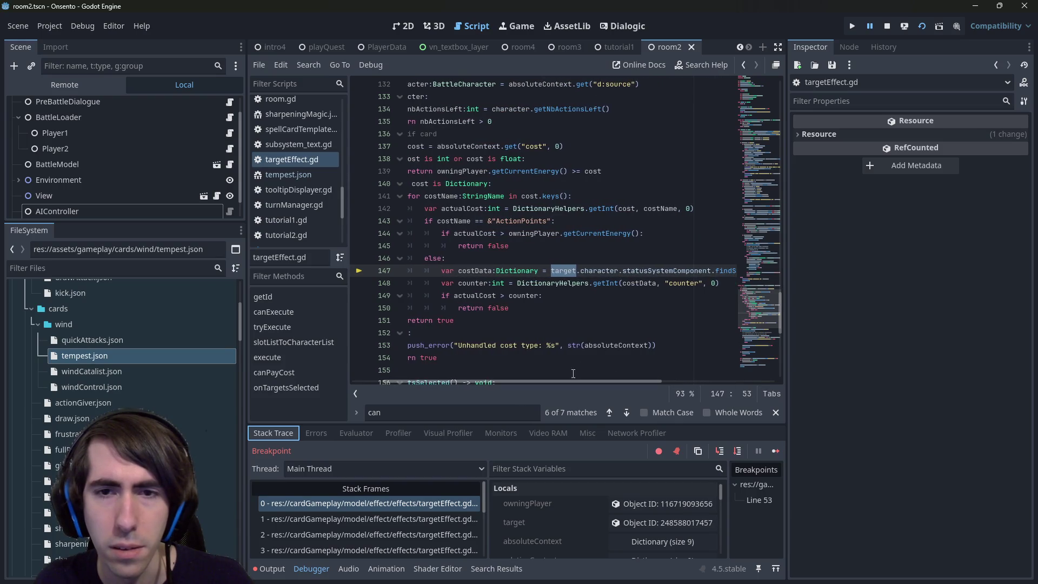
Inspect the target's battle slot and its BattleCharacter object, and widen the stack frames list.
{"action": "left_click", "coordinate": [664, 523]}
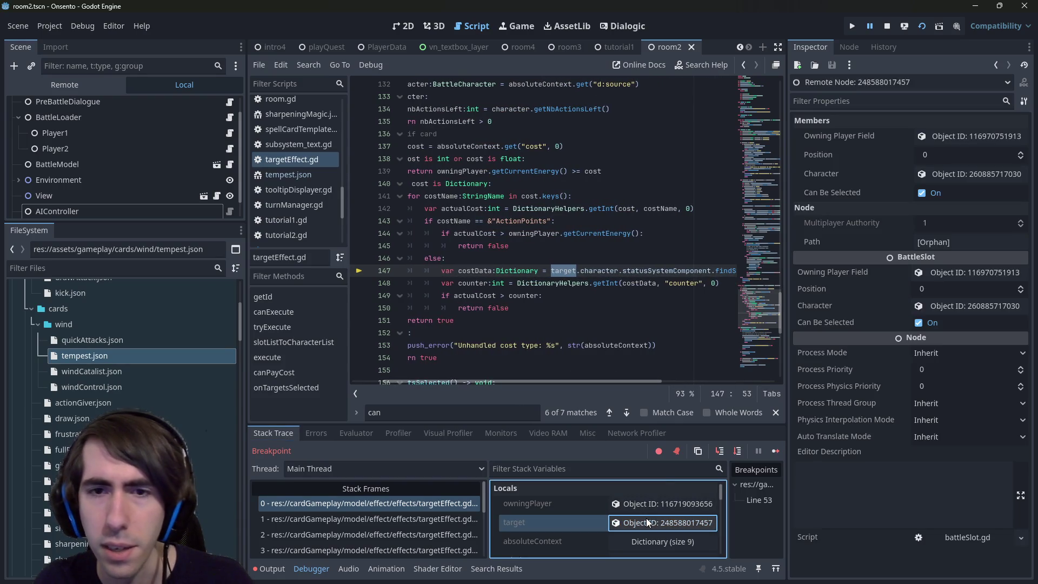
{"action": "left_click", "coordinate": [921, 174]}
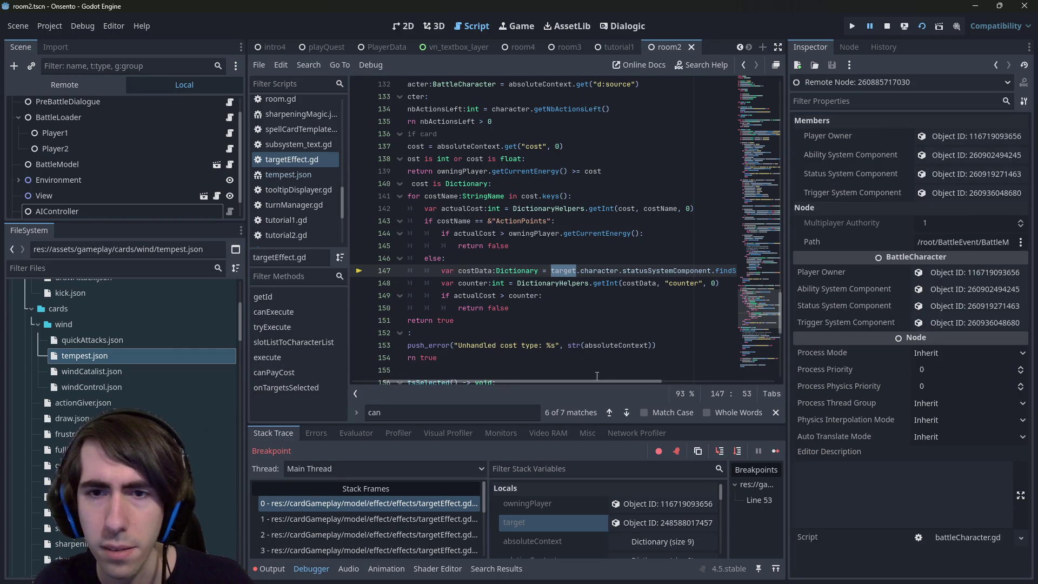
{"action": "mouse_move", "coordinate": [592, 381]}
{"action": "left_mouse_down"}
{"action": "mouse_move", "coordinate": [672, 378]}
{"action": "mouse_move", "coordinate": [609, 379]}
{"action": "left_mouse_up"}
{"action": "mouse_move", "coordinate": [487, 489]}
{"action": "left_mouse_down"}
{"action": "mouse_move", "coordinate": [650, 482]}
{"action": "mouse_move", "coordinate": [604, 489]}
{"action": "left_mouse_up"}
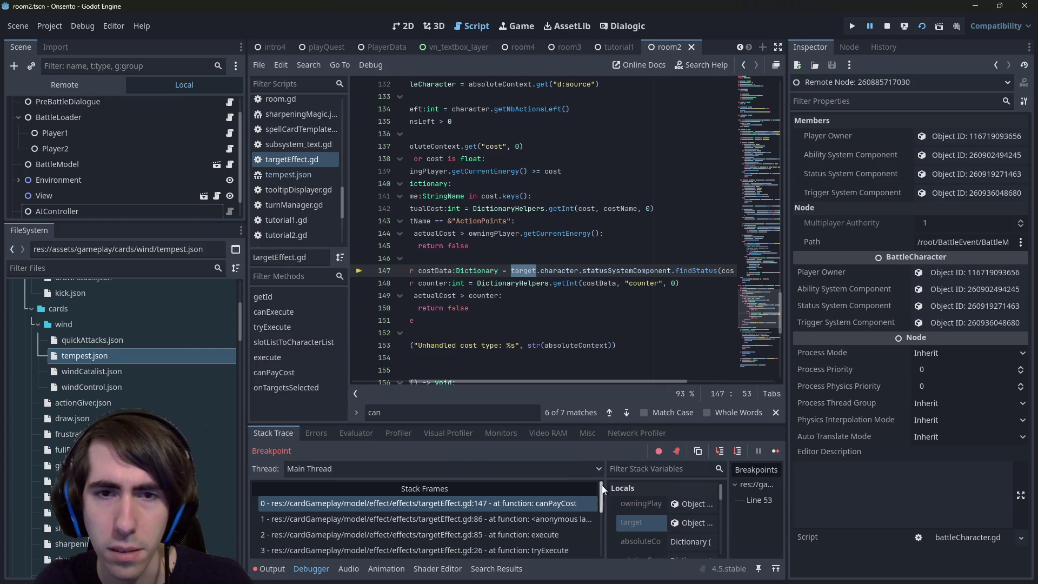
Select lines 144–145 of the cost check and step into findStatus.
{"action": "scroll", "coordinate": [487, 244], "scroll_direction": "up", "scroll_amount": 1}
{"action": "left_click_drag", "start_coordinate": [558, 270], "coordinate": [315, 263]}
{"action": "scroll", "coordinate": [541, 297], "scroll_direction": "up", "scroll_amount": 3}
{"action": "scroll", "coordinate": [541, 325], "scroll_direction": "down", "scroll_amount": 3}
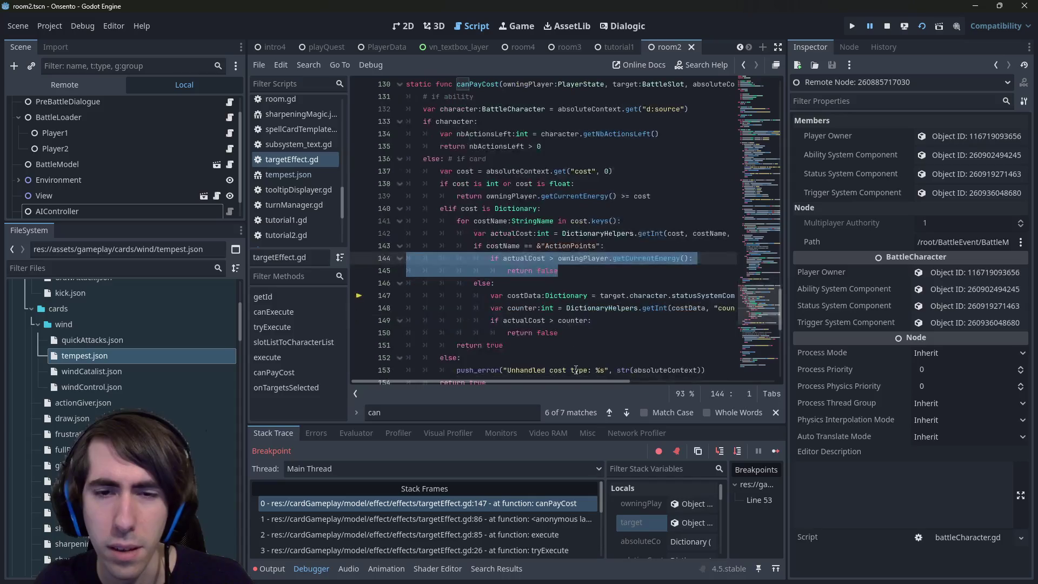
{"action": "left_click", "coordinate": [719, 451]}
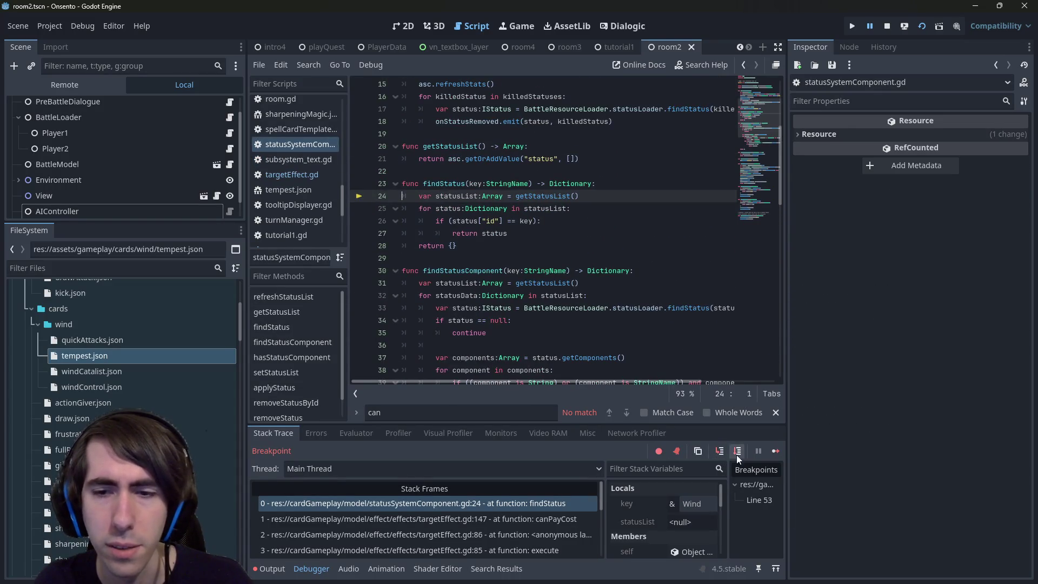
Step through findStatus, checking key and statusList values, and on into canPayCost.
{"action": "left_click", "coordinate": [739, 454]}
{"action": "left_click", "coordinate": [738, 452]}
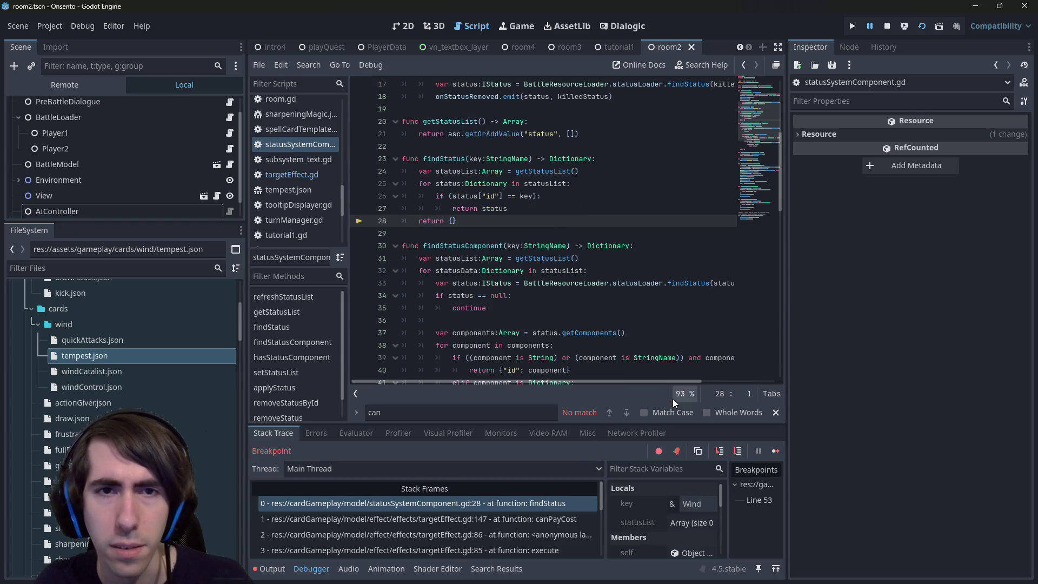
{"action": "mouse_move", "coordinate": [478, 156]}
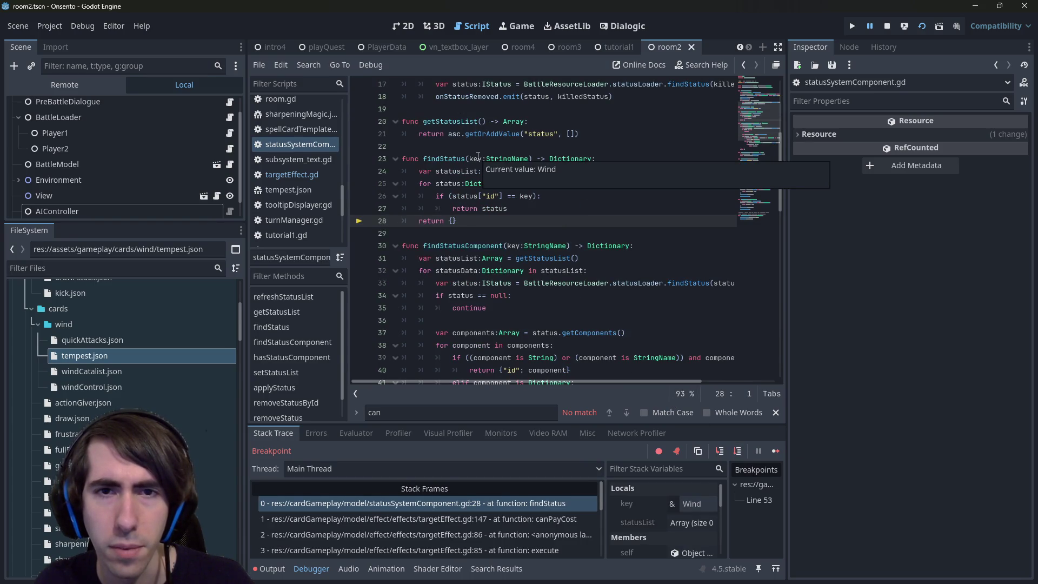
{"action": "mouse_move", "coordinate": [548, 186]}
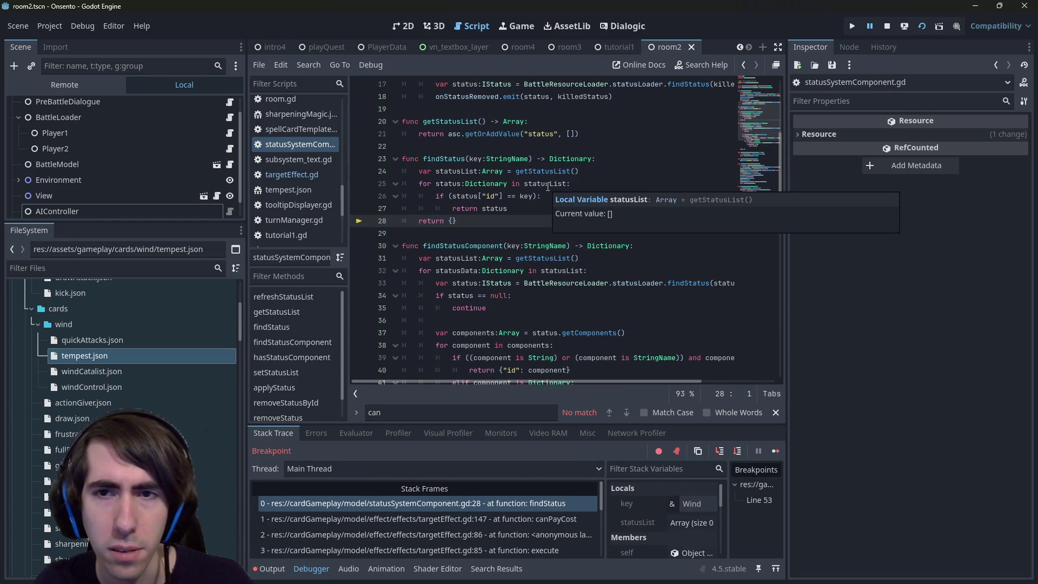
{"action": "left_click", "coordinate": [737, 451]}
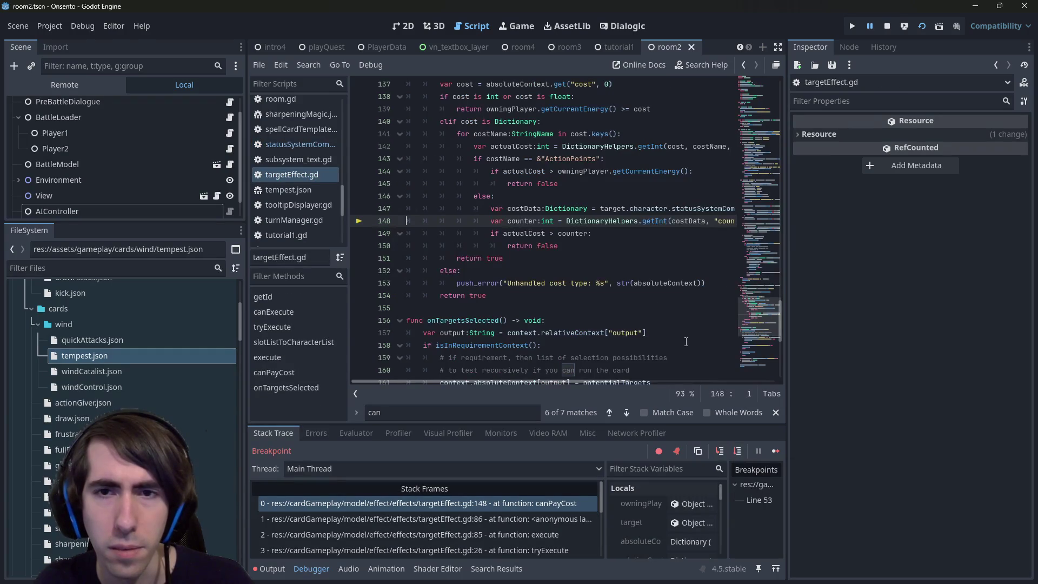
Inspect costData, actualCost and counter, then advance to line 150's return false.
{"action": "scroll", "coordinate": [591, 362], "scroll_direction": "up", "scroll_amount": 1}
{"action": "mouse_move", "coordinate": [489, 382]}
{"action": "left_mouse_down"}
{"action": "mouse_move", "coordinate": [628, 383]}
{"action": "mouse_move", "coordinate": [505, 382]}
{"action": "left_mouse_up"}
{"action": "scroll", "coordinate": [553, 350], "scroll_direction": "up", "scroll_amount": 3}
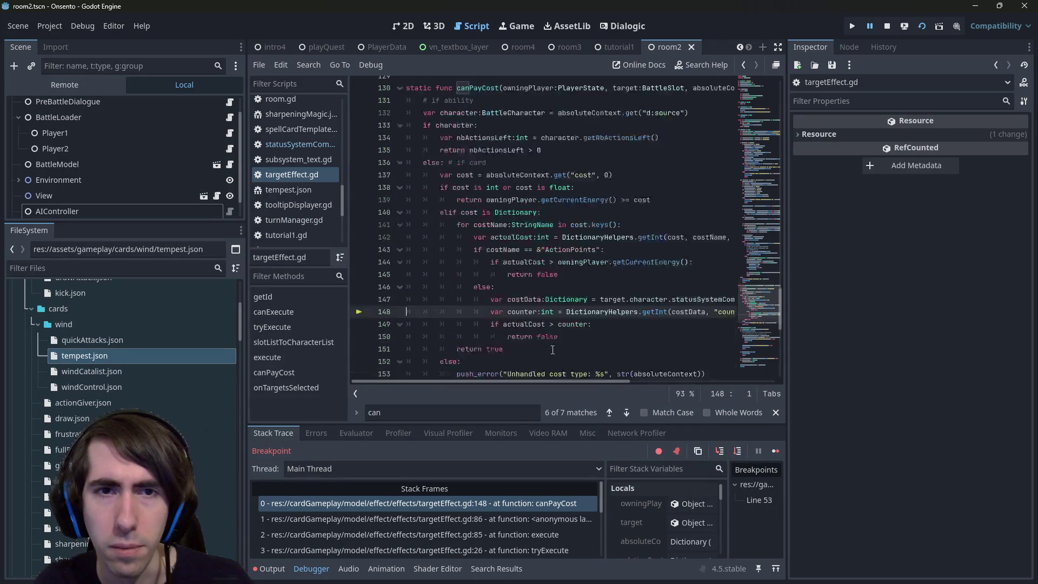
{"action": "mouse_move", "coordinate": [535, 382]}
{"action": "left_mouse_down"}
{"action": "mouse_move", "coordinate": [582, 384]}
{"action": "mouse_move", "coordinate": [536, 393]}
{"action": "left_mouse_up"}
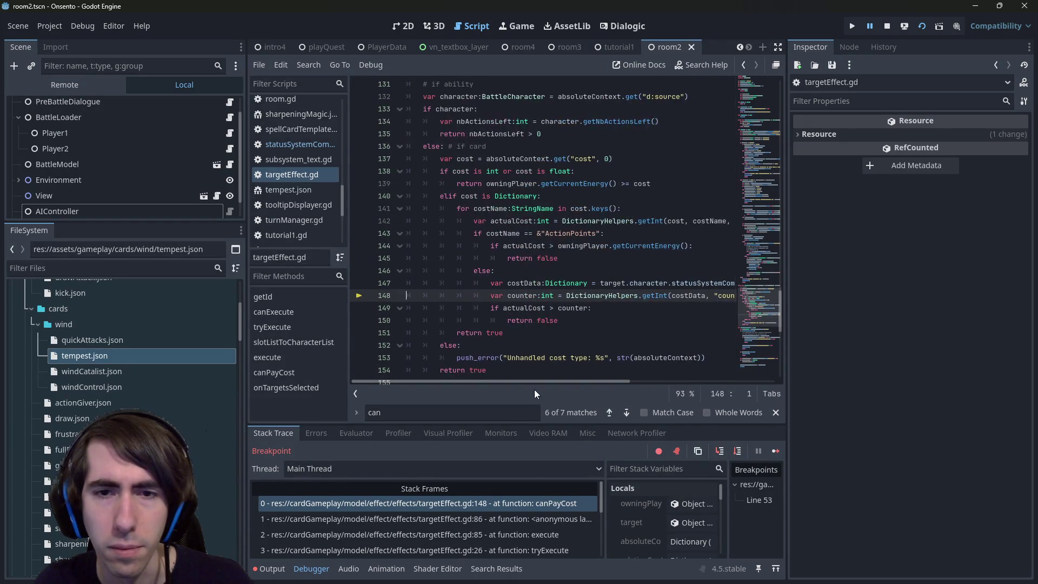
{"action": "left_click", "coordinate": [739, 452]}
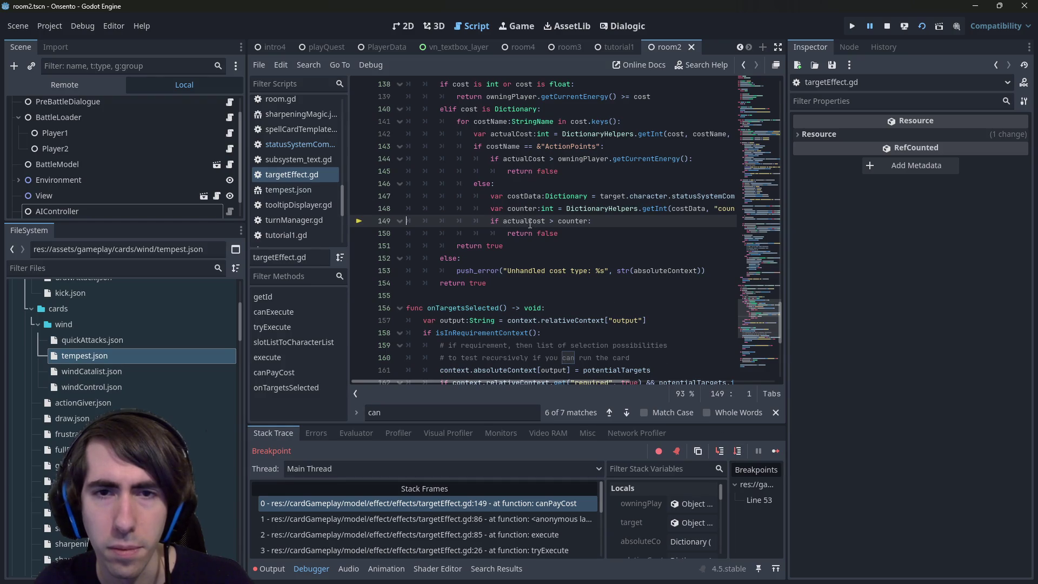
{"action": "mouse_move", "coordinate": [530, 223]}
{"action": "left_click", "coordinate": [577, 196]}
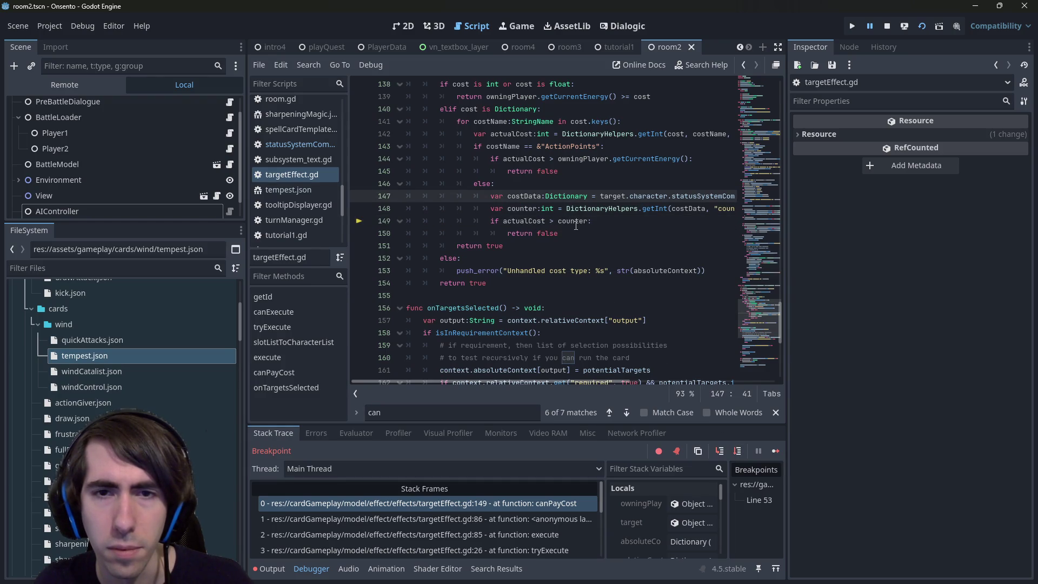
{"action": "mouse_move", "coordinate": [576, 225]}
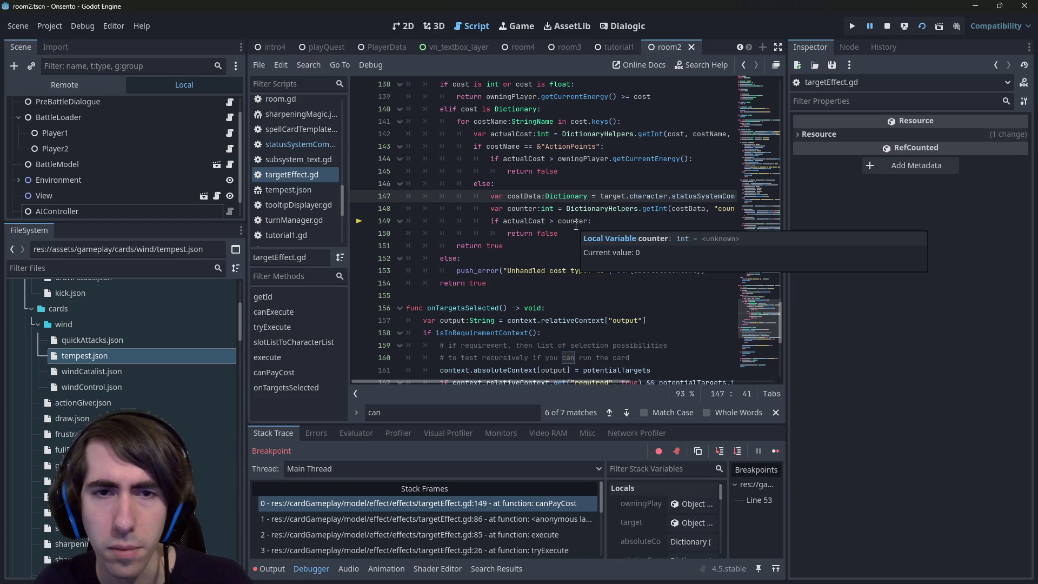
{"action": "double_click", "coordinate": [574, 221]}
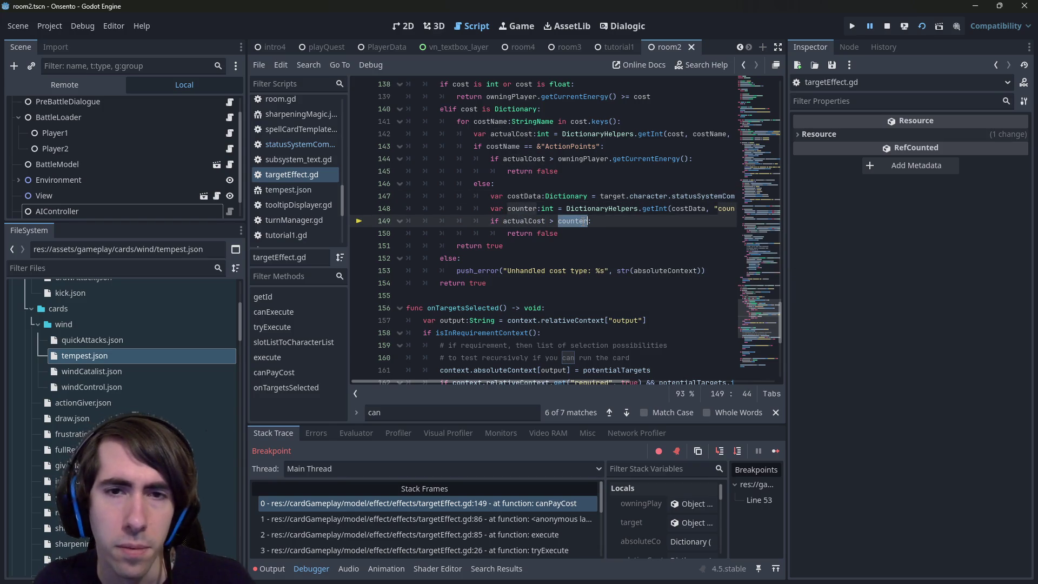
{"action": "mouse_move", "coordinate": [518, 221]}
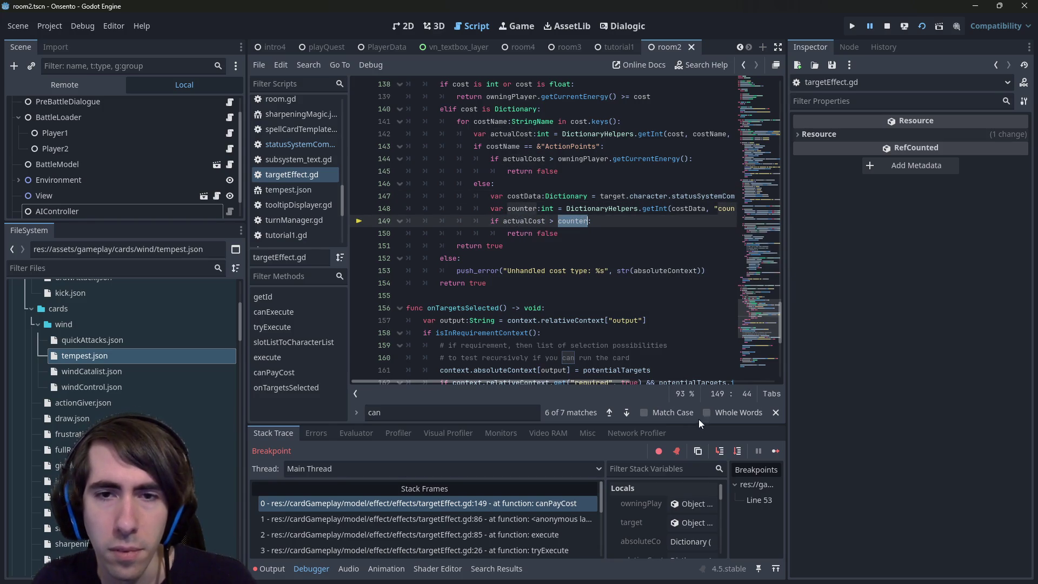
{"action": "left_click", "coordinate": [737, 451]}
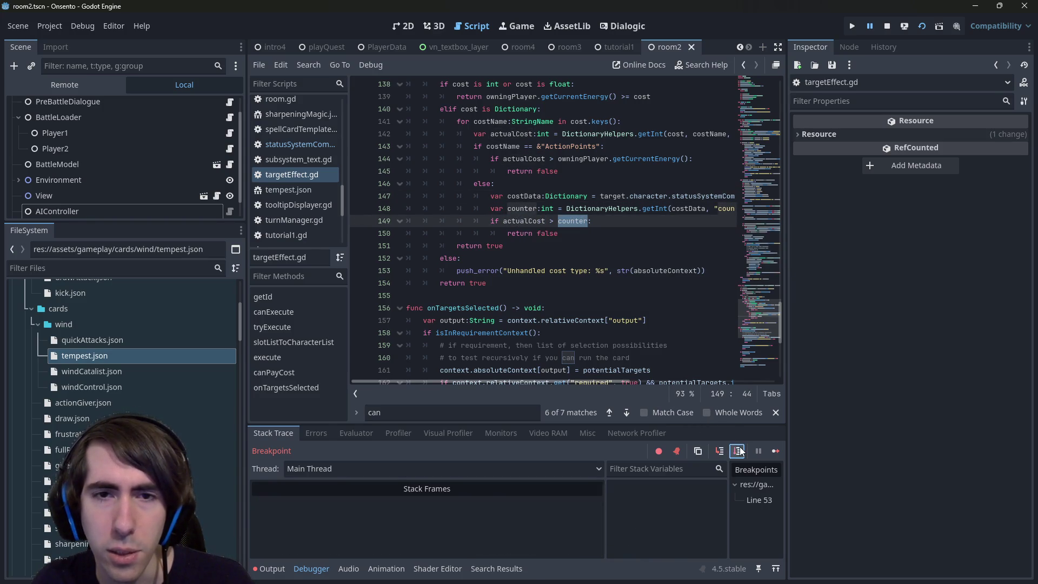
Set and then remove a breakpoint on line 147.
{"action": "left_click", "coordinate": [359, 184]}
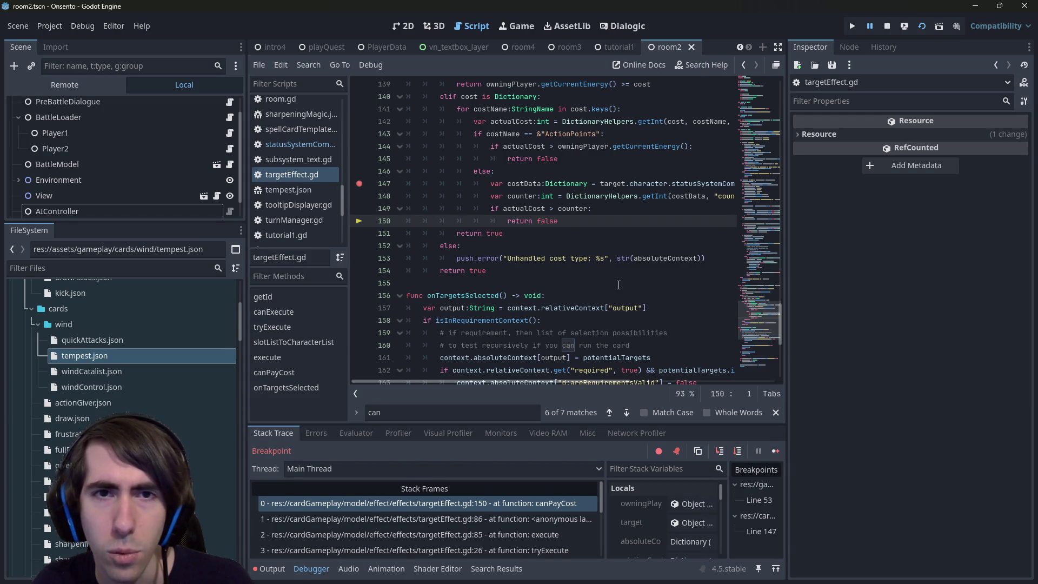
{"action": "scroll", "coordinate": [621, 286], "scroll_direction": "up", "scroll_amount": 1}
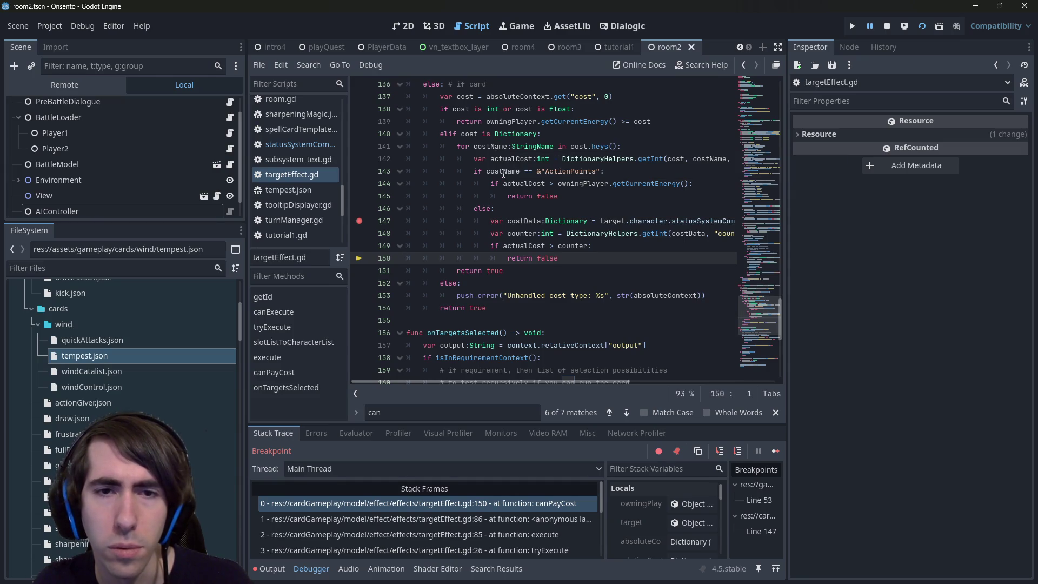
{"action": "mouse_move", "coordinate": [503, 174]}
{"action": "left_click", "coordinate": [359, 221]}
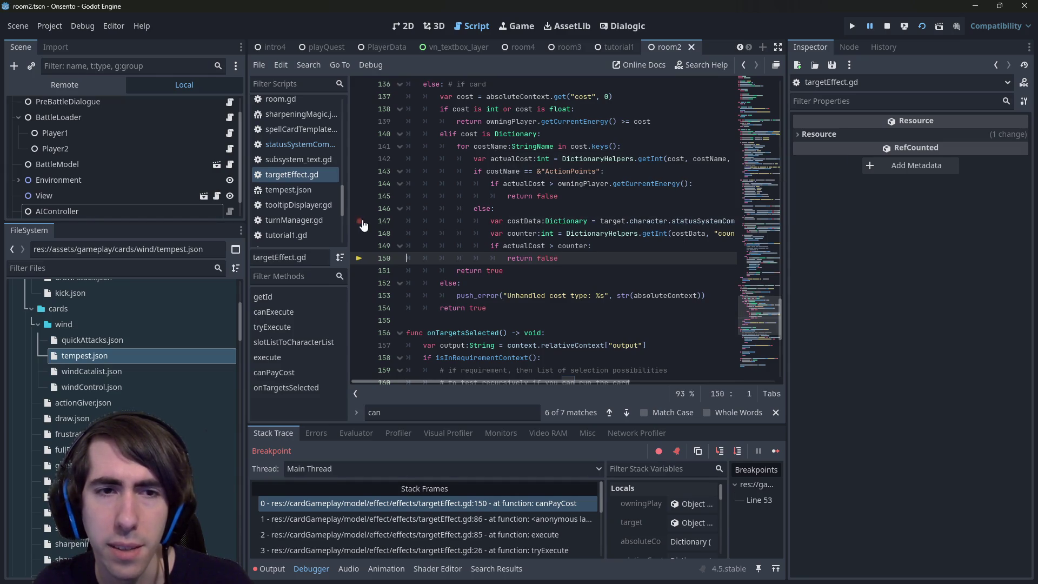
Step out of canPayCost to line 86, then on to line 92 of execute.
{"action": "left_click", "coordinate": [737, 452]}
{"action": "scroll", "coordinate": [562, 346], "scroll_direction": "up", "scroll_amount": 2}
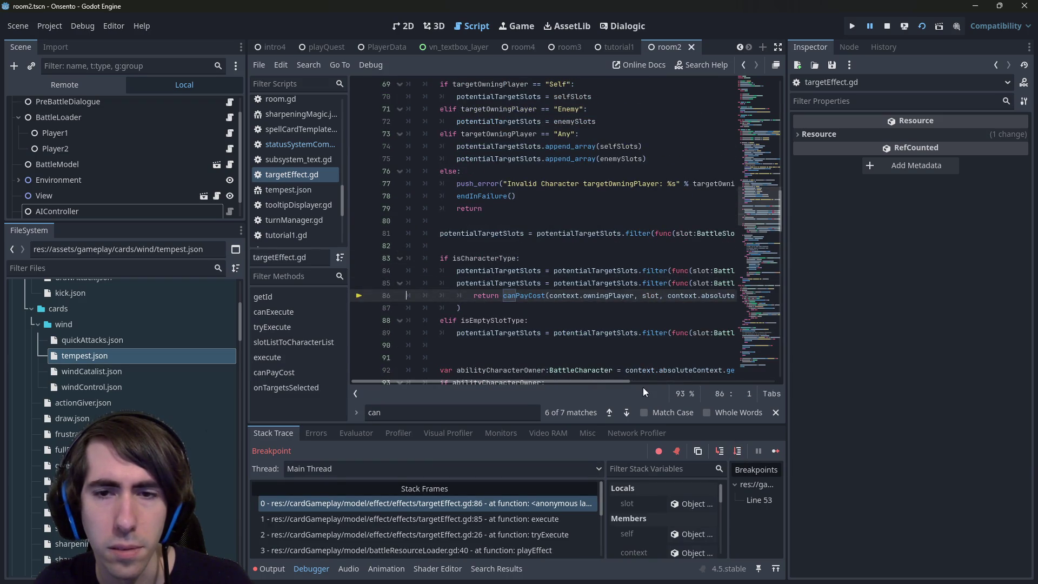
{"action": "mouse_move", "coordinate": [604, 381]}
{"action": "left_mouse_down"}
{"action": "mouse_move", "coordinate": [758, 387]}
{"action": "mouse_move", "coordinate": [527, 389]}
{"action": "left_mouse_up"}
{"action": "scroll", "coordinate": [576, 351], "scroll_direction": "up", "scroll_amount": 3}
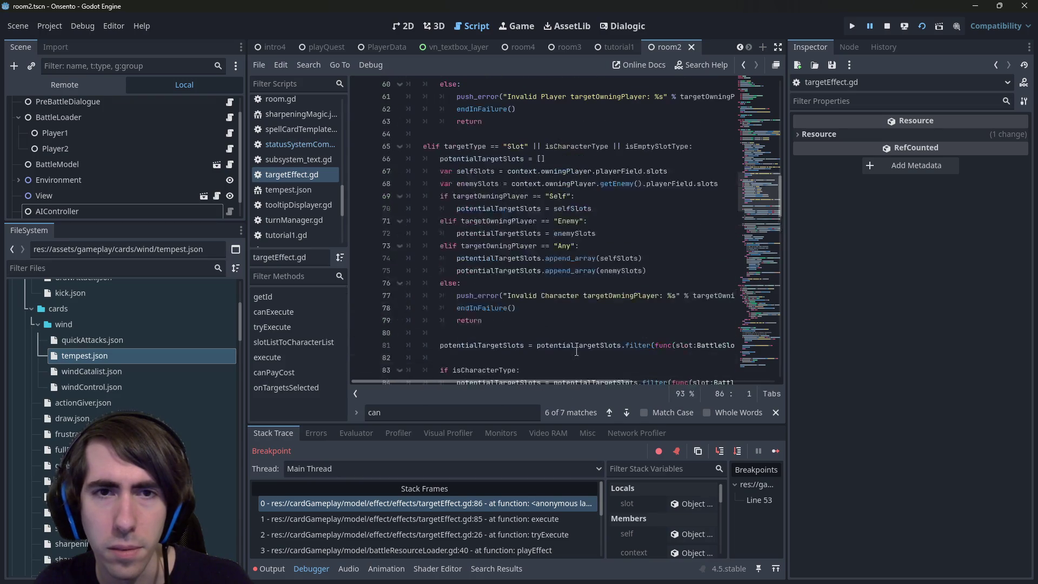
{"action": "scroll", "coordinate": [576, 352], "scroll_direction": "down", "scroll_amount": 4}
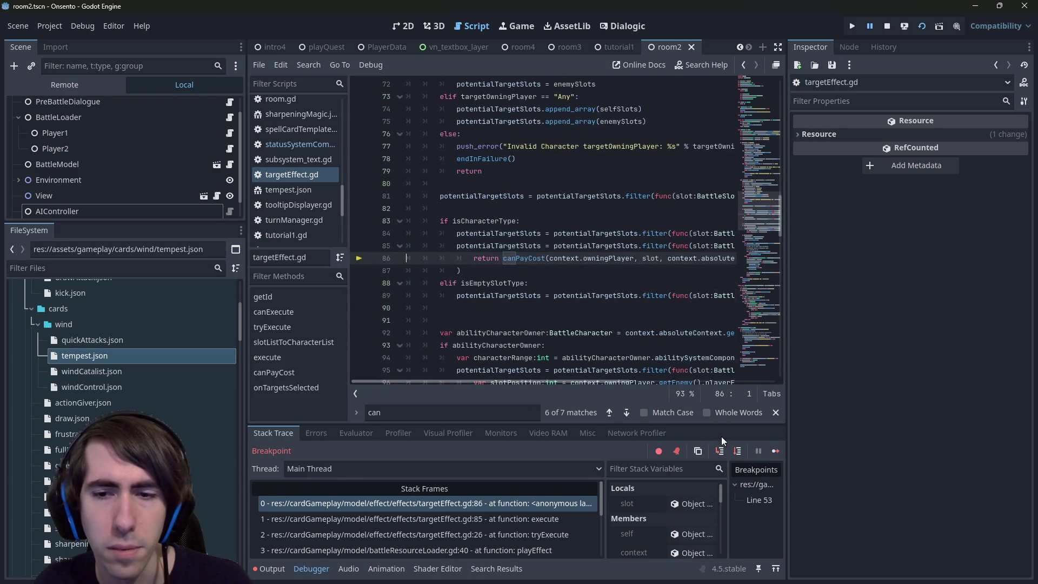
{"action": "left_click", "coordinate": [737, 450]}
{"action": "left_click", "coordinate": [736, 450]}
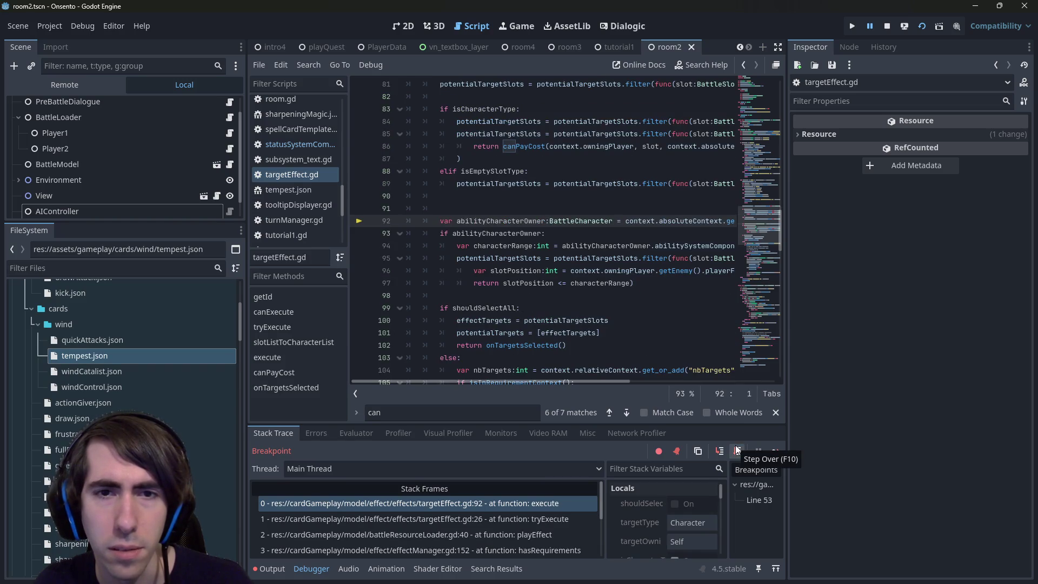
{"action": "scroll", "coordinate": [613, 345], "scroll_direction": "up", "scroll_amount": 3}
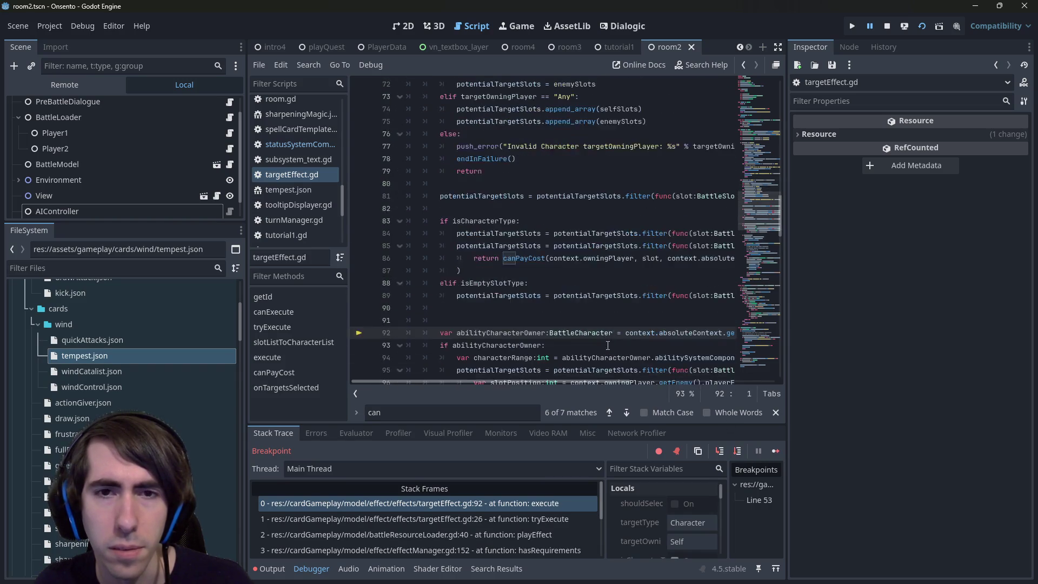
{"action": "scroll", "coordinate": [568, 348], "scroll_direction": "down", "scroll_amount": 1}
{"action": "scroll", "coordinate": [568, 348], "scroll_direction": "down", "scroll_amount": 1}
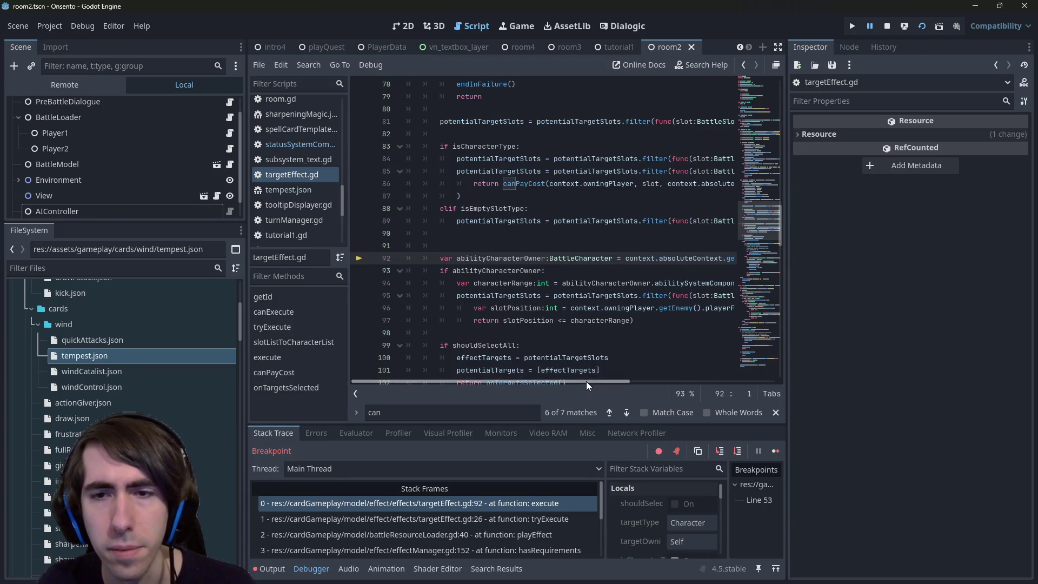
{"action": "left_click_drag", "start_coordinate": [586, 381], "coordinate": [654, 385]}
{"action": "scroll", "coordinate": [654, 384], "scroll_direction": "left", "scroll_amount": 5}
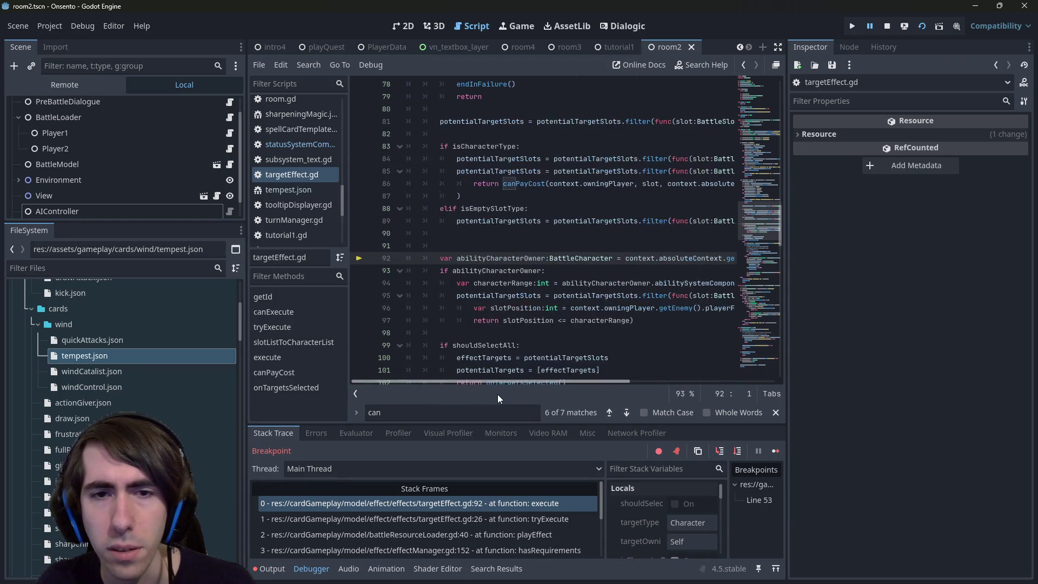
Widen the code area and keep stepping through execute out to effectManager.gd line 153.
{"action": "left_click", "coordinate": [736, 451]}
{"action": "left_click", "coordinate": [737, 451]}
{"action": "left_click", "coordinate": [741, 450]}
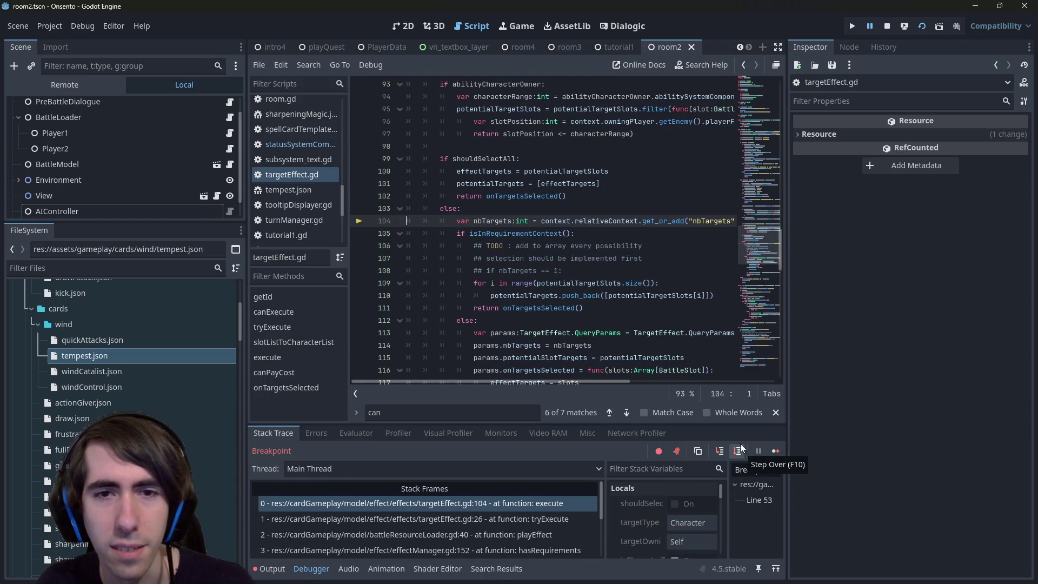
{"action": "mouse_move", "coordinate": [786, 271]}
{"action": "left_mouse_down"}
{"action": "mouse_move", "coordinate": [938, 276]}
{"action": "mouse_move", "coordinate": [892, 282]}
{"action": "left_mouse_up"}
{"action": "left_click", "coordinate": [845, 455]}
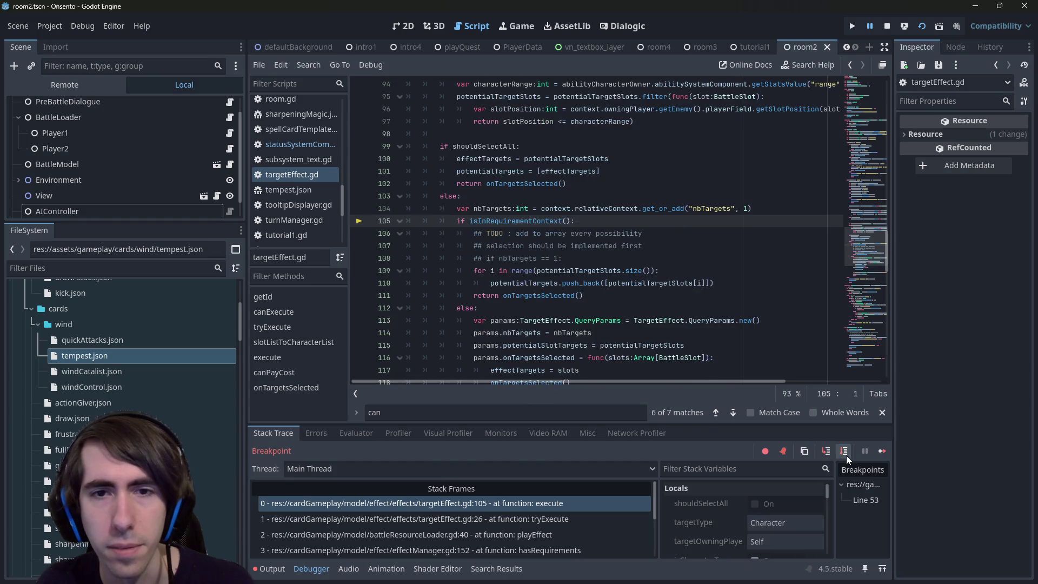
{"action": "left_click", "coordinate": [846, 455]}
{"action": "left_click", "coordinate": [846, 455]}
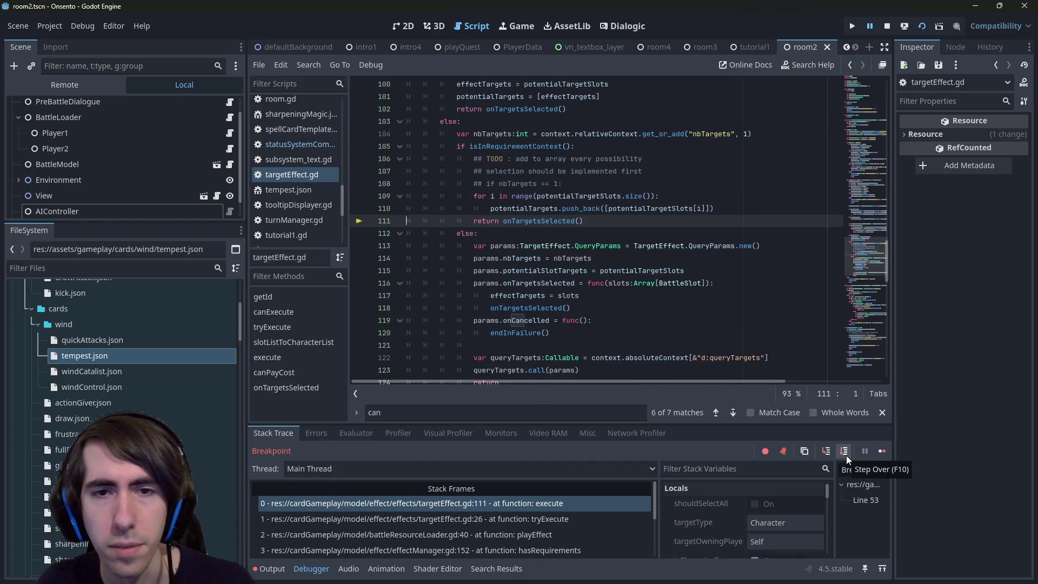
{"action": "left_click", "coordinate": [846, 455]}
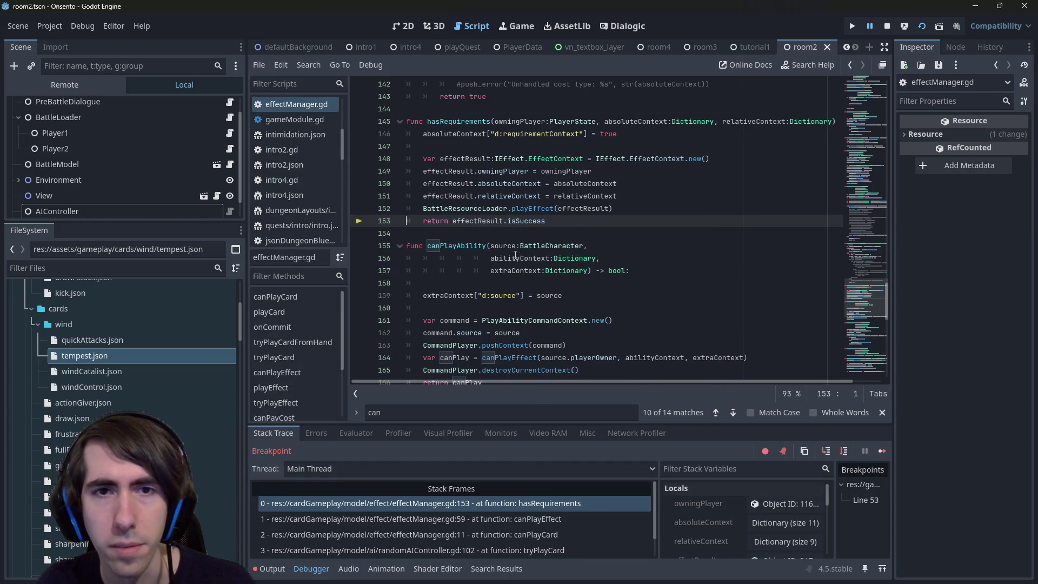
Inspect effectResult's members, then step out through canPlayCard to randomAIController.gd line 97.
{"action": "scroll", "coordinate": [518, 257], "scroll_direction": "up", "scroll_amount": 2}
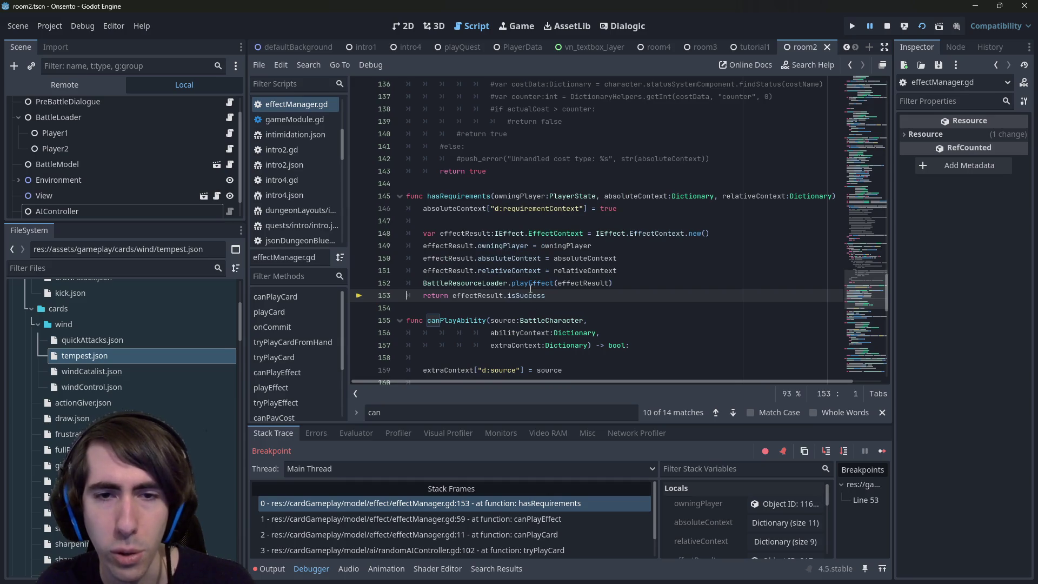
{"action": "mouse_move", "coordinate": [534, 299]}
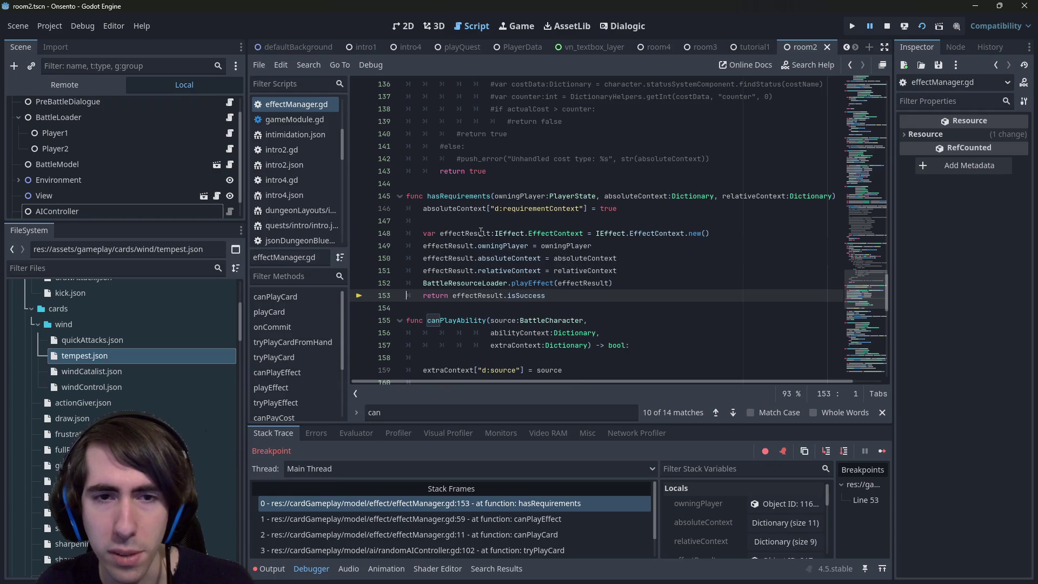
{"action": "scroll", "coordinate": [751, 521], "scroll_direction": "down", "scroll_amount": 1}
{"action": "left_click", "coordinate": [756, 543]}
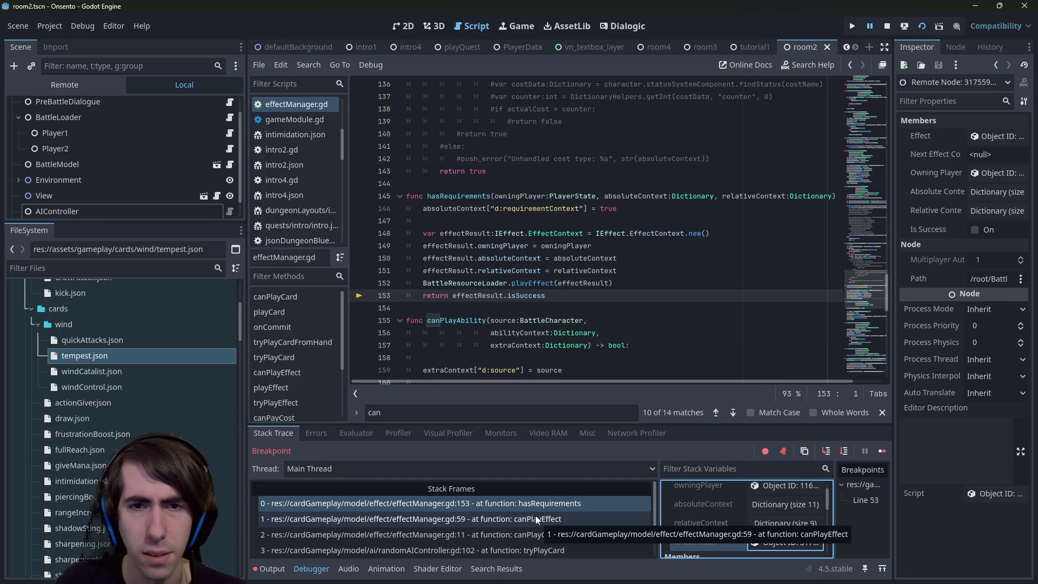
{"action": "left_click", "coordinate": [843, 452]}
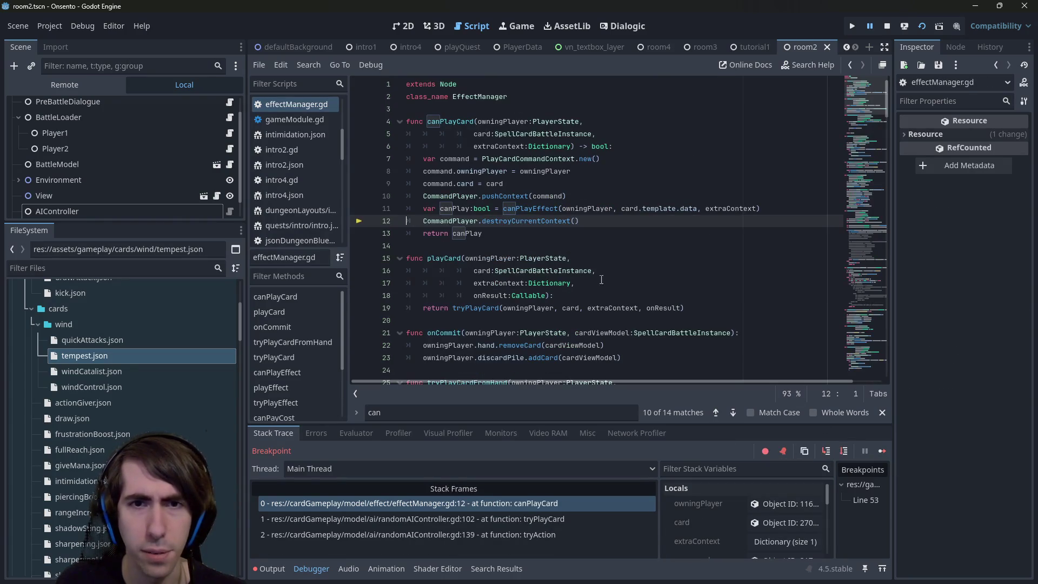
{"action": "double_click", "coordinate": [454, 209]}
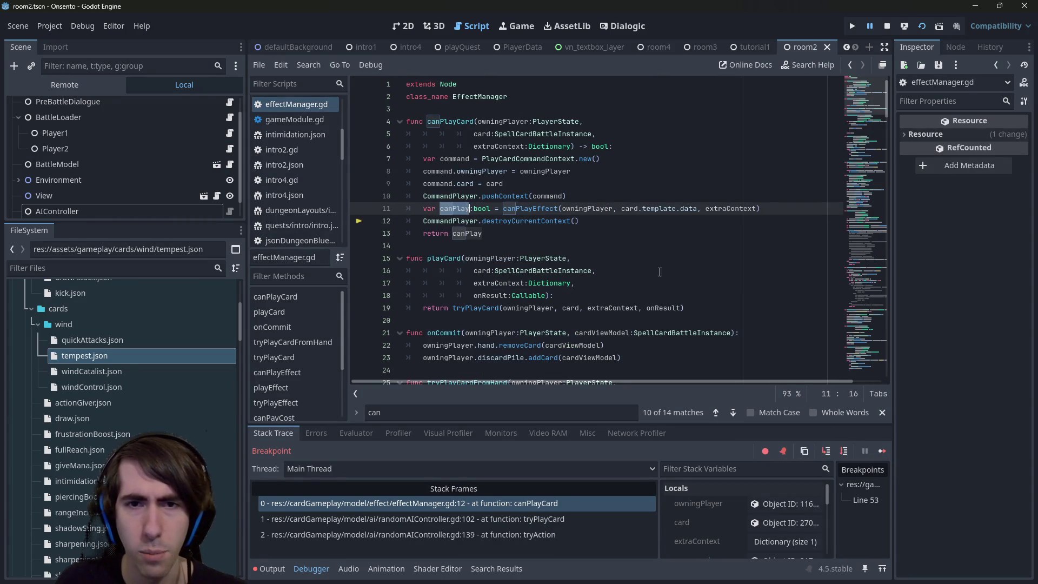
{"action": "scroll", "coordinate": [747, 525], "scroll_direction": "down", "scroll_amount": 2}
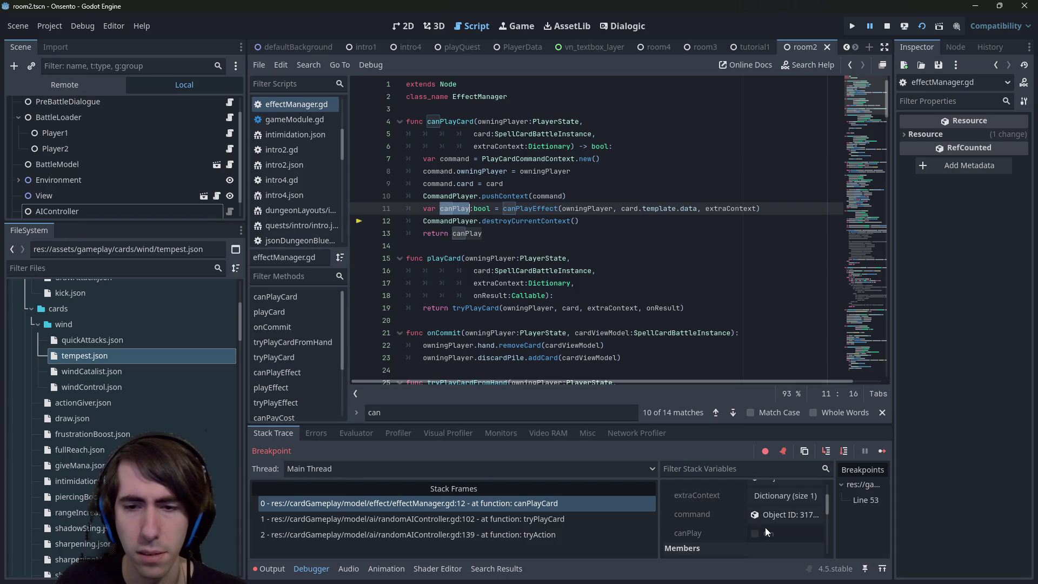
{"action": "left_click", "coordinate": [848, 453]}
{"action": "left_click", "coordinate": [847, 453]}
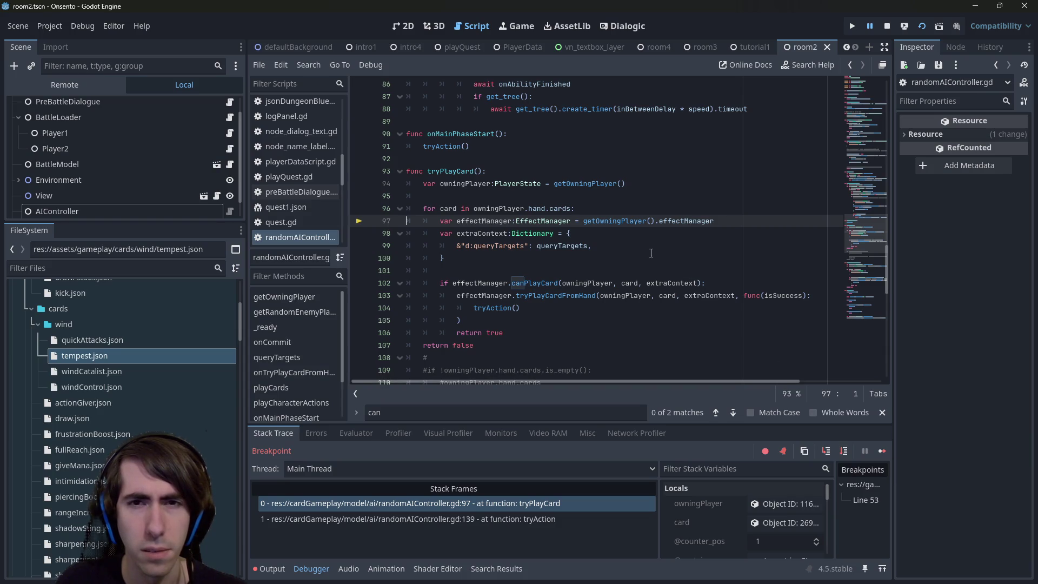
Inspect the AI's owningPlayer, open its Hand, and list the five cards.
{"action": "scroll", "coordinate": [651, 253], "scroll_direction": "up", "scroll_amount": 3}
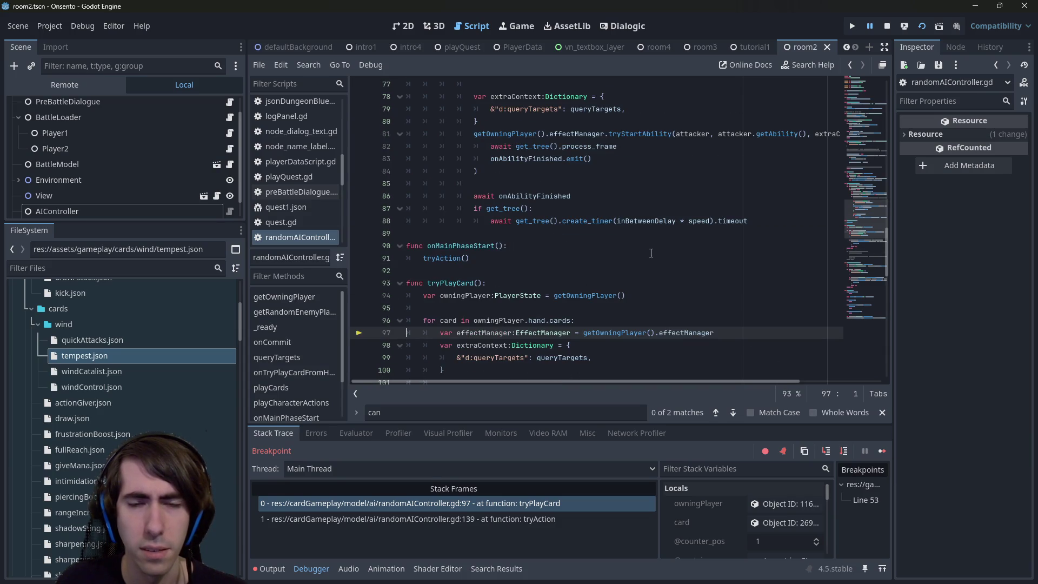
{"action": "scroll", "coordinate": [651, 253], "scroll_direction": "down", "scroll_amount": 4}
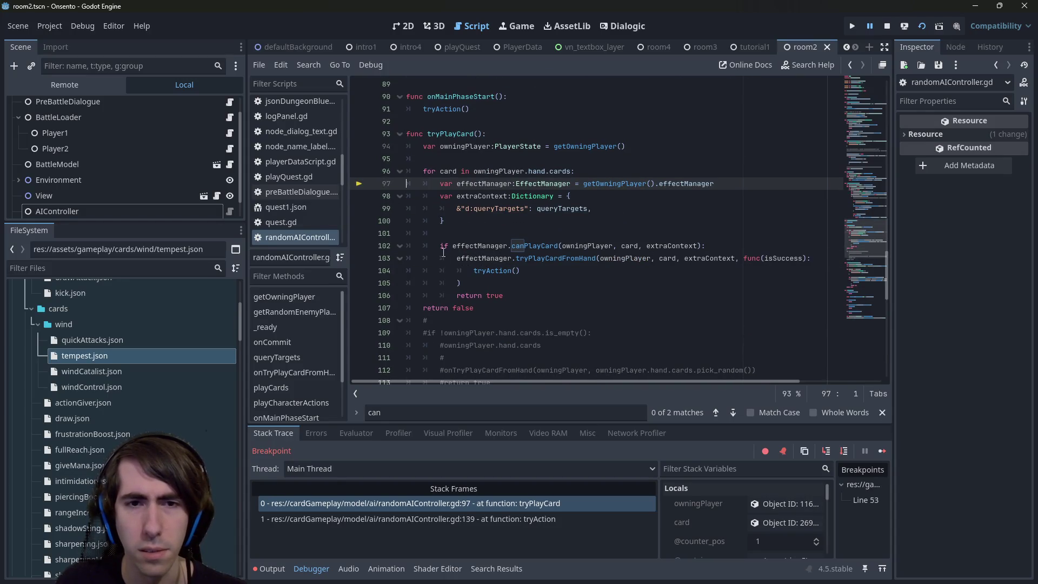
{"action": "left_click_drag", "start_coordinate": [447, 246], "coordinate": [628, 295]}
{"action": "left_click", "coordinate": [627, 295]}
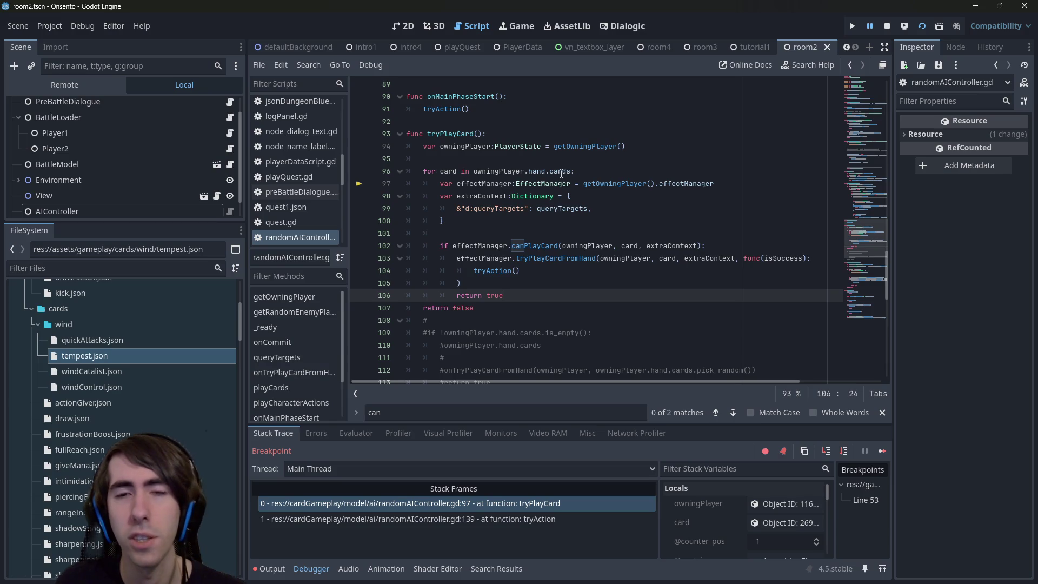
{"action": "mouse_move", "coordinate": [562, 173]}
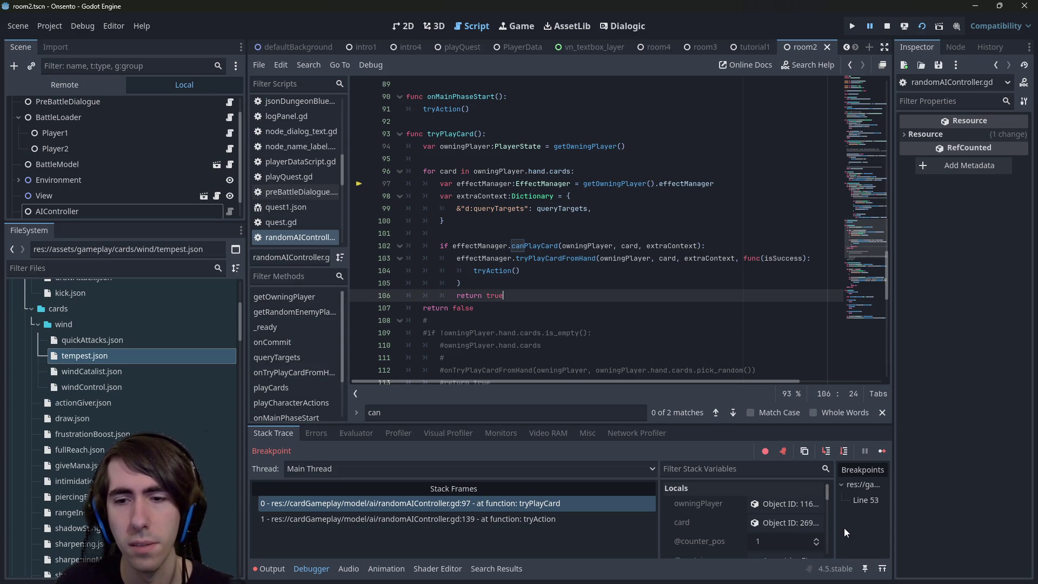
{"action": "left_click", "coordinate": [774, 504]}
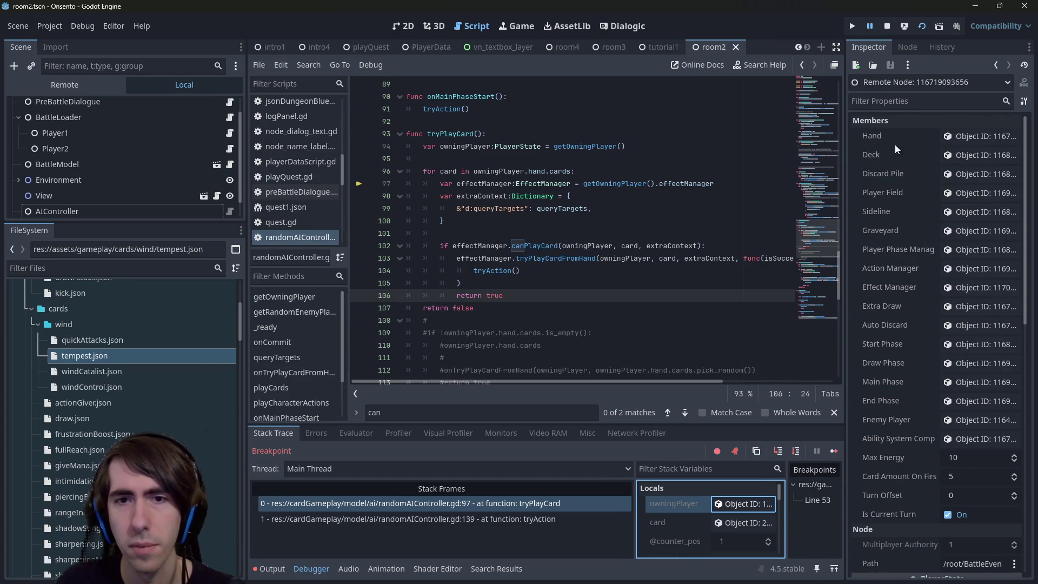
{"action": "left_click", "coordinate": [979, 137]}
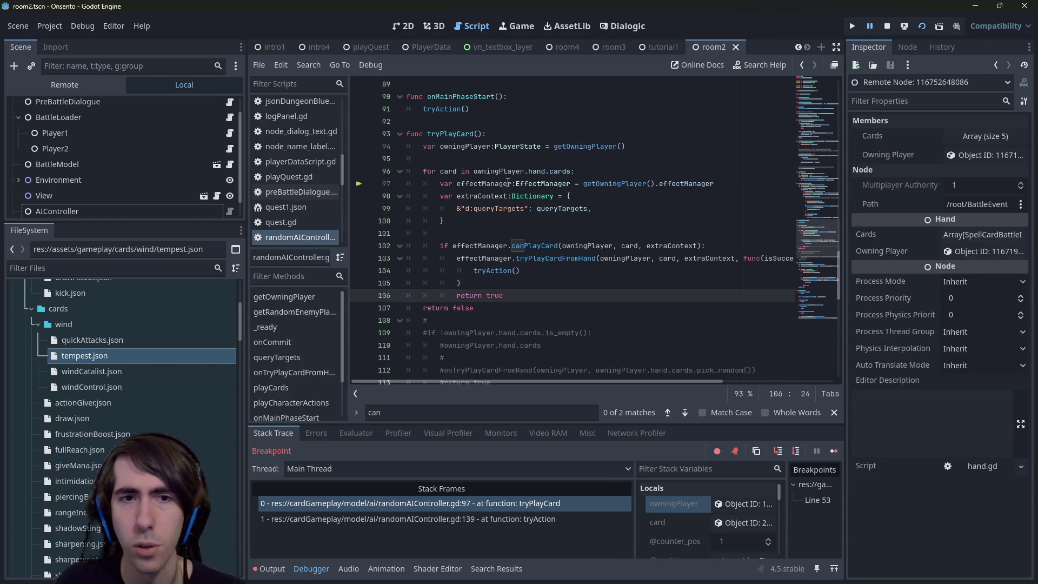
{"action": "mouse_move", "coordinate": [454, 169]}
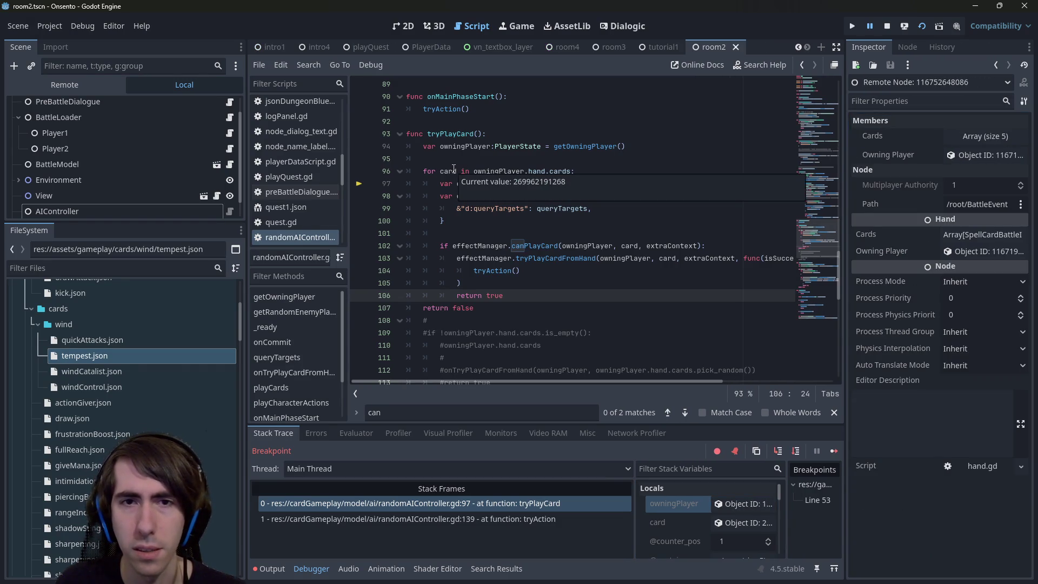
{"action": "left_click", "coordinate": [958, 140]}
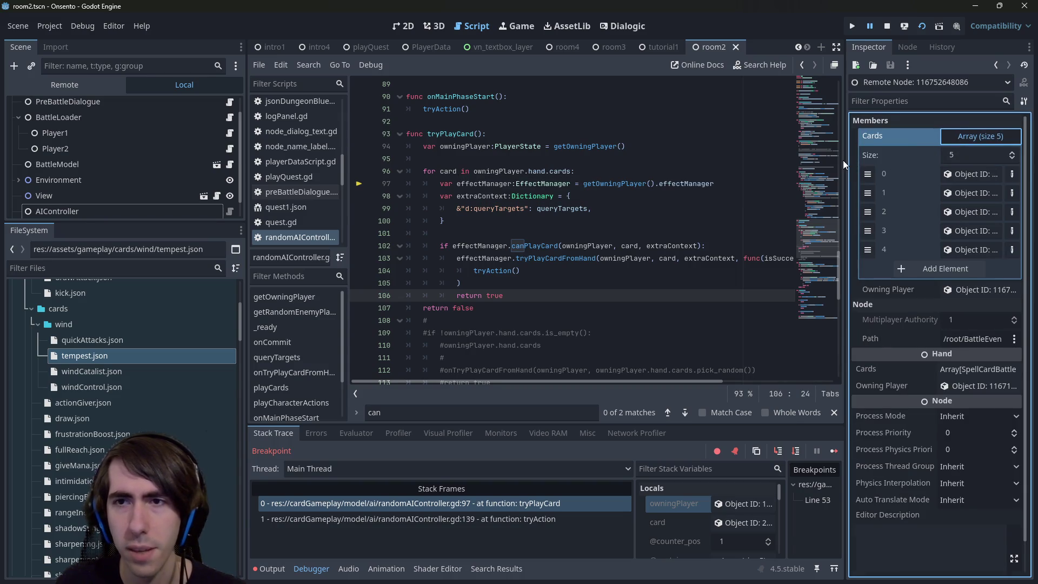
View the first card's template Data in a wider Inspector, then step to line 102.
{"action": "left_click_drag", "start_coordinate": [843, 160], "coordinate": [698, 162]}
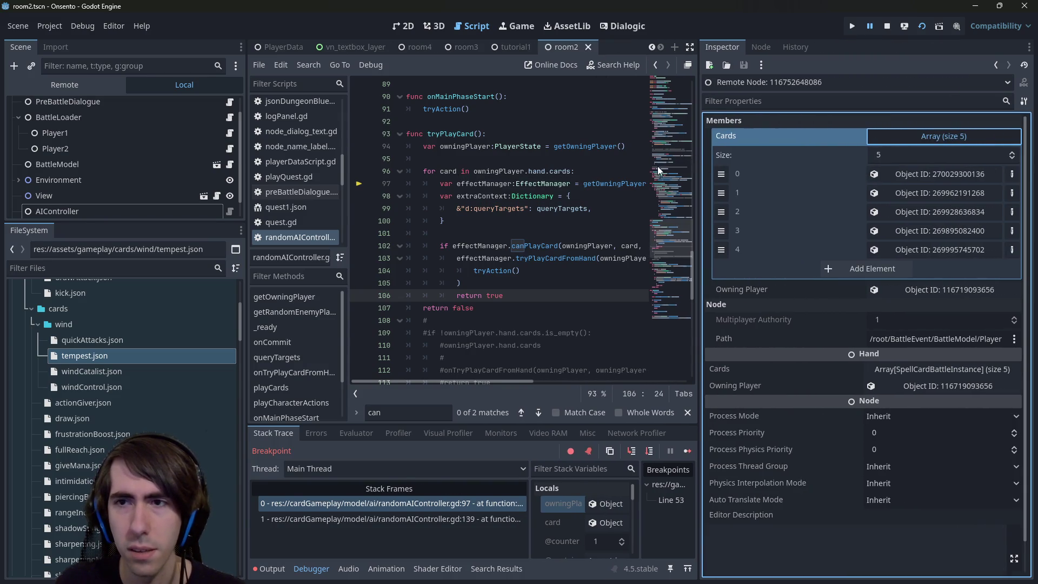
{"action": "mouse_move", "coordinate": [557, 170]}
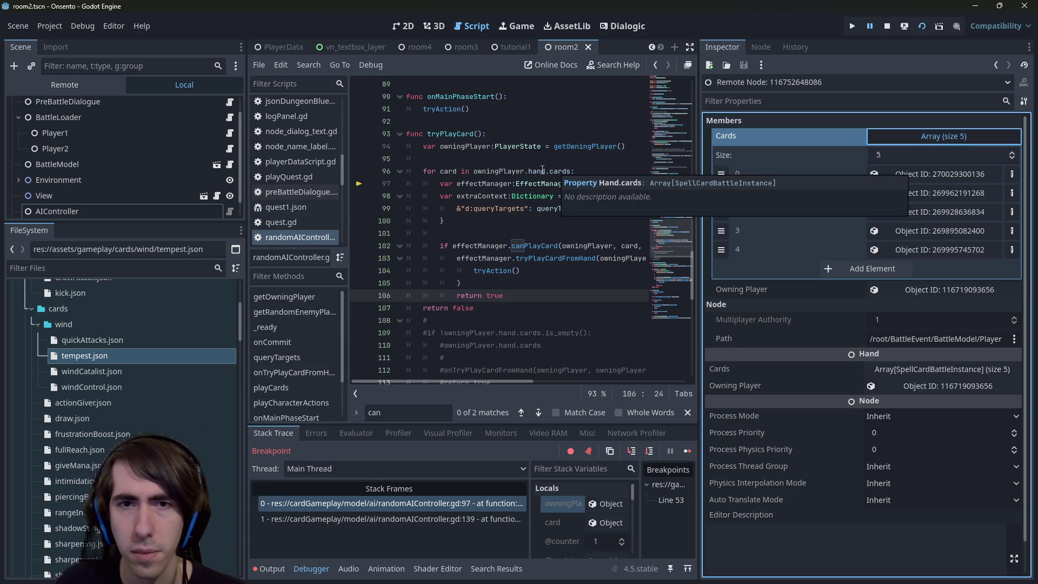
{"action": "mouse_move", "coordinate": [450, 172]}
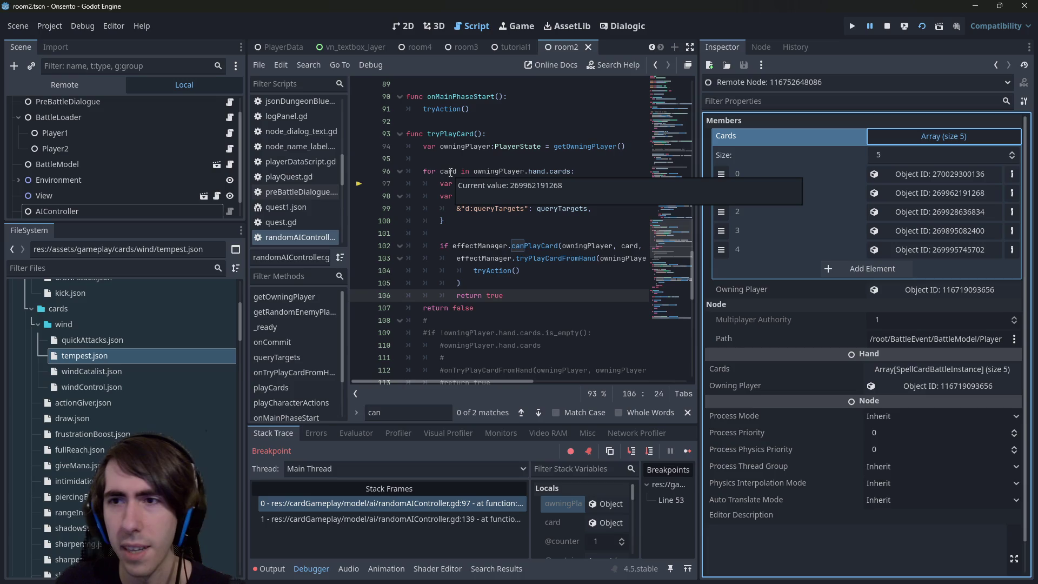
{"action": "left_click", "coordinate": [930, 175]}
{"action": "left_click", "coordinate": [926, 138]}
{"action": "left_click", "coordinate": [926, 138]}
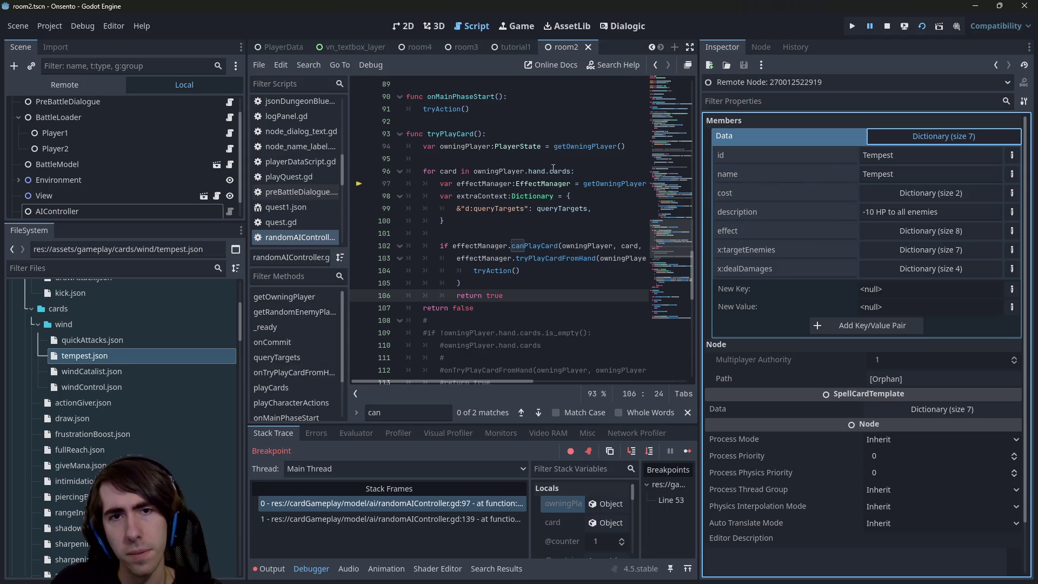
{"action": "left_click", "coordinate": [657, 456]}
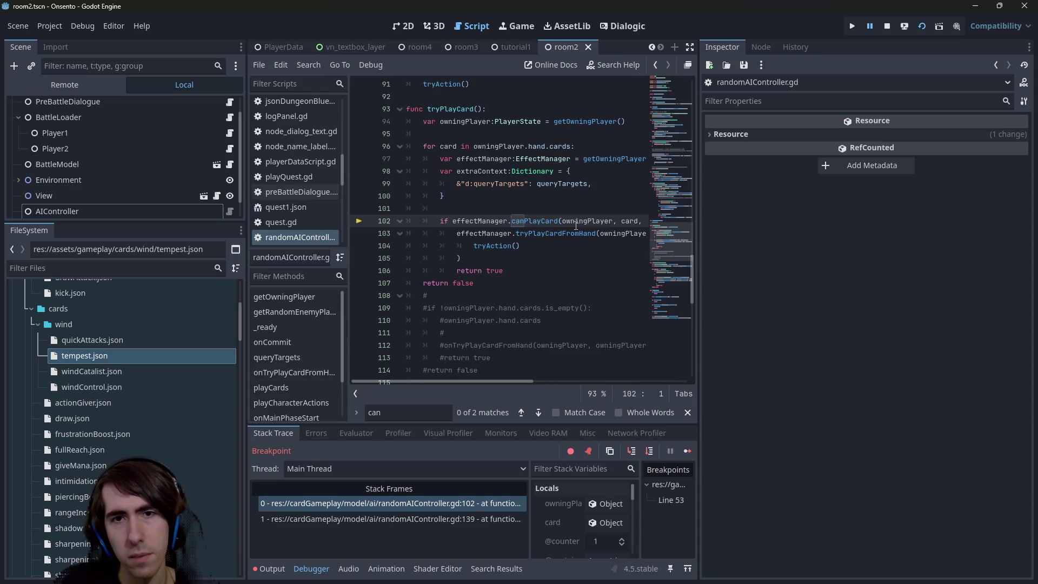
Step over to line 103, set a breakpoint on line 104, and advance into its callback.
{"action": "scroll", "coordinate": [576, 226], "scroll_direction": "up", "scroll_amount": 1}
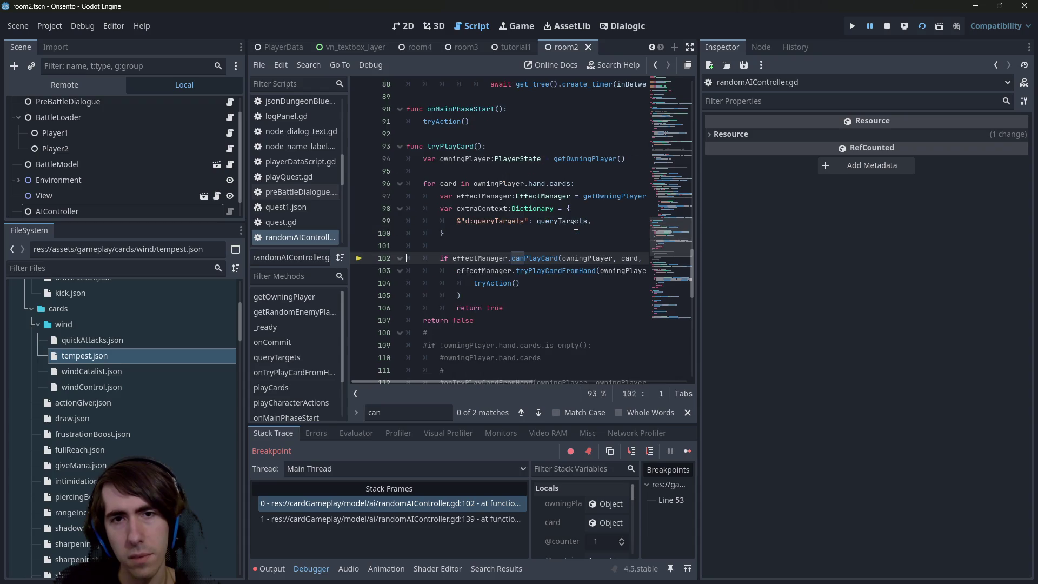
{"action": "left_click", "coordinate": [653, 458]}
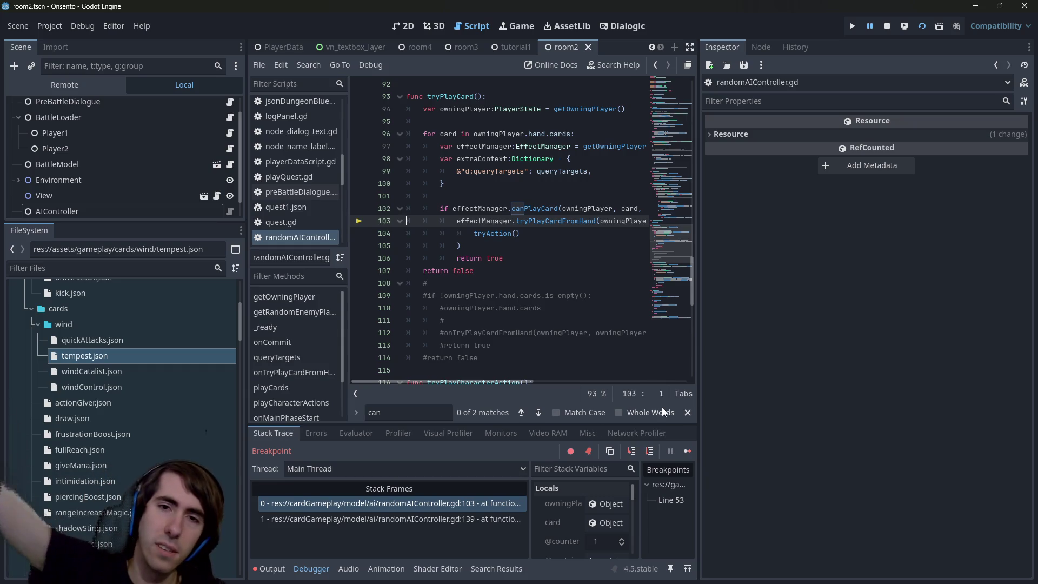
{"action": "left_click", "coordinate": [359, 233]}
{"action": "left_click", "coordinate": [645, 451]}
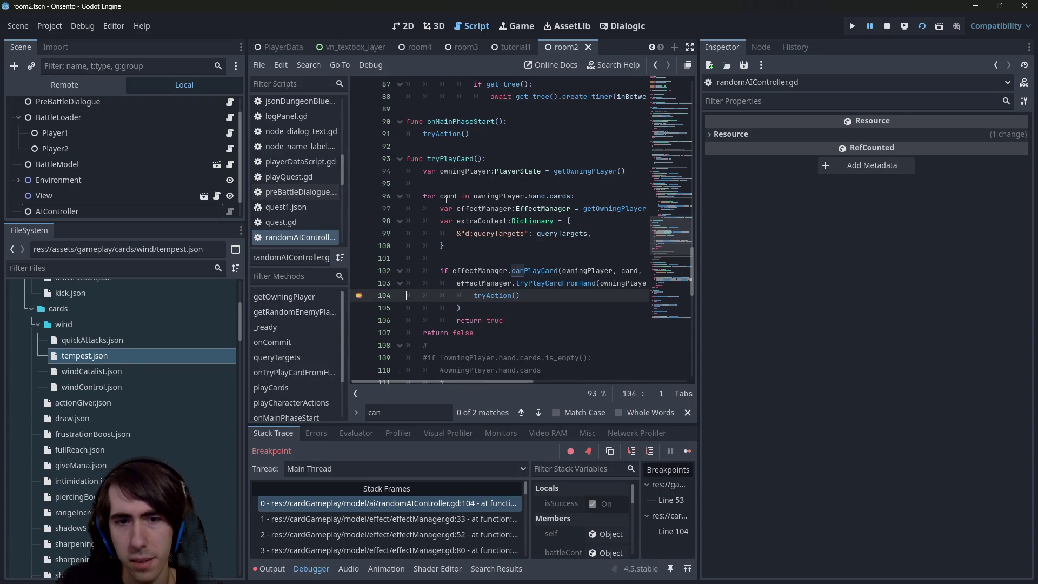
Confirm isSuccess is on at line 104, widen the script editor, and add a breakpoint on line 106.
{"action": "left_click", "coordinate": [446, 504]}
{"action": "scroll", "coordinate": [487, 203], "scroll_direction": "up", "scroll_amount": 2}
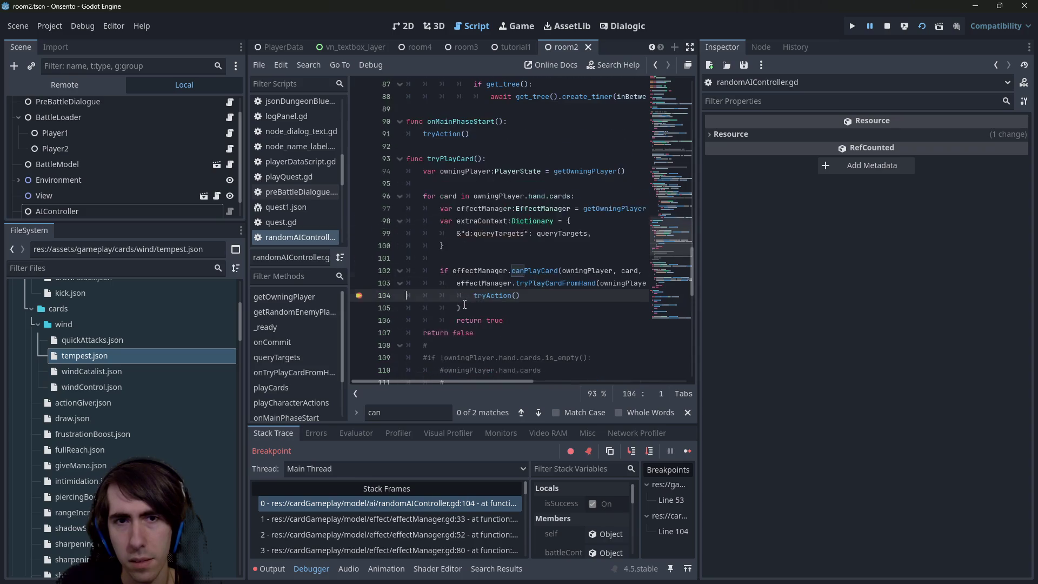
{"action": "scroll", "coordinate": [587, 528], "scroll_direction": "down", "scroll_amount": 5}
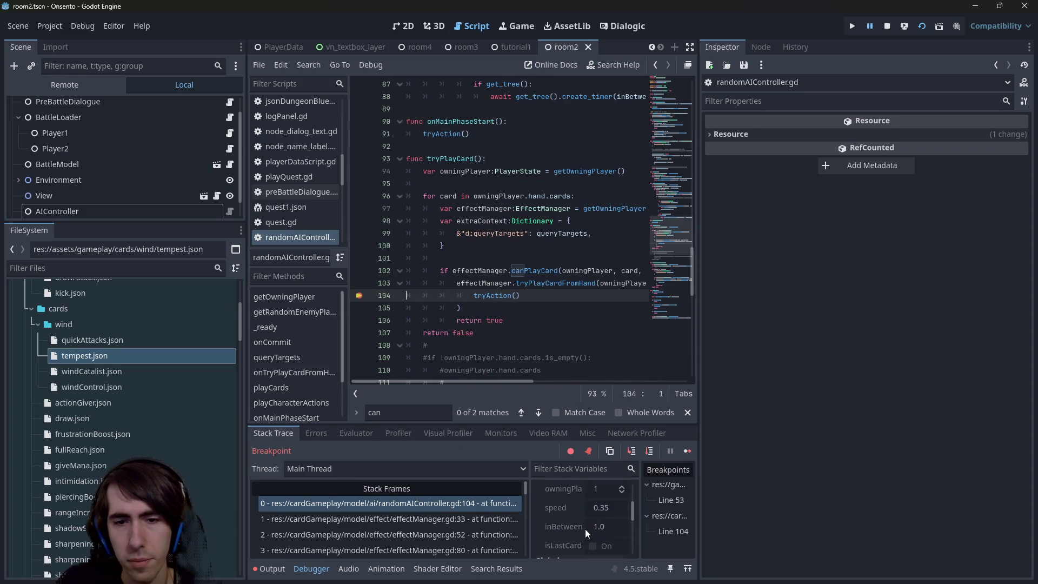
{"action": "scroll", "coordinate": [586, 529], "scroll_direction": "up", "scroll_amount": 5}
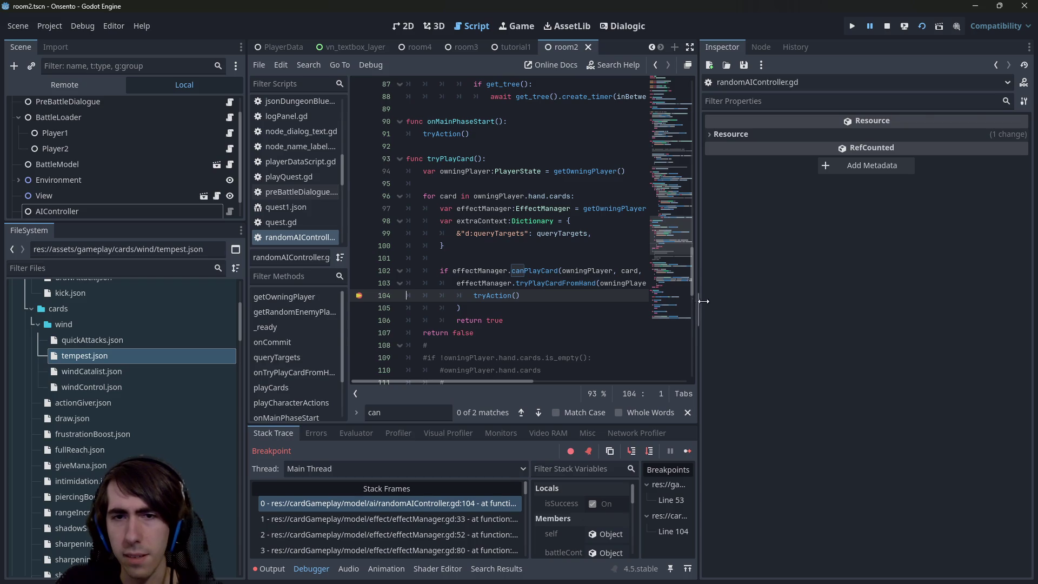
{"action": "left_click_drag", "start_coordinate": [700, 300], "coordinate": [893, 301]}
{"action": "left_click", "coordinate": [359, 321]}
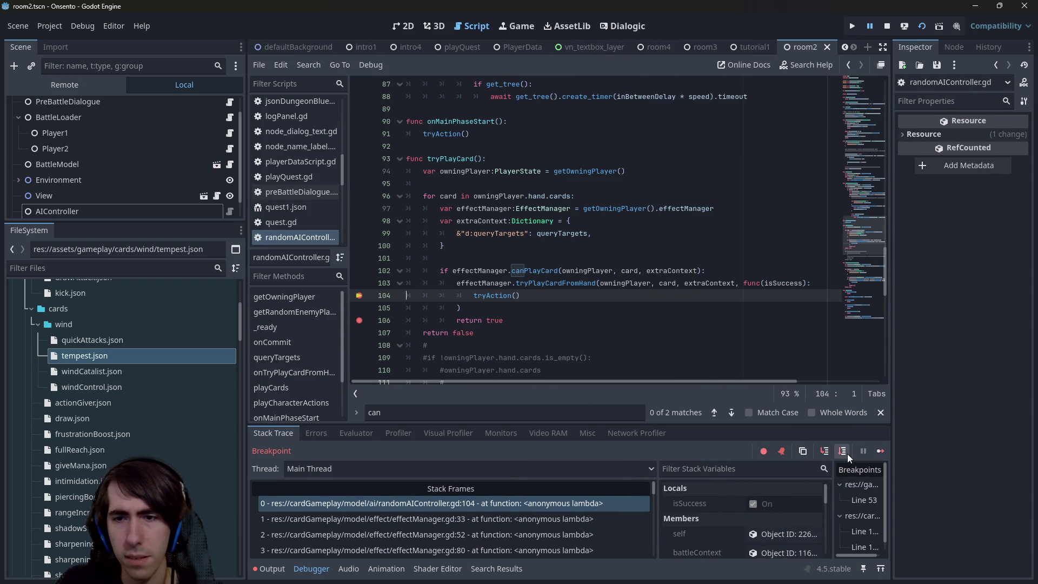
Continue to line 106 and inspect the Guard Up card's Template Data dictionary in the Inspector.
{"action": "left_click", "coordinate": [876, 450]}
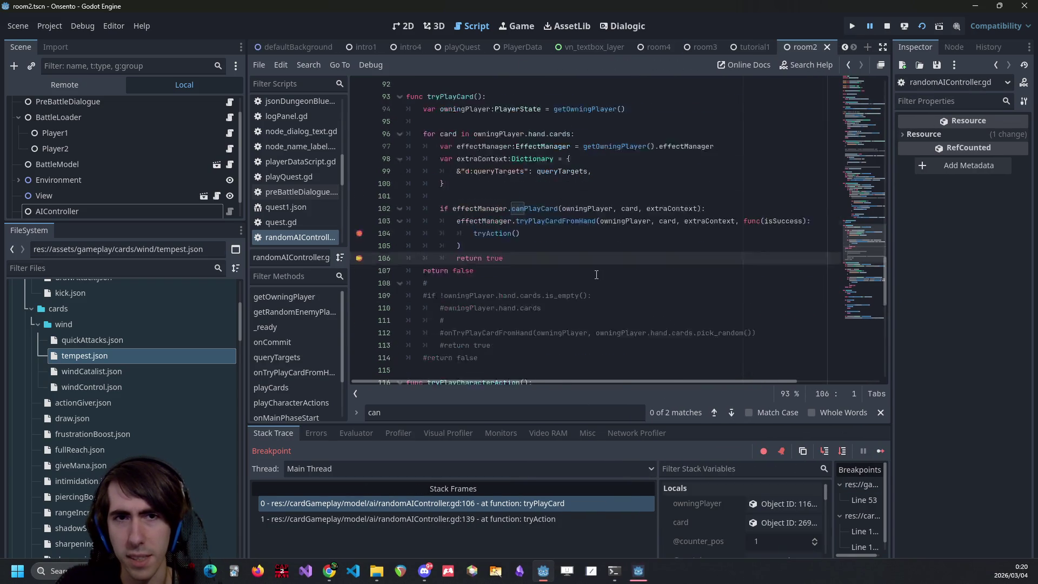
{"action": "scroll", "coordinate": [531, 220], "scroll_direction": "up", "scroll_amount": 2}
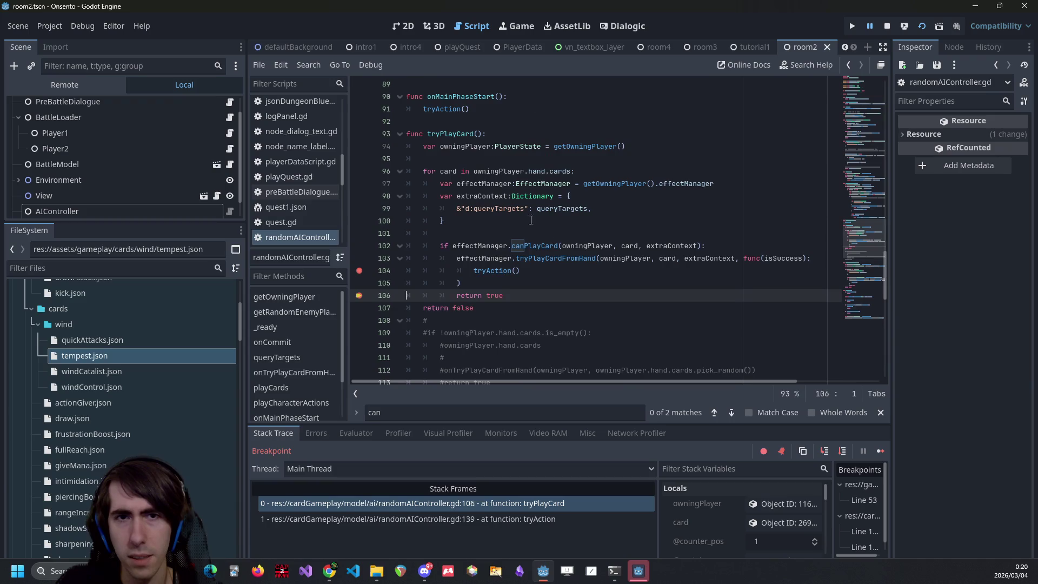
{"action": "left_click", "coordinate": [755, 527]}
{"action": "left_click_drag", "start_coordinate": [894, 285], "coordinate": [675, 286]}
{"action": "left_click", "coordinate": [960, 135]}
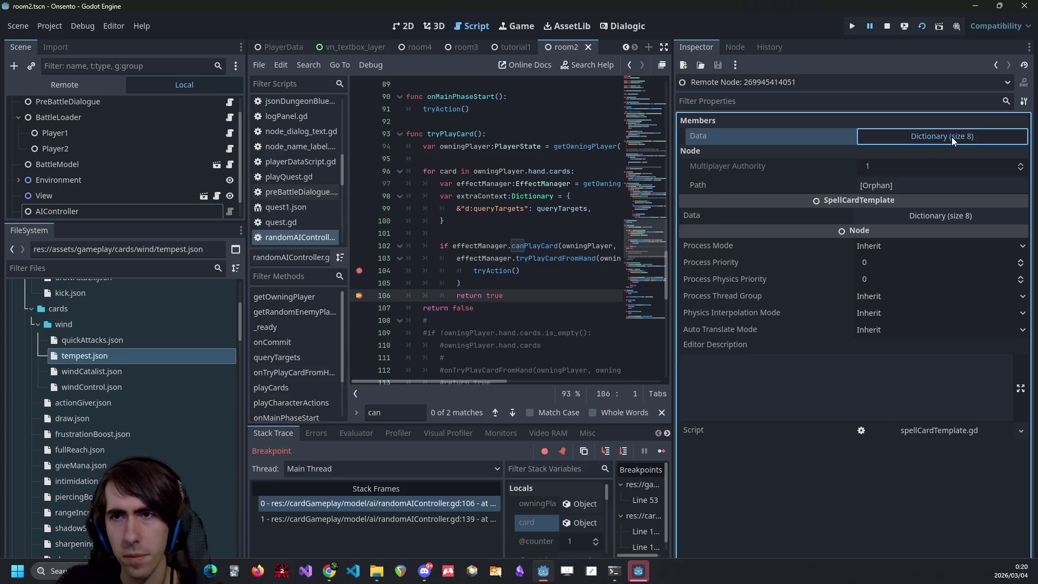
{"action": "left_click", "coordinate": [952, 138]}
{"action": "left_click_drag", "start_coordinate": [674, 197], "coordinate": [726, 194]}
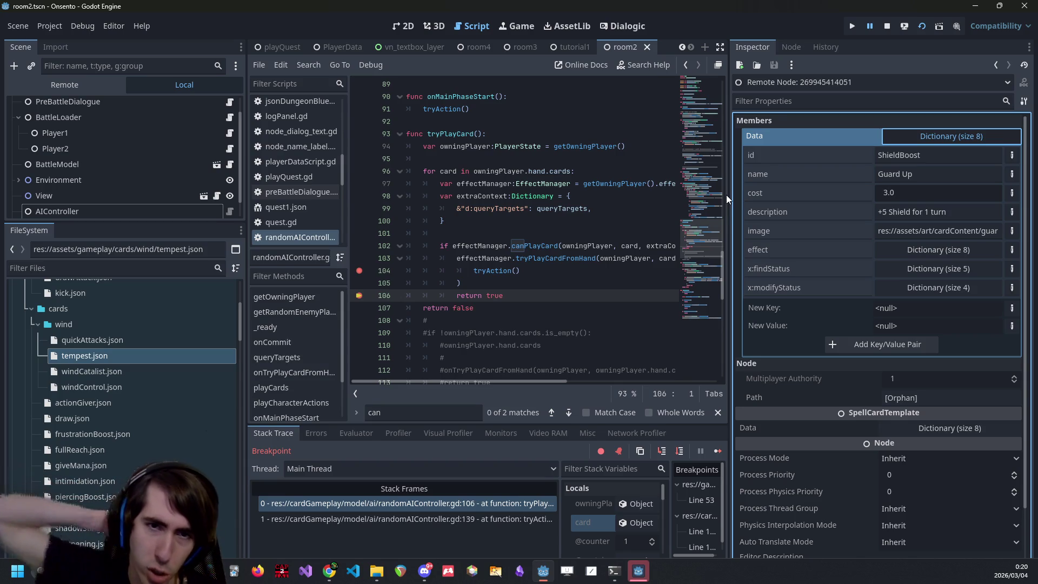
Remove the breakpoints on lines 104 and 106 and resume the game.
{"action": "left_click", "coordinate": [359, 271]}
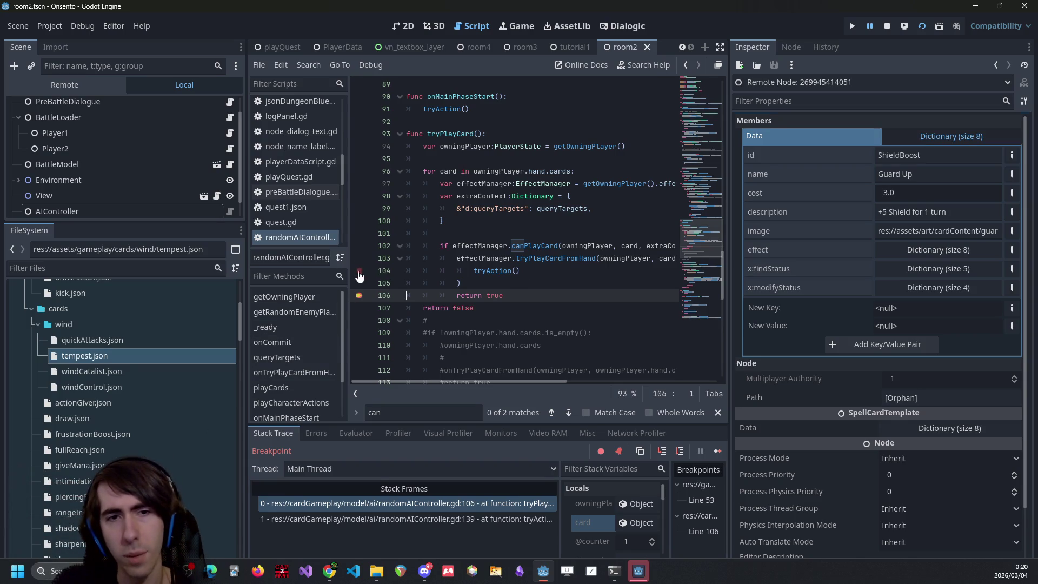
{"action": "left_click", "coordinate": [359, 295]}
{"action": "left_click", "coordinate": [718, 451]}
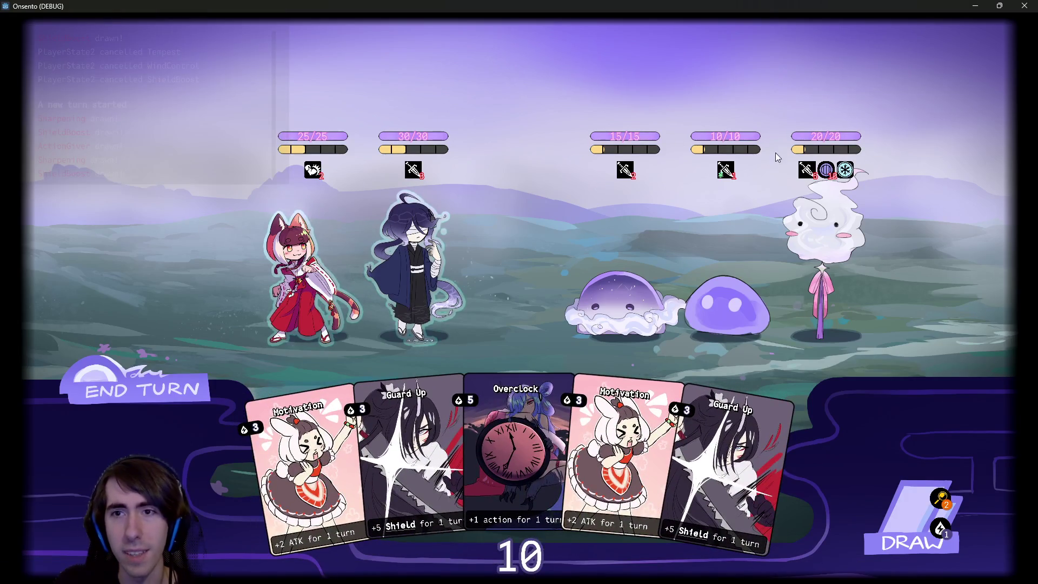
Close and relaunch the game, restoring its window so the editor is visible.
{"action": "mouse_move", "coordinate": [827, 171]}
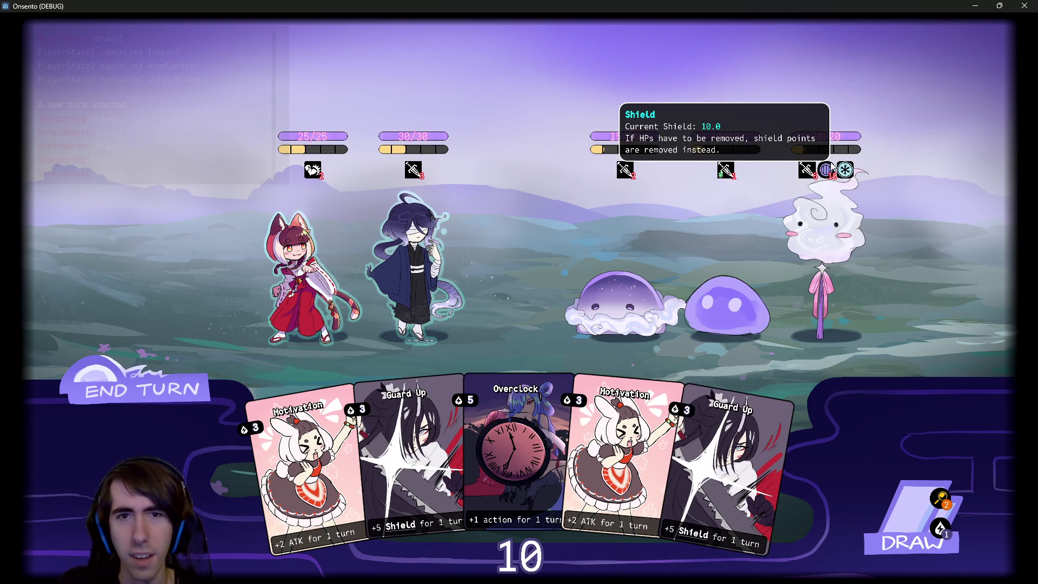
{"action": "left_click", "coordinate": [1025, 6]}
{"action": "left_click", "coordinate": [923, 28]}
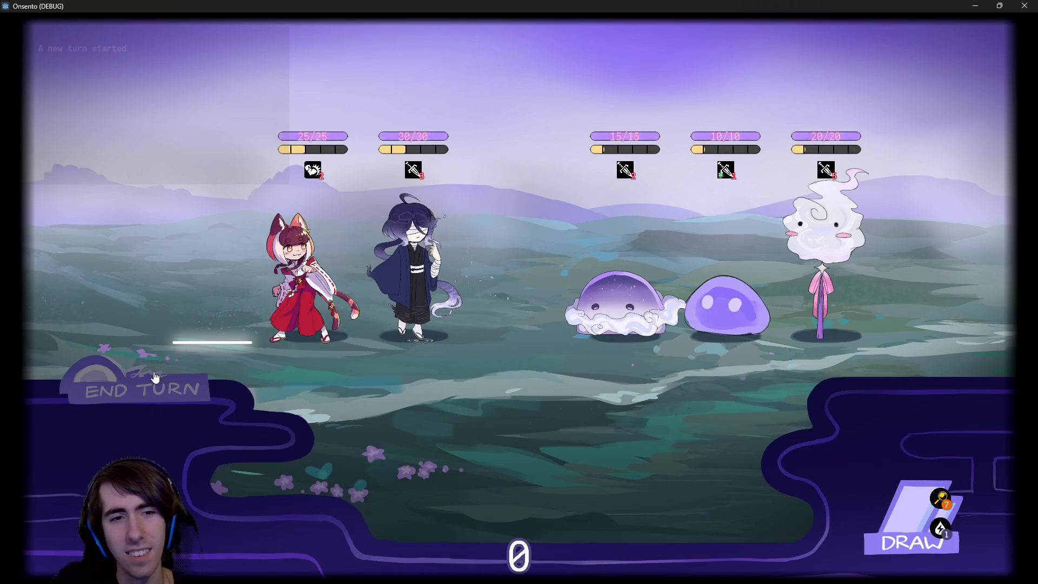
{"action": "mouse_move", "coordinate": [192, 57]}
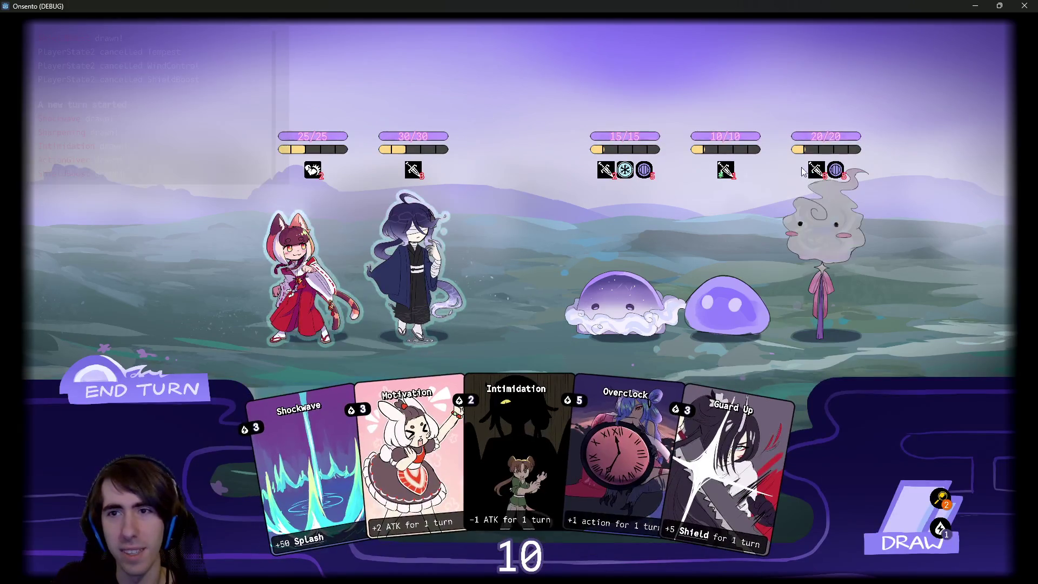
{"action": "mouse_move", "coordinate": [980, 6]}
{"action": "left_mouse_down"}
{"action": "mouse_move", "coordinate": [770, 275]}
{"action": "mouse_move", "coordinate": [923, 285]}
{"action": "mouse_move", "coordinate": [788, 2]}
{"action": "left_mouse_up"}
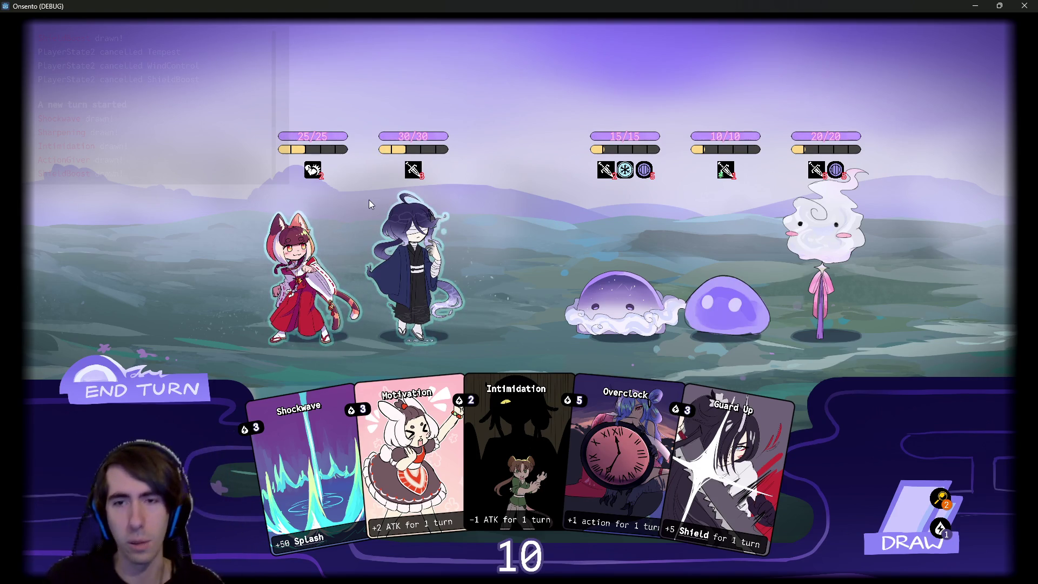
Cancel the cat-girl's targeting, read the slime's Wind Control tooltip 'In 1 turn, +5 Wind.', then attack it.
{"action": "left_click", "coordinate": [327, 242]}
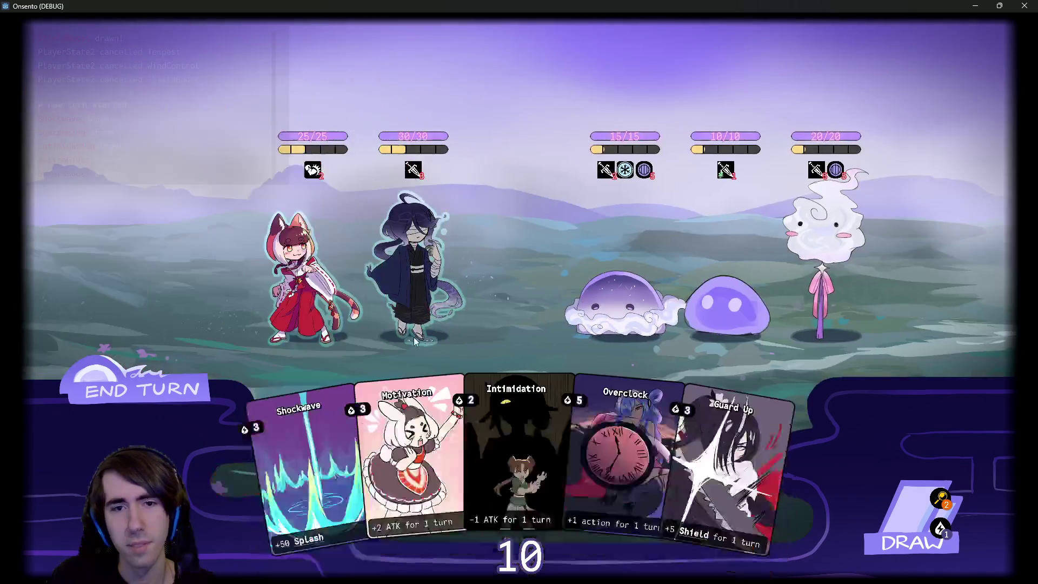
{"action": "left_click", "coordinate": [414, 340]}
{"action": "left_click", "coordinate": [345, 257]}
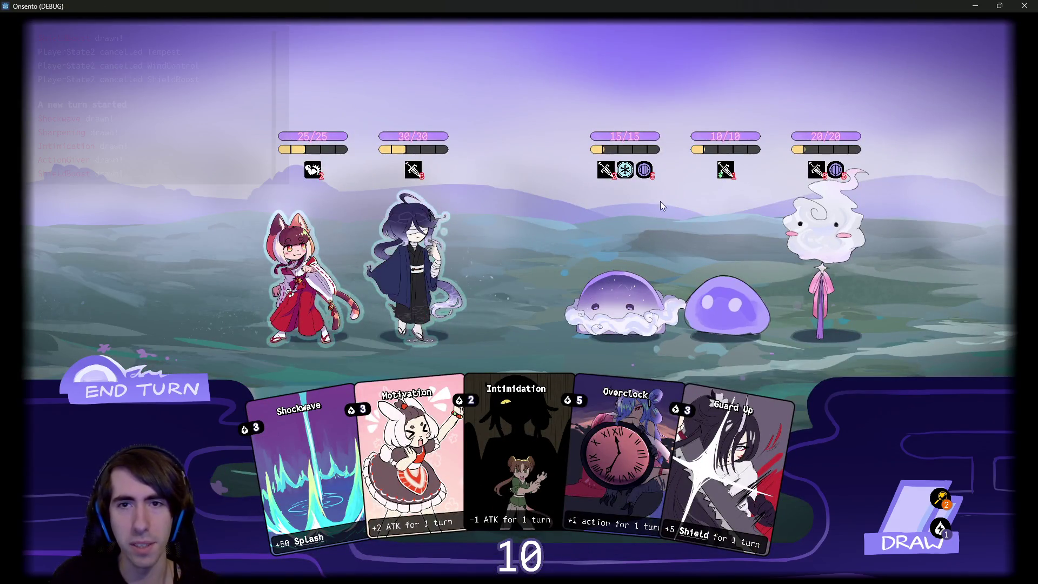
{"action": "mouse_move", "coordinate": [625, 169]}
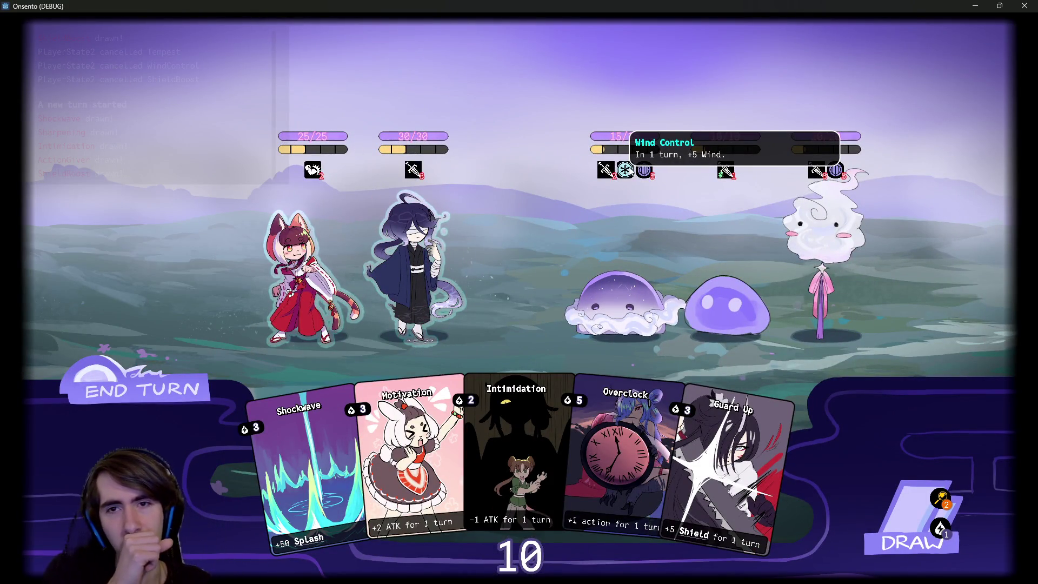
{"action": "left_click", "coordinate": [622, 303]}
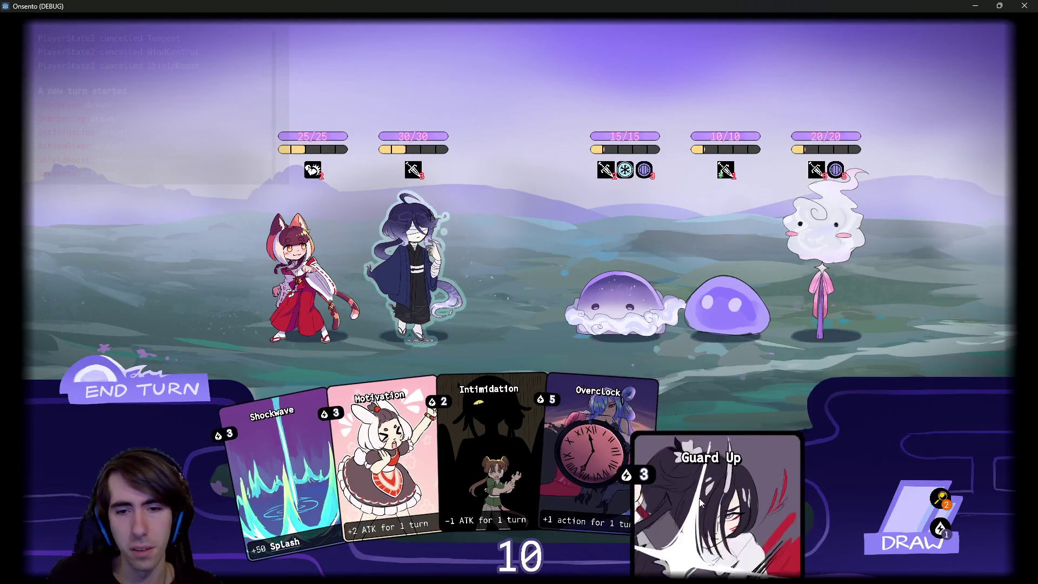
Play Motivation and Overclock on the blindfolded ally, draw a card, end the turn, and close the game.
{"action": "left_click_drag", "start_coordinate": [363, 480], "coordinate": [396, 271]}
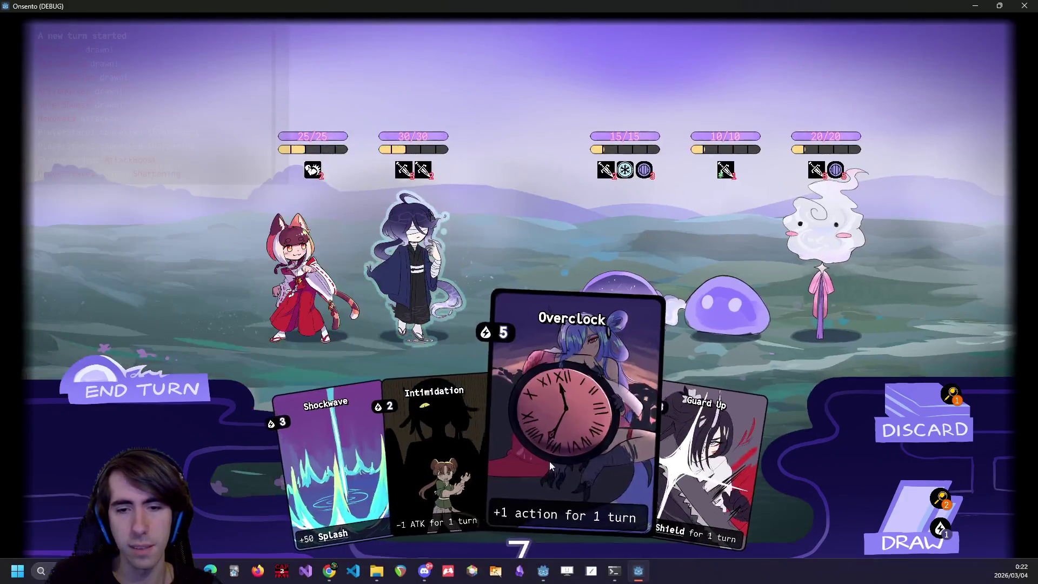
{"action": "left_click_drag", "start_coordinate": [567, 471], "coordinate": [433, 268]}
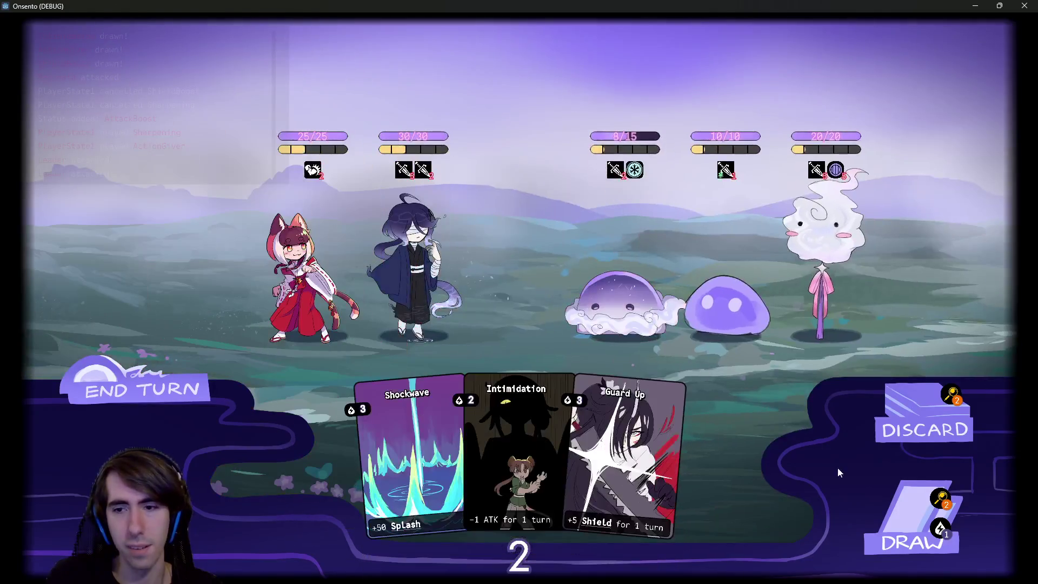
{"action": "left_click", "coordinate": [911, 517]}
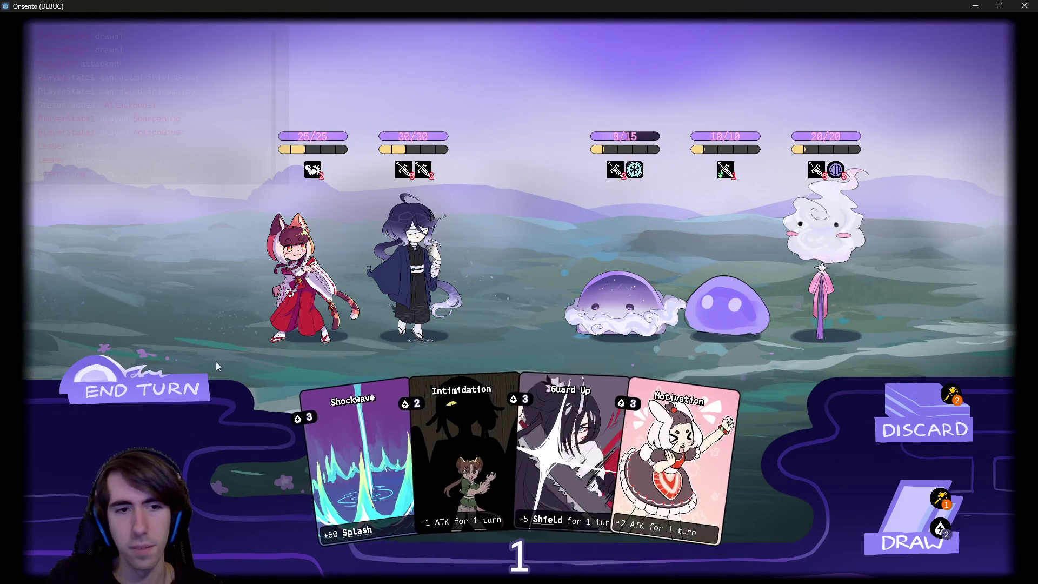
{"action": "left_click", "coordinate": [160, 380]}
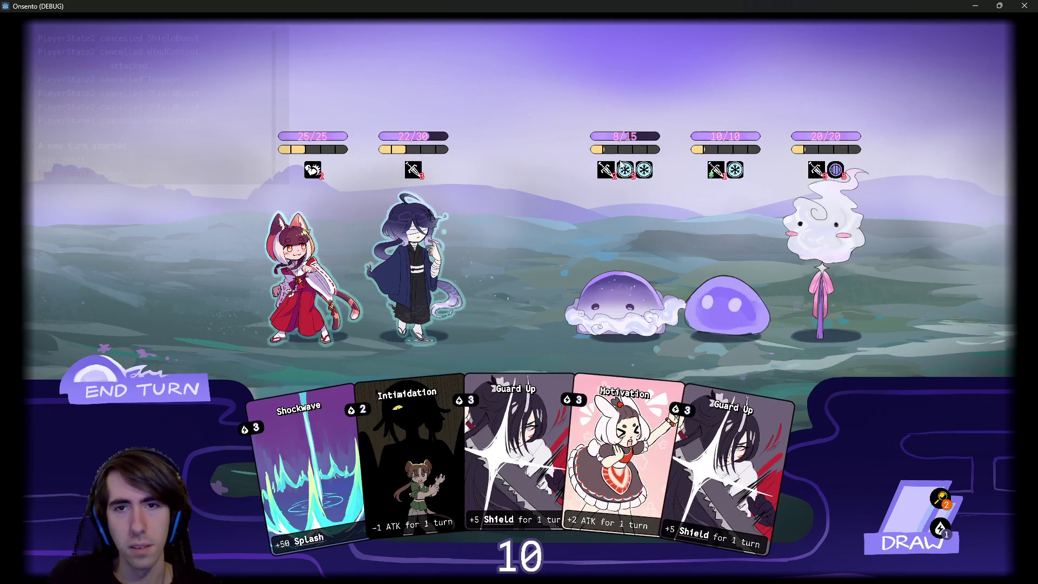
{"action": "mouse_move", "coordinate": [628, 171]}
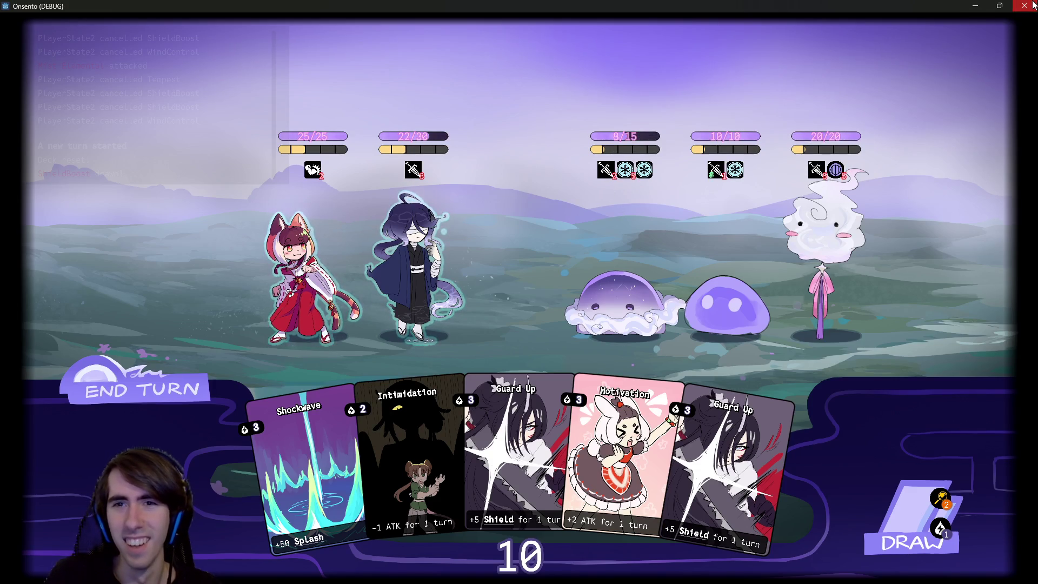
{"action": "key", "text": "alt+F4"}
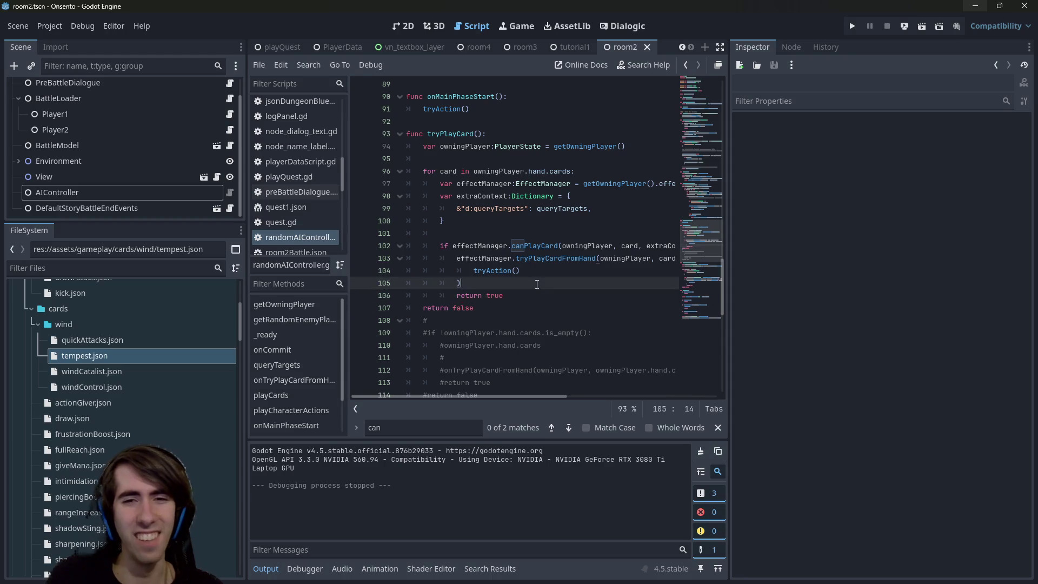
Widen the code area and read through tempest.json.
{"action": "left_click", "coordinate": [465, 283]}
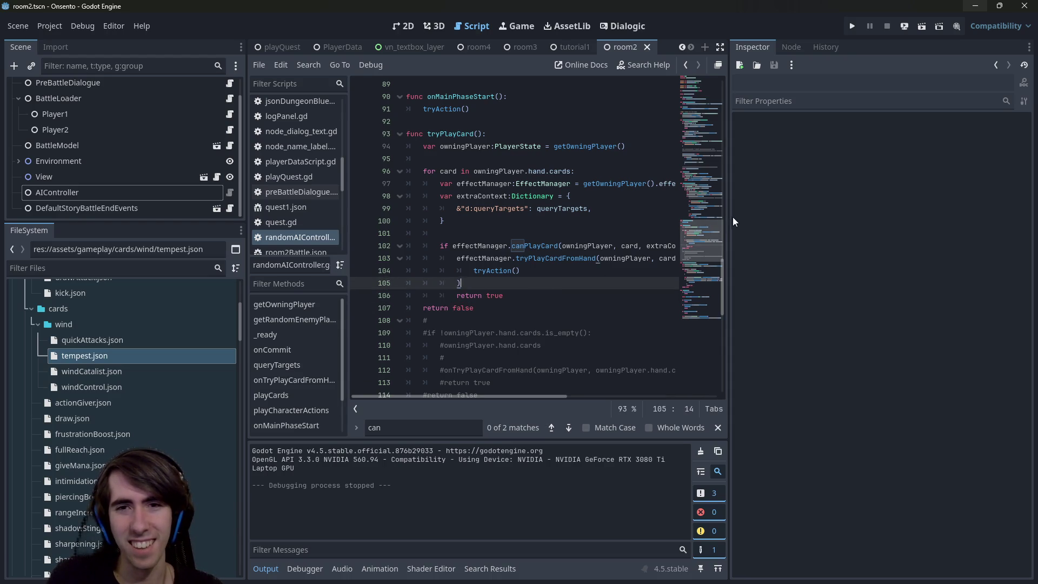
{"action": "left_click_drag", "start_coordinate": [728, 215], "coordinate": [786, 216]}
{"action": "scroll", "coordinate": [83, 356], "scroll_direction": "up", "scroll_amount": 3}
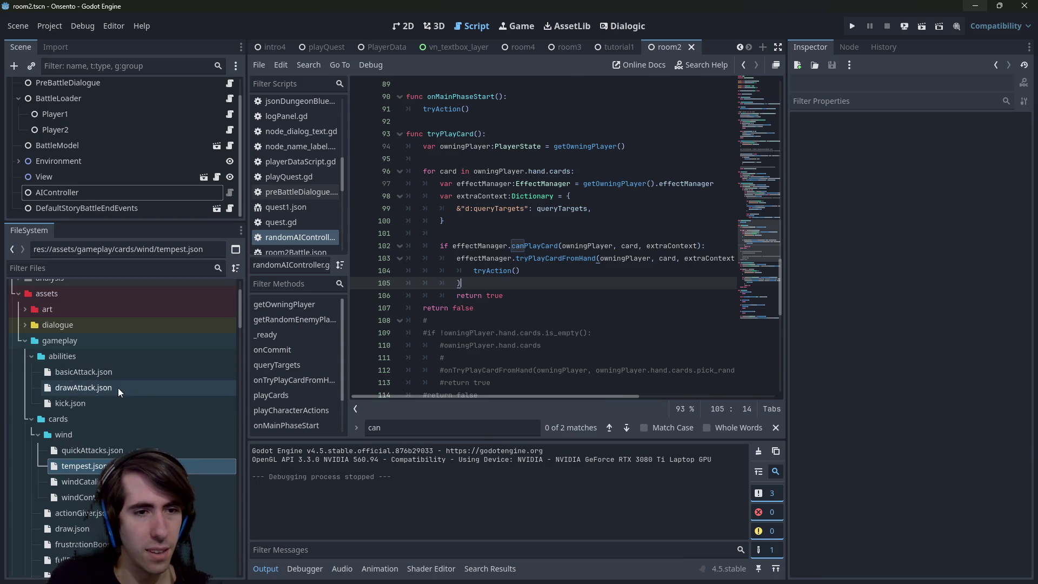
{"action": "double_click", "coordinate": [82, 466]}
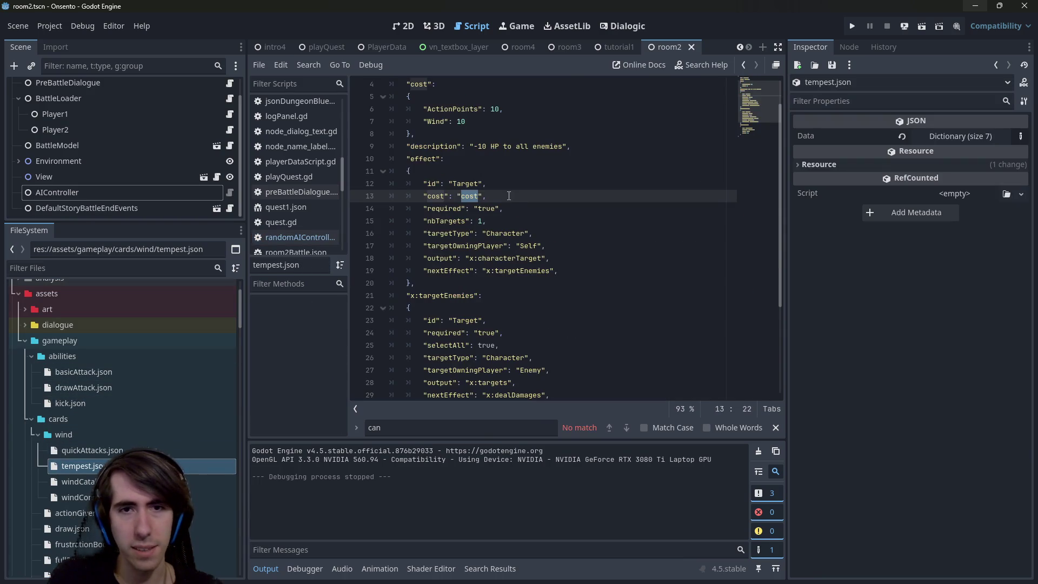
{"action": "scroll", "coordinate": [490, 254], "scroll_direction": "down", "scroll_amount": 2}
{"action": "scroll", "coordinate": [490, 254], "scroll_direction": "down", "scroll_amount": 2}
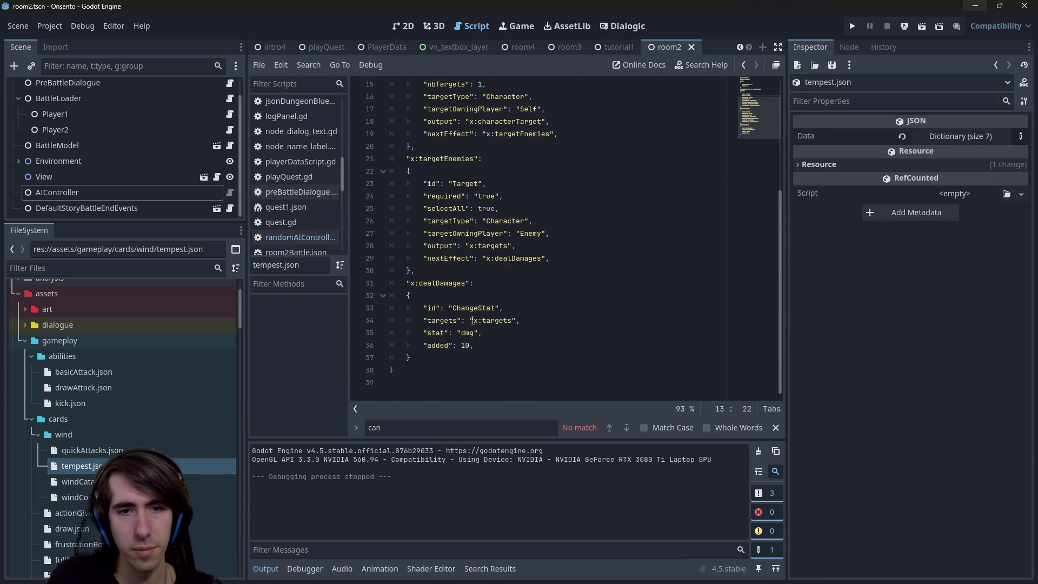
{"action": "scroll", "coordinate": [481, 329], "scroll_direction": "up", "scroll_amount": 5}
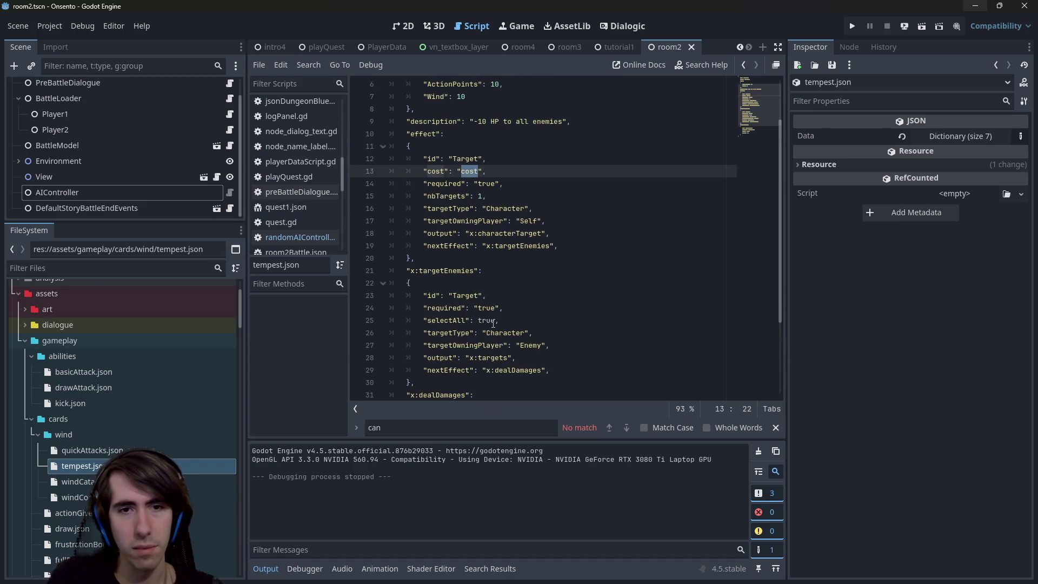
{"action": "scroll", "coordinate": [139, 395], "scroll_direction": "down", "scroll_amount": 2}
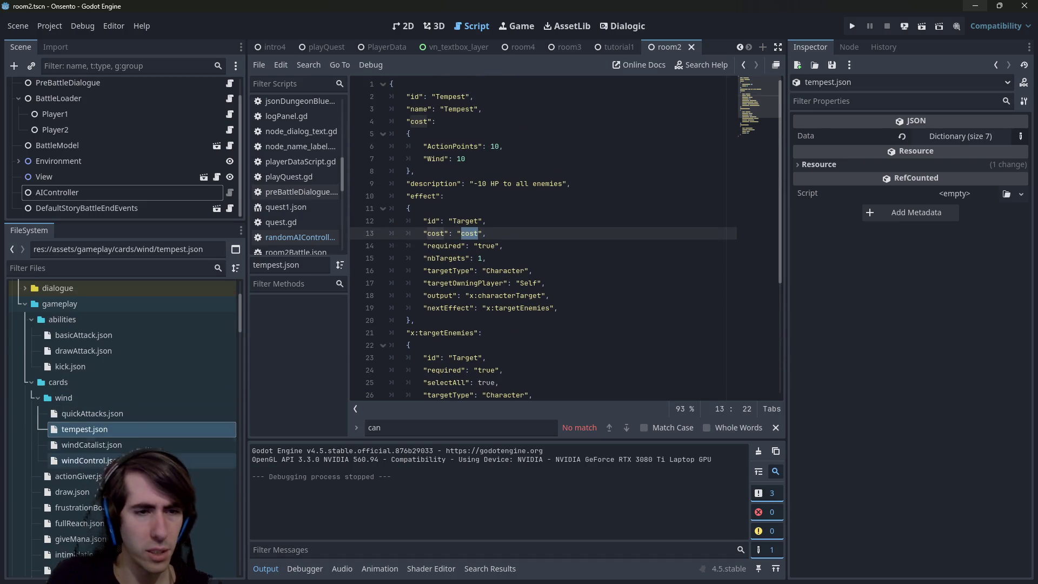
Open windControl.json, select its WindControl status name on line 23, and compare with windCatalist.json.
{"action": "double_click", "coordinate": [87, 460]}
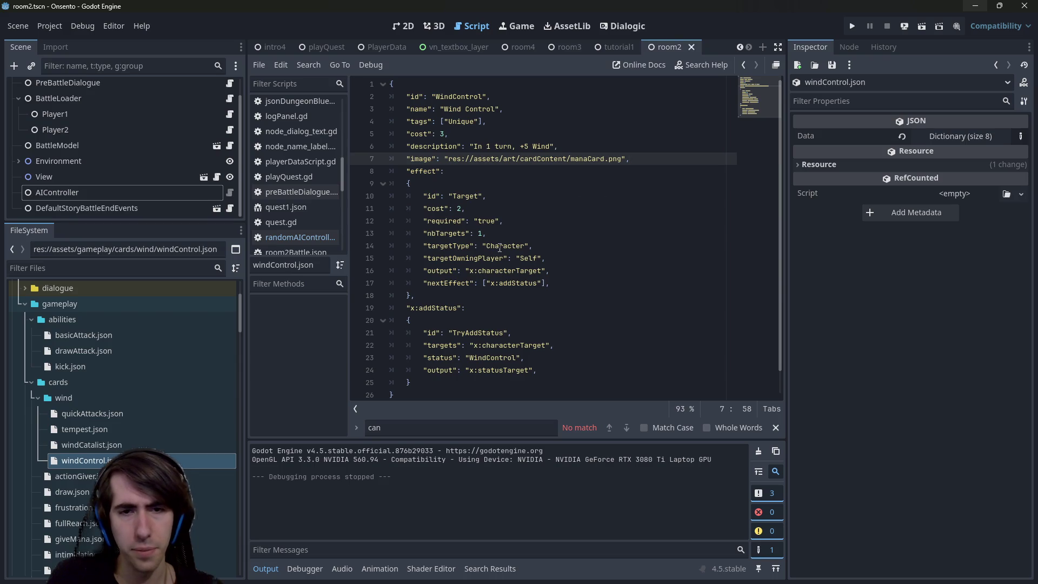
{"action": "left_click", "coordinate": [486, 357]}
{"action": "double_click", "coordinate": [485, 358]}
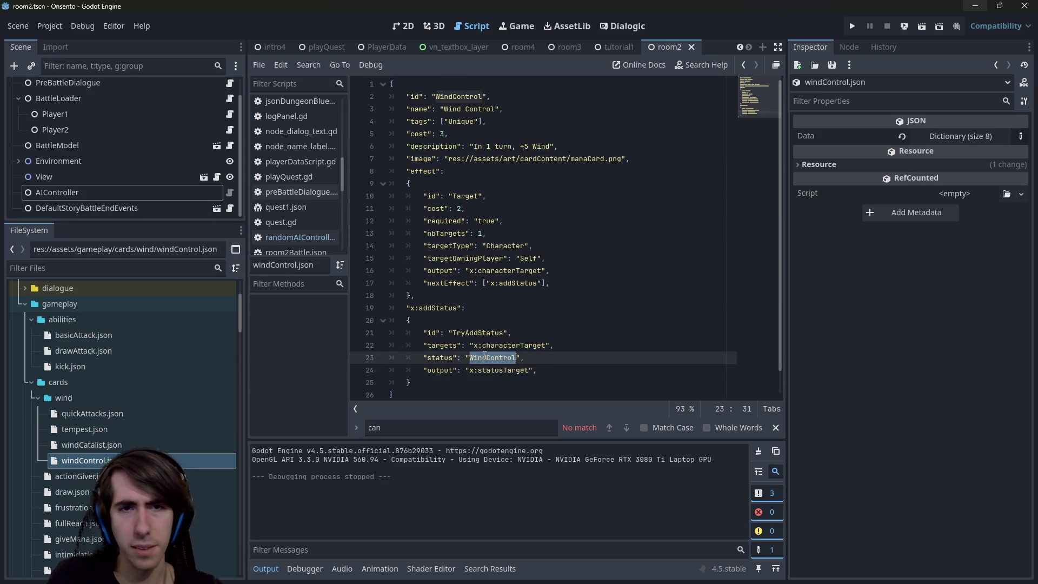
{"action": "left_click", "coordinate": [161, 442]}
{"action": "left_click", "coordinate": [160, 460]}
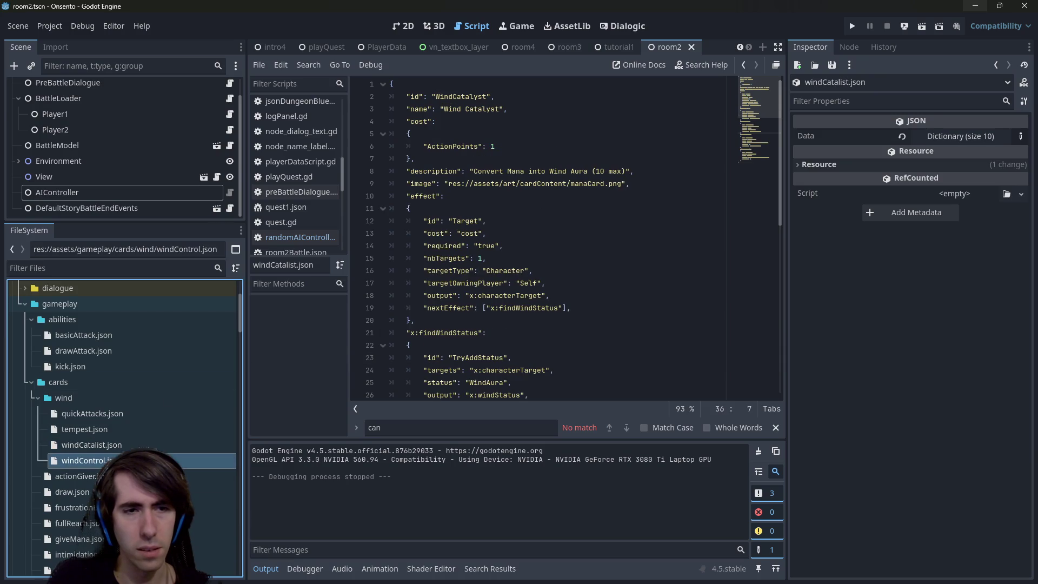
Search windControl.json for 'Mana', then open windCatalist.json and jump to the next match.
{"action": "left_click", "coordinate": [640, 227]}
{"action": "key", "text": "ctrl+f"}
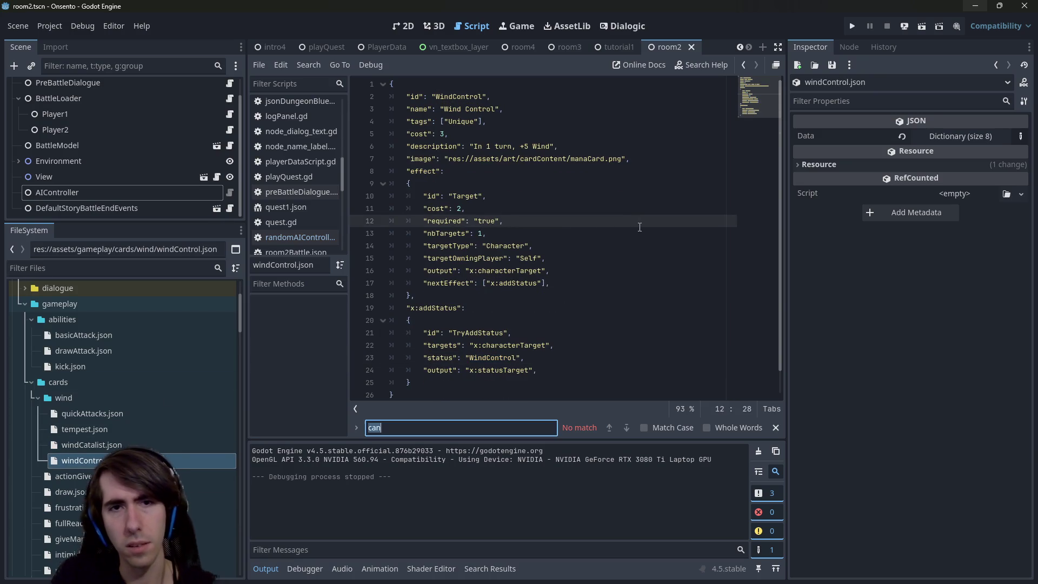
{"action": "type", "text": "Mn"}
{"action": "key", "text": "BackSpace"}
{"action": "type", "text": "ana"}
{"action": "key", "text": "ctrl+f"}
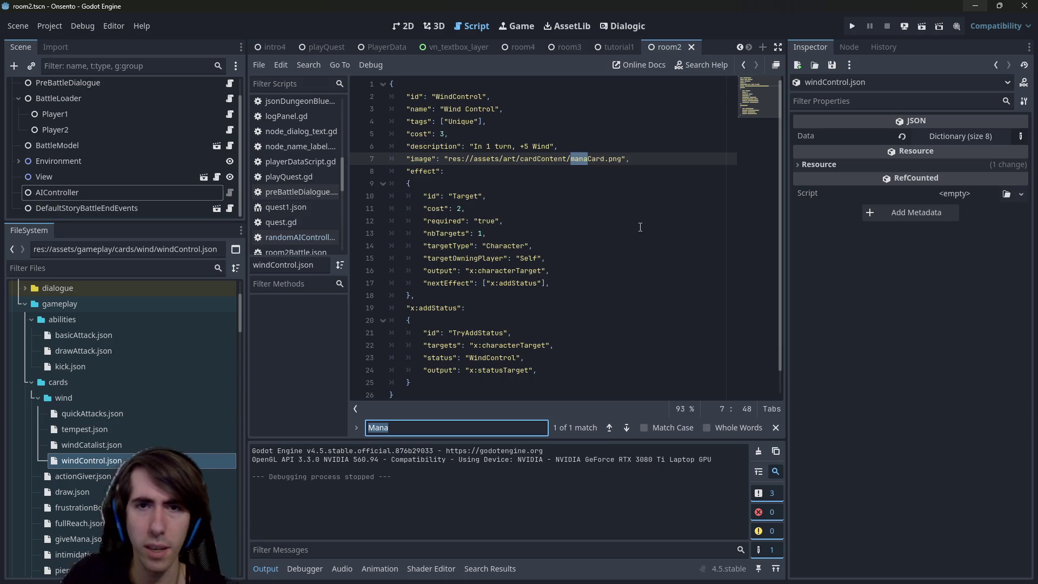
{"action": "double_click", "coordinate": [77, 446]}
{"action": "key", "text": "Return"}
{"action": "key", "text": "Return"}
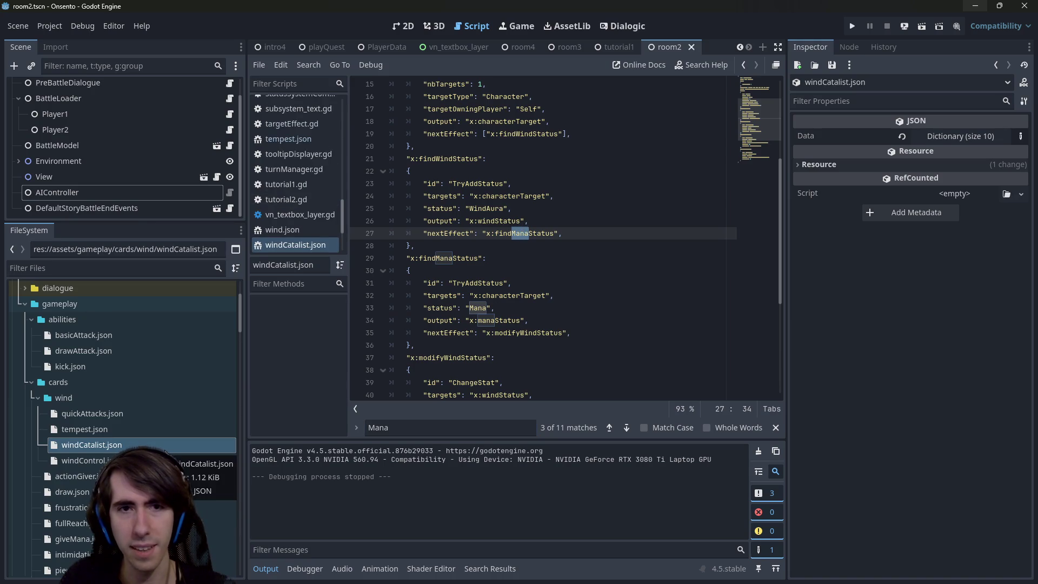
Reopen tempest.json, then find the Mana image path on line 7 of quickAttacks.json.
{"action": "scroll", "coordinate": [599, 181], "scroll_direction": "up", "scroll_amount": 5}
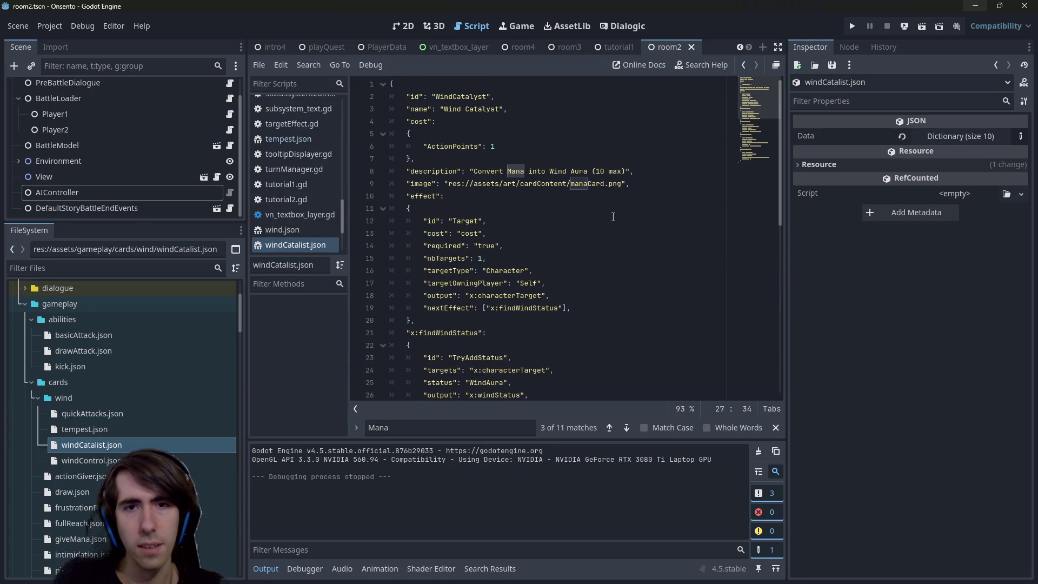
{"action": "scroll", "coordinate": [595, 186], "scroll_direction": "down", "scroll_amount": 6}
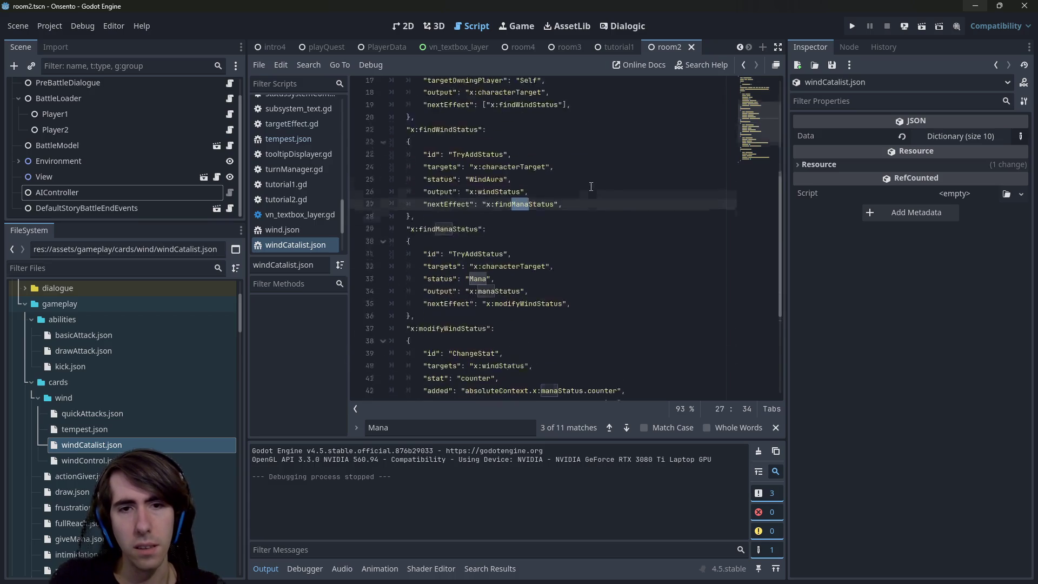
{"action": "double_click", "coordinate": [103, 429]}
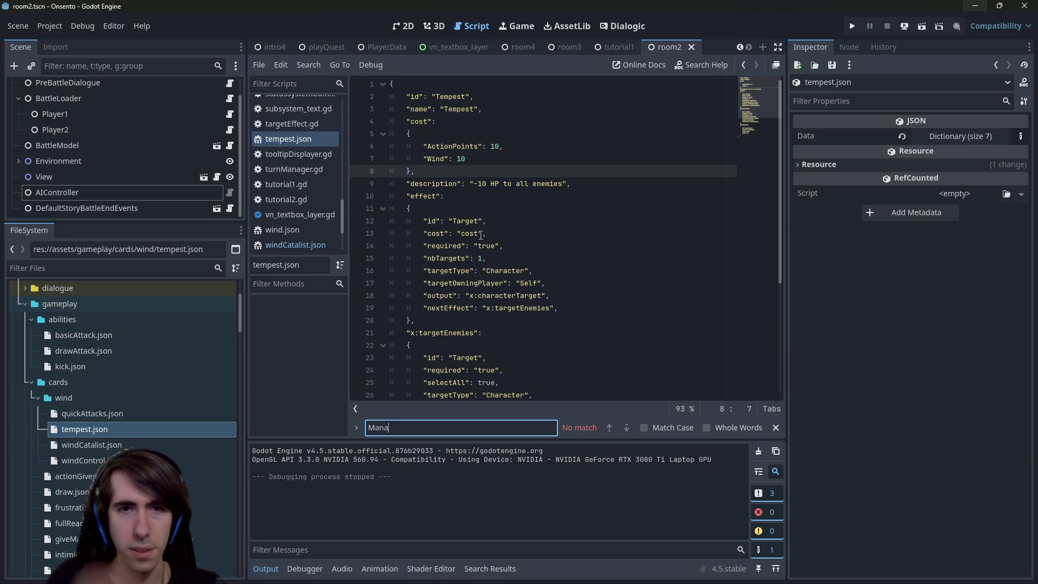
{"action": "left_click", "coordinate": [158, 413]}
{"action": "double_click", "coordinate": [159, 412]}
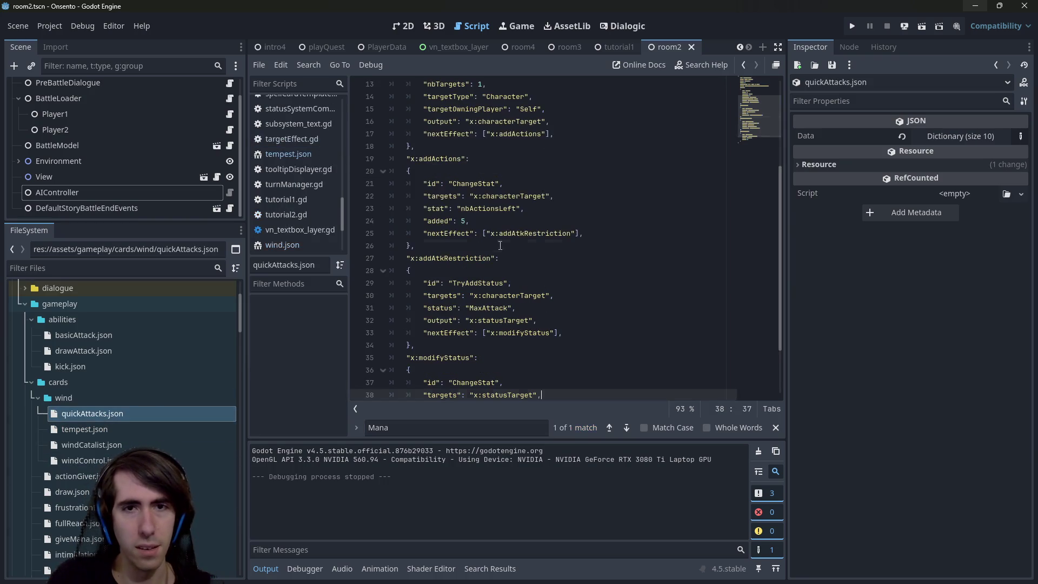
{"action": "key", "text": "ctrl+f"}
{"action": "key", "text": "Return"}
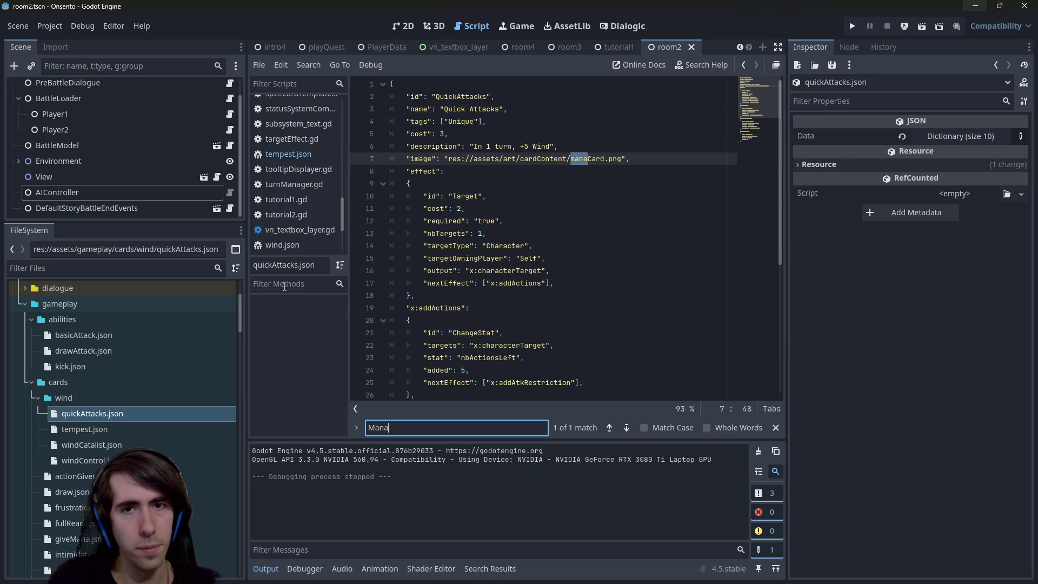
{"action": "left_click", "coordinate": [162, 461]}
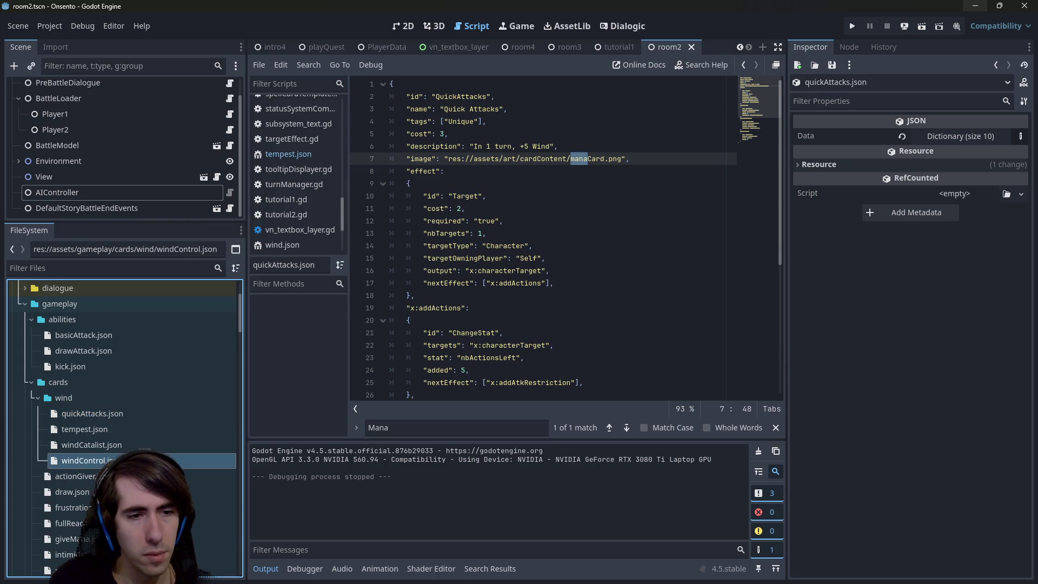
{"action": "scroll", "coordinate": [116, 440], "scroll_direction": "down", "scroll_amount": 15}
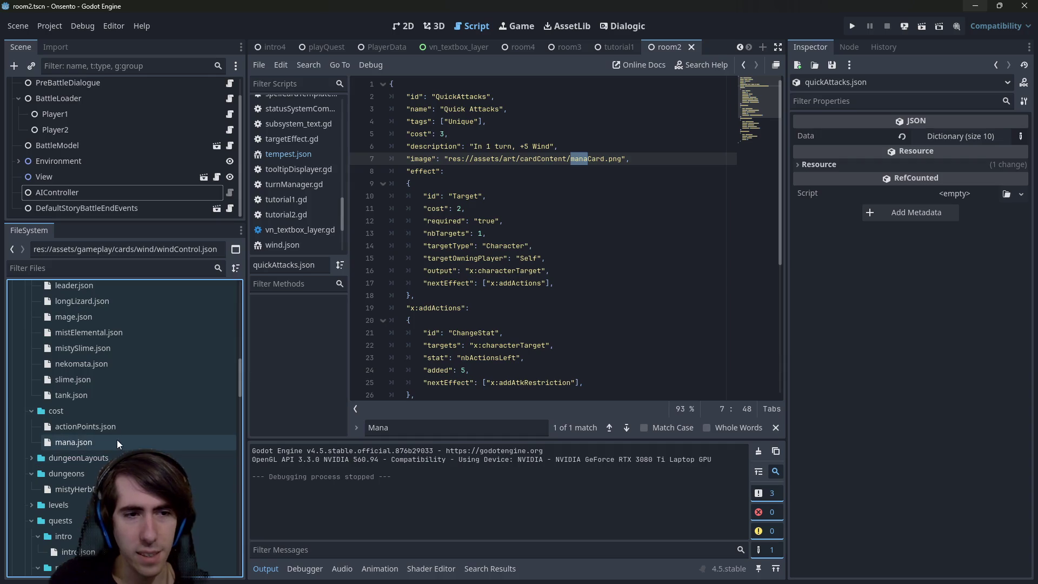
Change the second 'Mana' match in windControl.json to Wind and run the project.
{"action": "scroll", "coordinate": [116, 430], "scroll_direction": "down", "scroll_amount": 5}
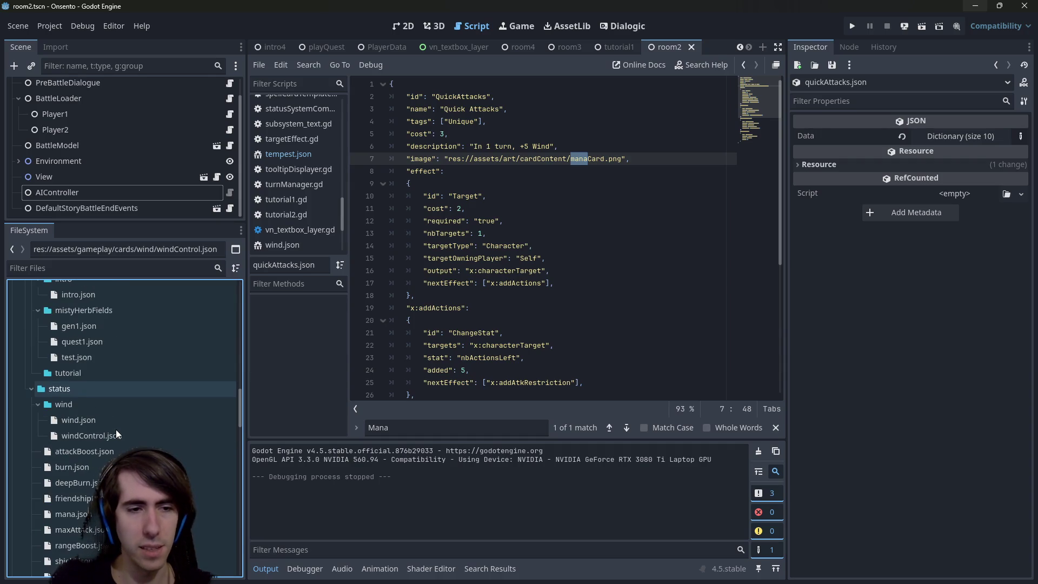
{"action": "double_click", "coordinate": [116, 433]}
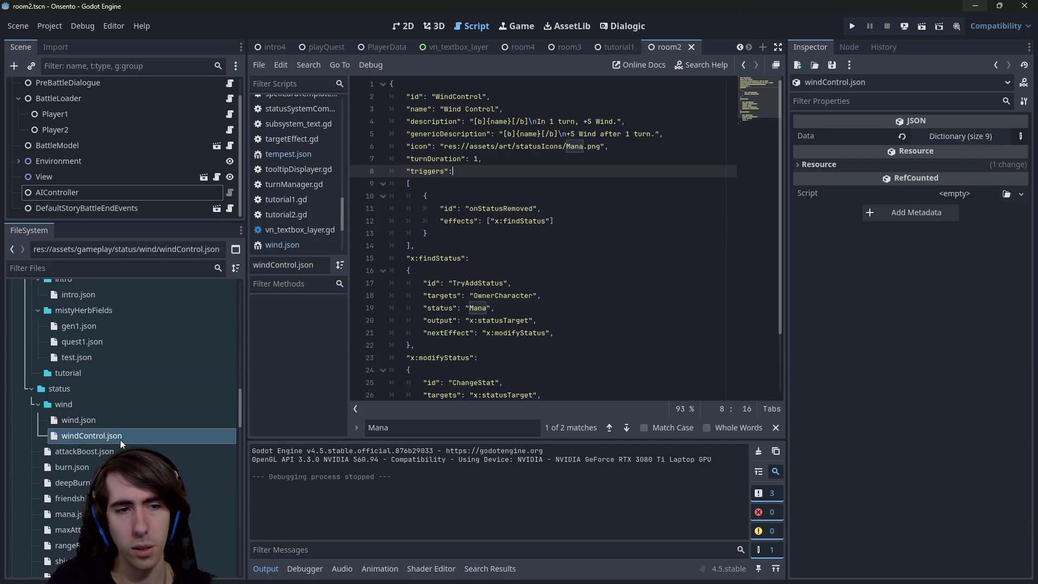
{"action": "key", "text": "ctrl+f"}
{"action": "key", "text": "Return"}
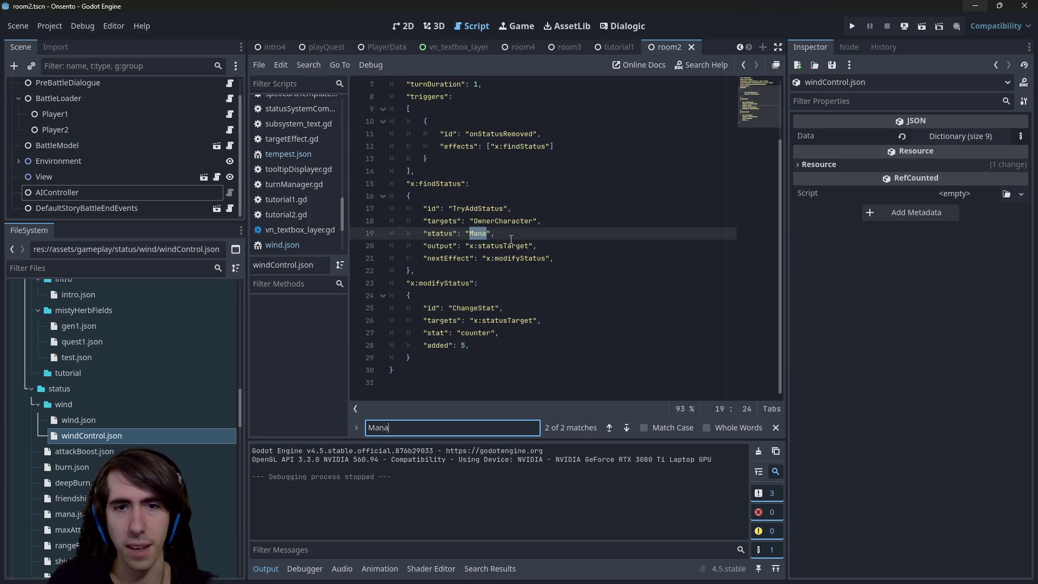
{"action": "scroll", "coordinate": [510, 247], "scroll_direction": "up", "scroll_amount": 2}
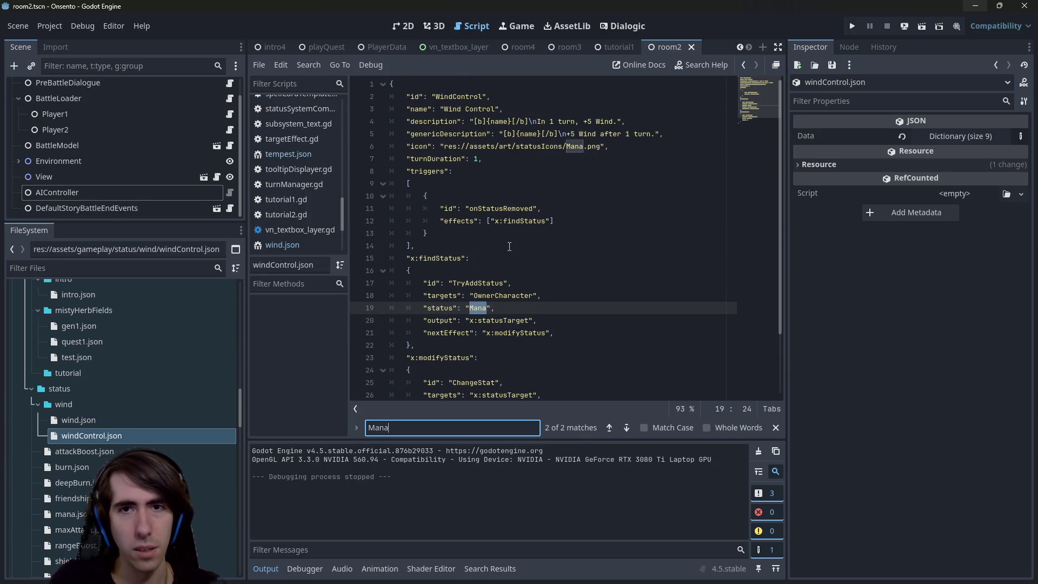
{"action": "scroll", "coordinate": [509, 247], "scroll_direction": "down", "scroll_amount": 2}
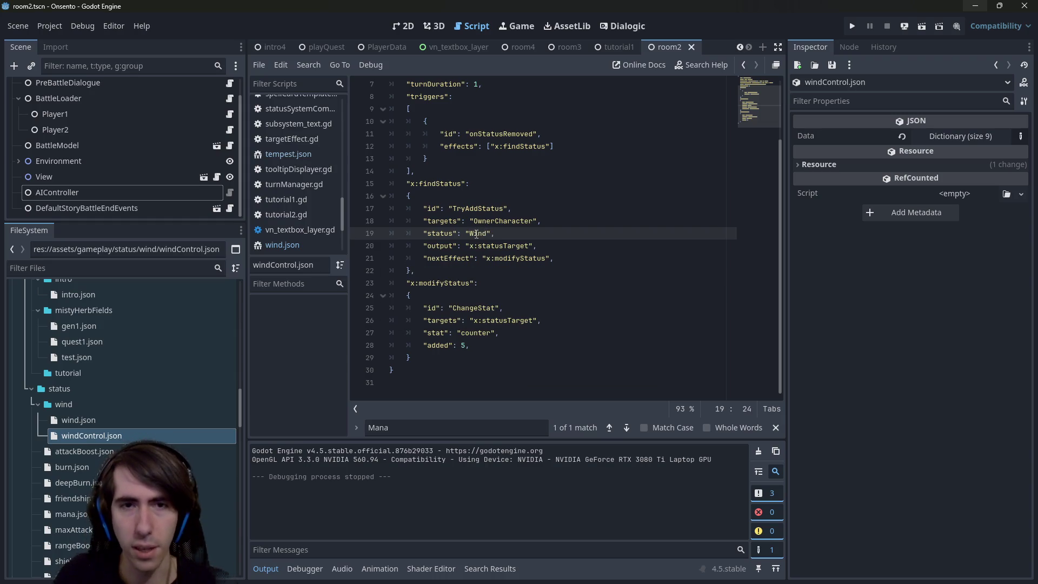
{"action": "left_click", "coordinate": [922, 25]}
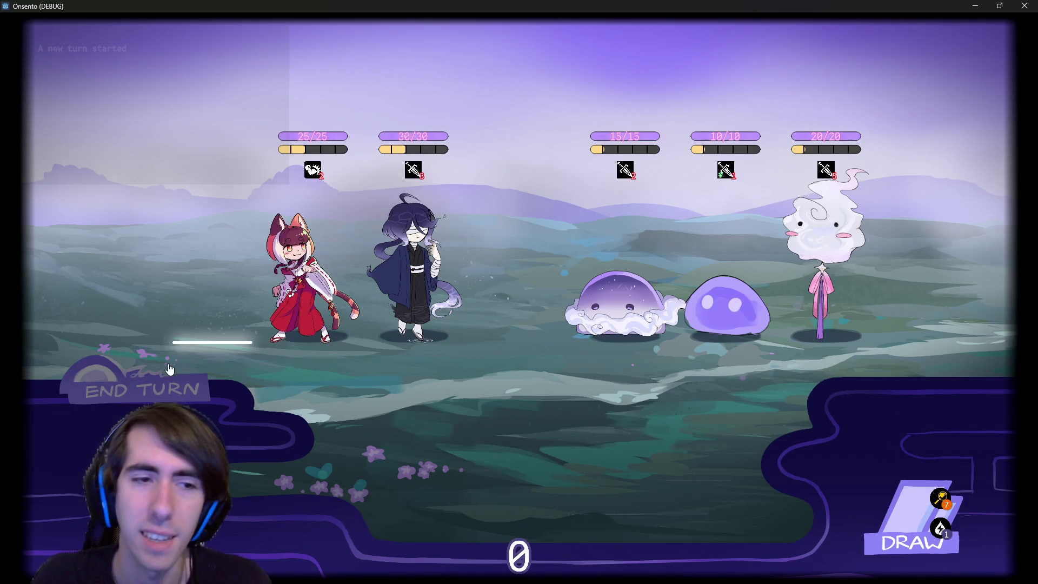
End the opening turn, play Motivation and Overclock on the blindfolded second character, then end the turn.
{"action": "left_click", "coordinate": [176, 352]}
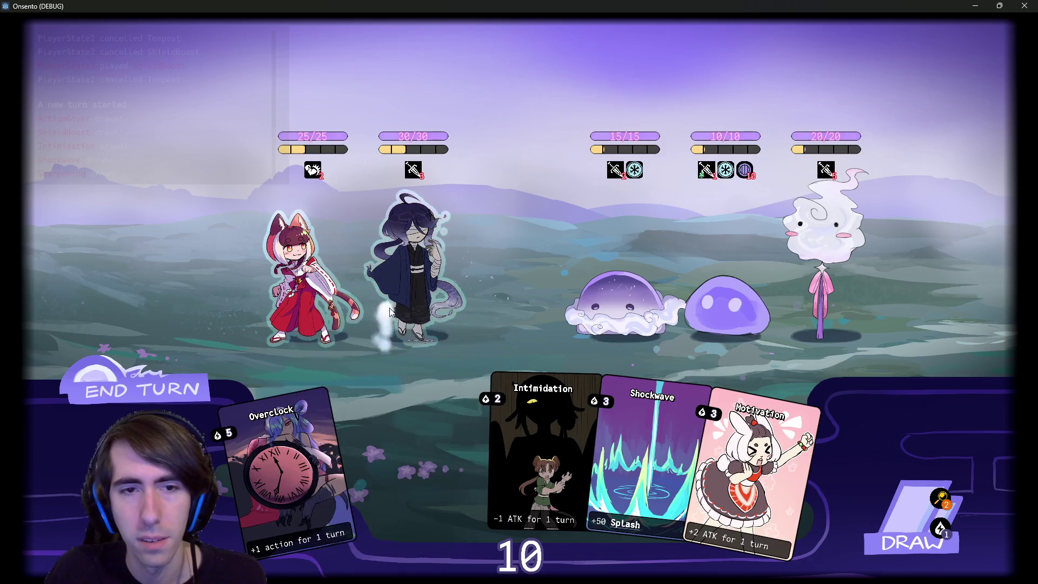
{"action": "mouse_move", "coordinate": [757, 459]}
{"action": "left_mouse_down"}
{"action": "mouse_move", "coordinate": [432, 260]}
{"action": "mouse_move", "coordinate": [413, 273]}
{"action": "left_mouse_up"}
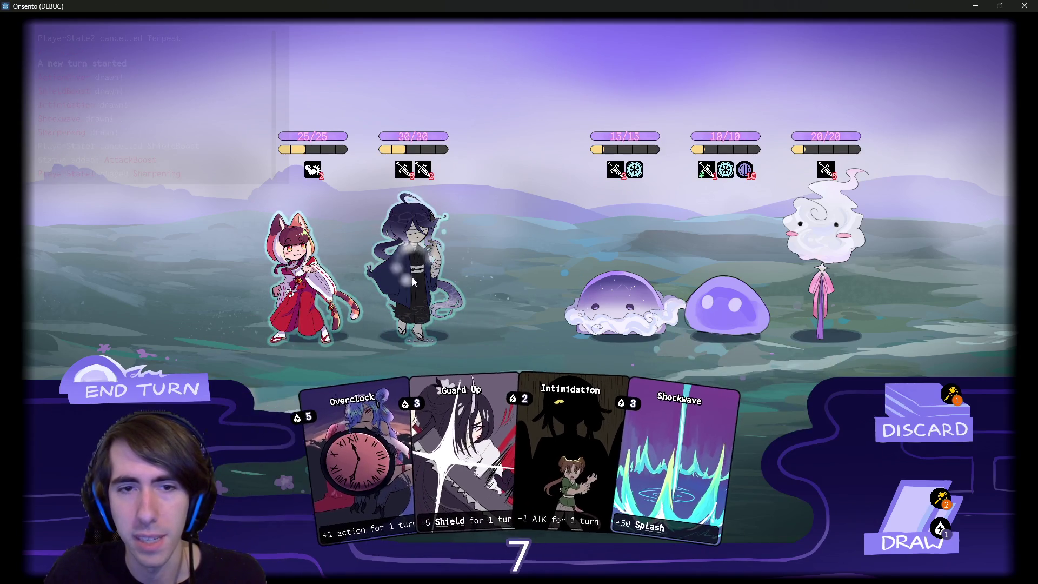
{"action": "mouse_move", "coordinate": [589, 432]}
{"action": "left_mouse_down"}
{"action": "mouse_move", "coordinate": [541, 414]}
{"action": "mouse_move", "coordinate": [569, 427]}
{"action": "left_mouse_up"}
{"action": "left_click_drag", "start_coordinate": [377, 358], "coordinate": [416, 271]}
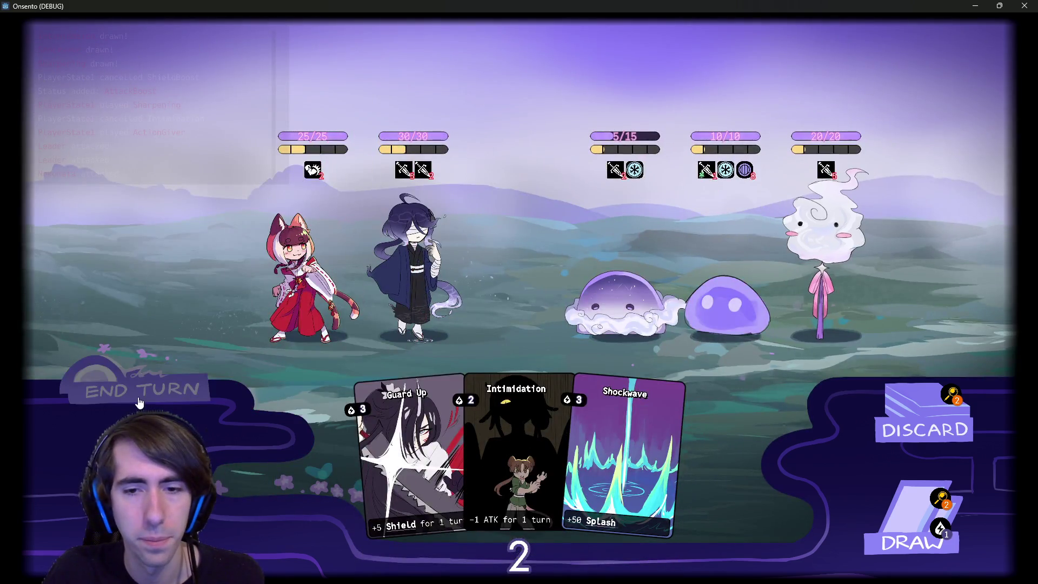
{"action": "left_click", "coordinate": [139, 403]}
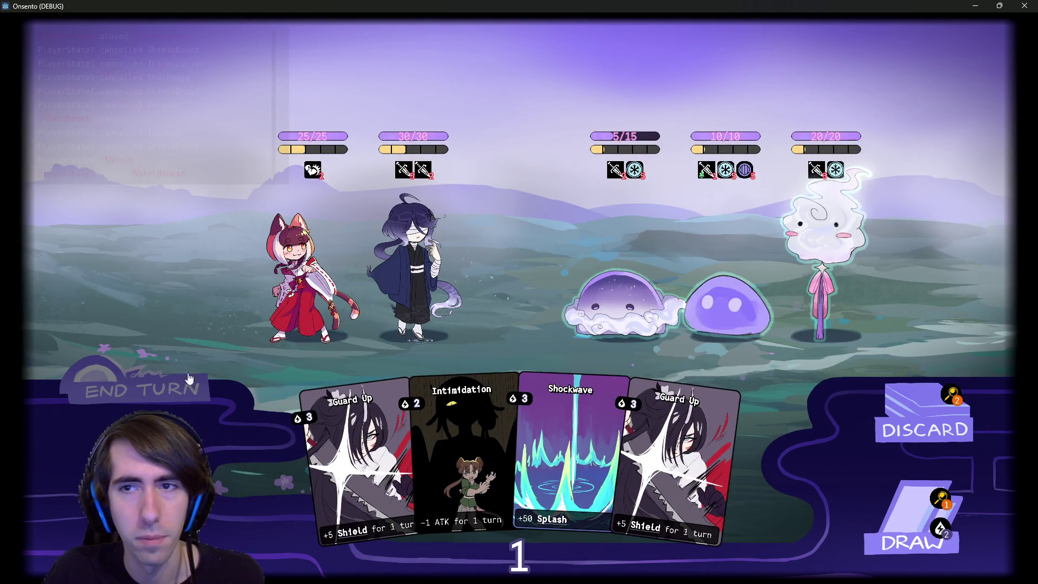
Check the Wind status icons, shield both allies with Guard Up, and draw more cards.
{"action": "mouse_move", "coordinate": [840, 178]}
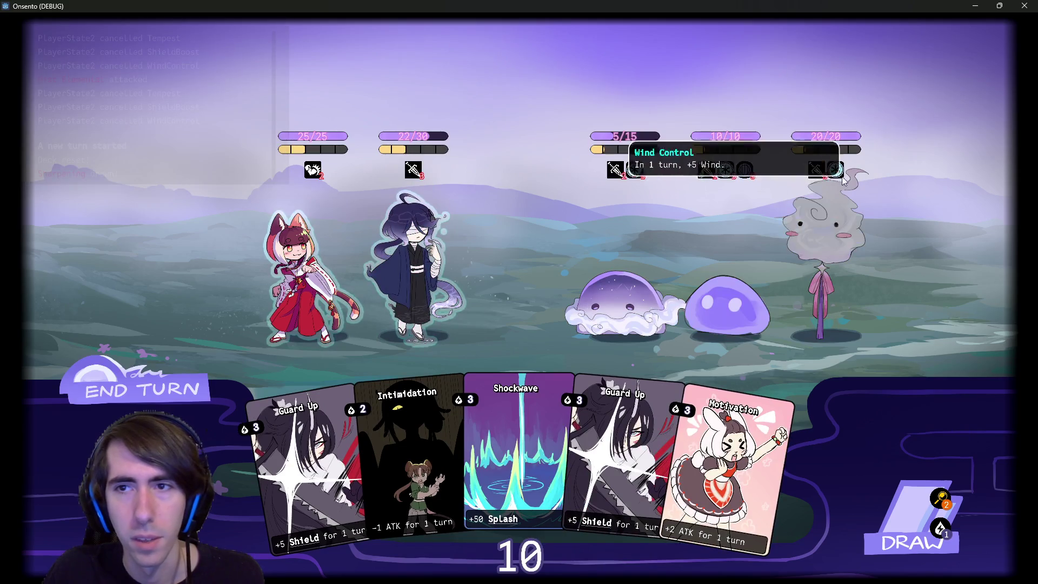
{"action": "mouse_move", "coordinate": [726, 172]}
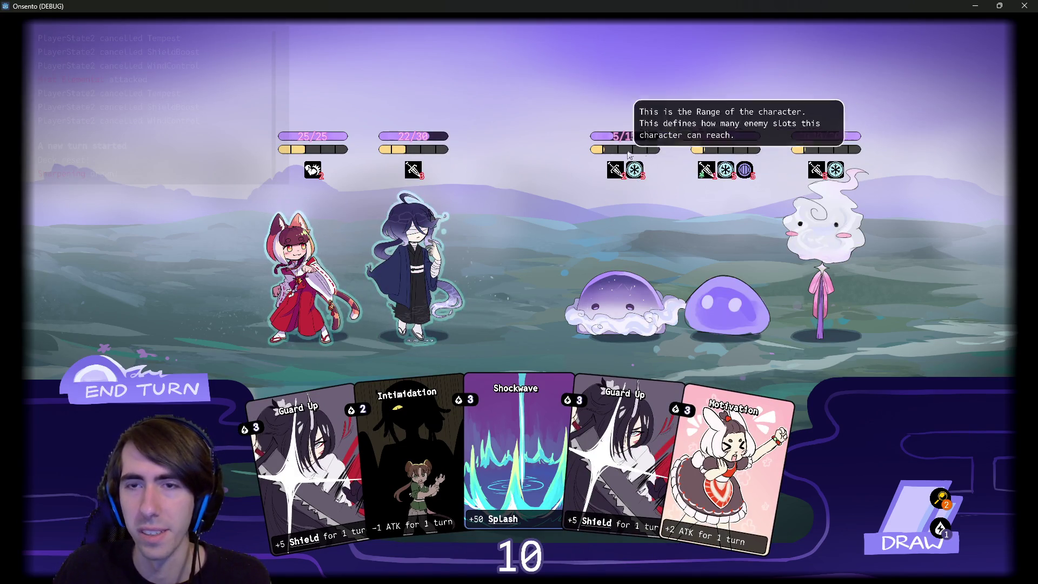
{"action": "mouse_move", "coordinate": [551, 418]}
{"action": "left_mouse_down"}
{"action": "mouse_move", "coordinate": [465, 271]}
{"action": "mouse_move", "coordinate": [416, 271]}
{"action": "left_mouse_up"}
{"action": "left_click_drag", "start_coordinate": [346, 444], "coordinate": [306, 270]}
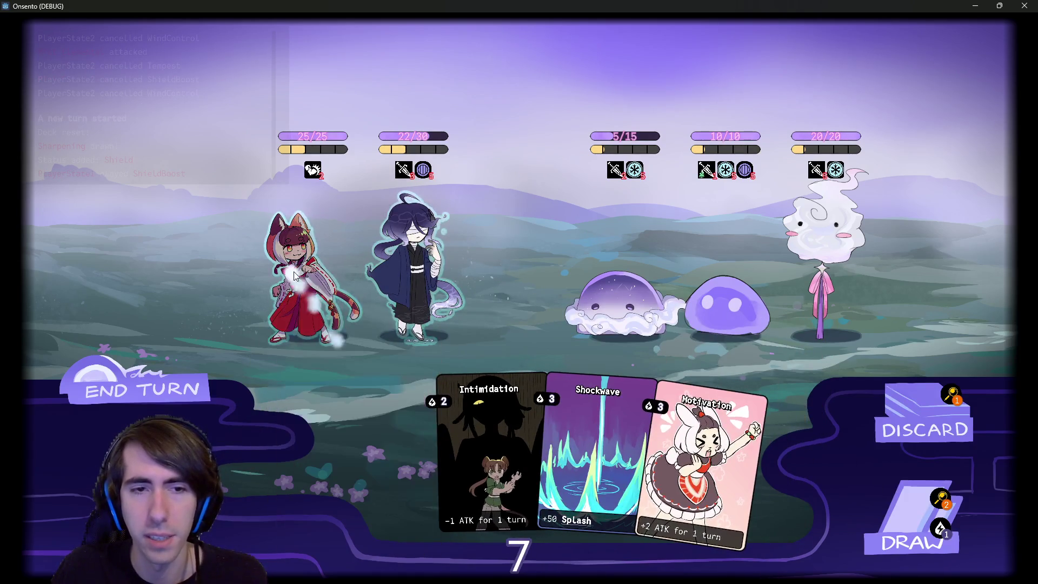
{"action": "left_click", "coordinate": [163, 390]}
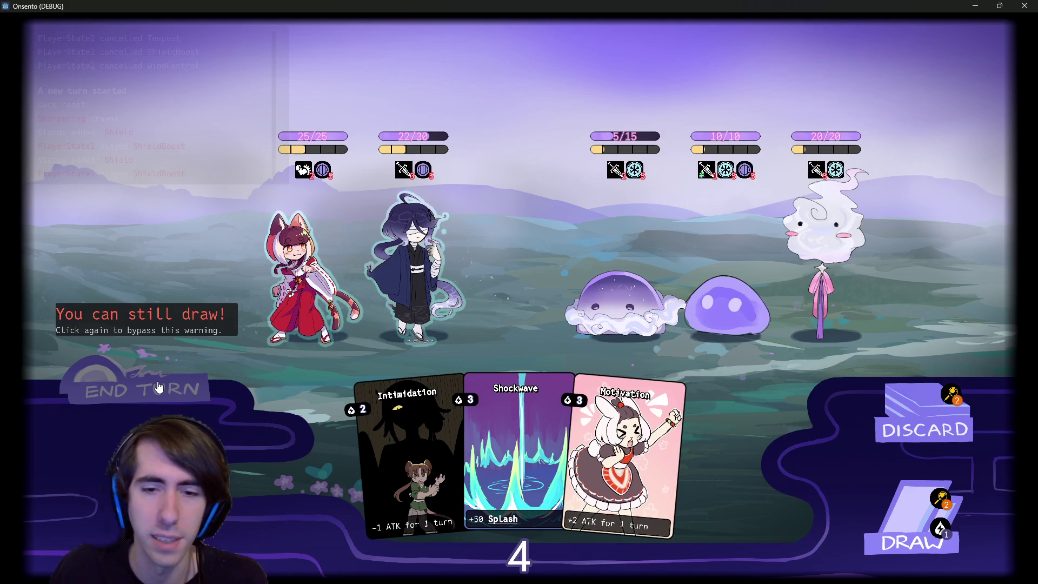
{"action": "left_click", "coordinate": [911, 527]}
{"action": "left_click", "coordinate": [912, 528]}
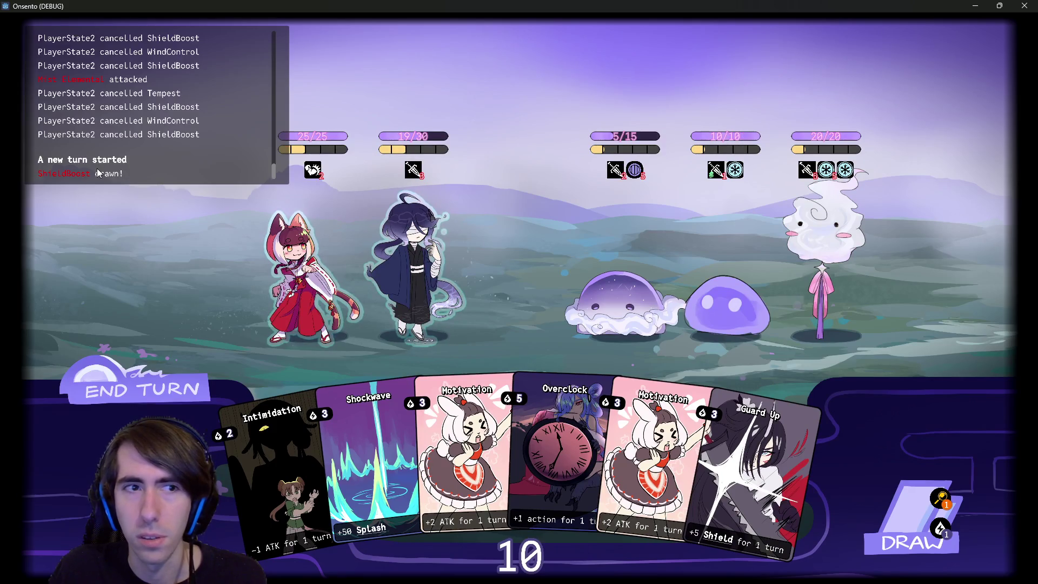
{"action": "scroll", "coordinate": [99, 164], "scroll_direction": "up", "scroll_amount": 3}
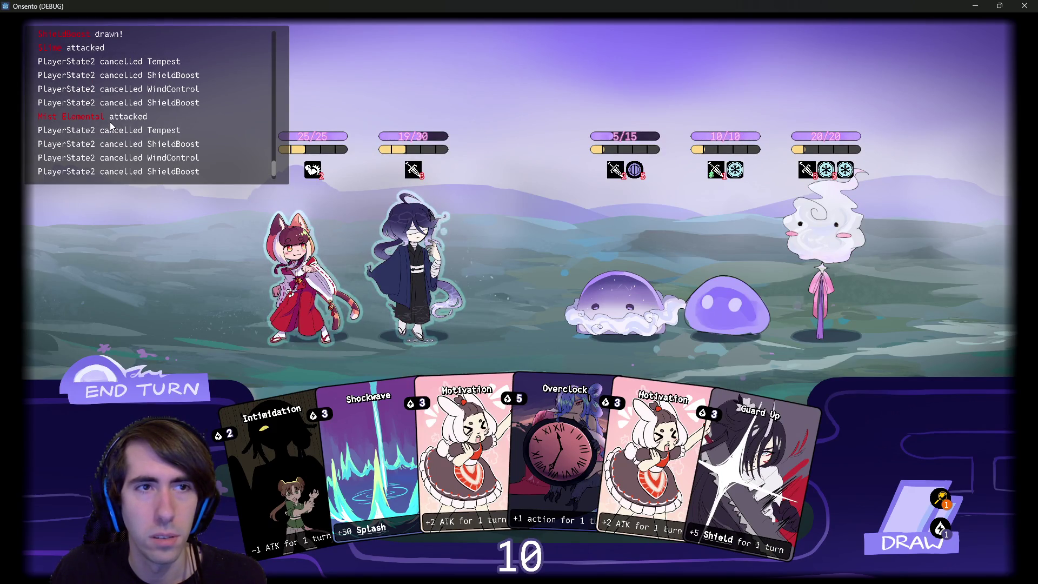
{"action": "scroll", "coordinate": [110, 126], "scroll_direction": "down", "scroll_amount": 3}
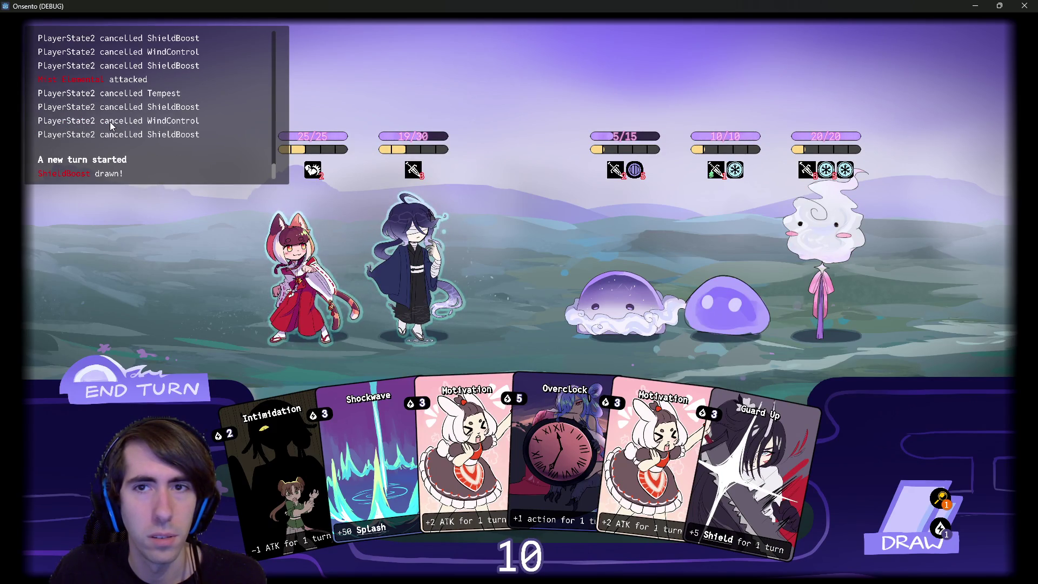
{"action": "scroll", "coordinate": [111, 125], "scroll_direction": "up", "scroll_amount": 5}
{"action": "scroll", "coordinate": [111, 125], "scroll_direction": "down", "scroll_amount": 2}
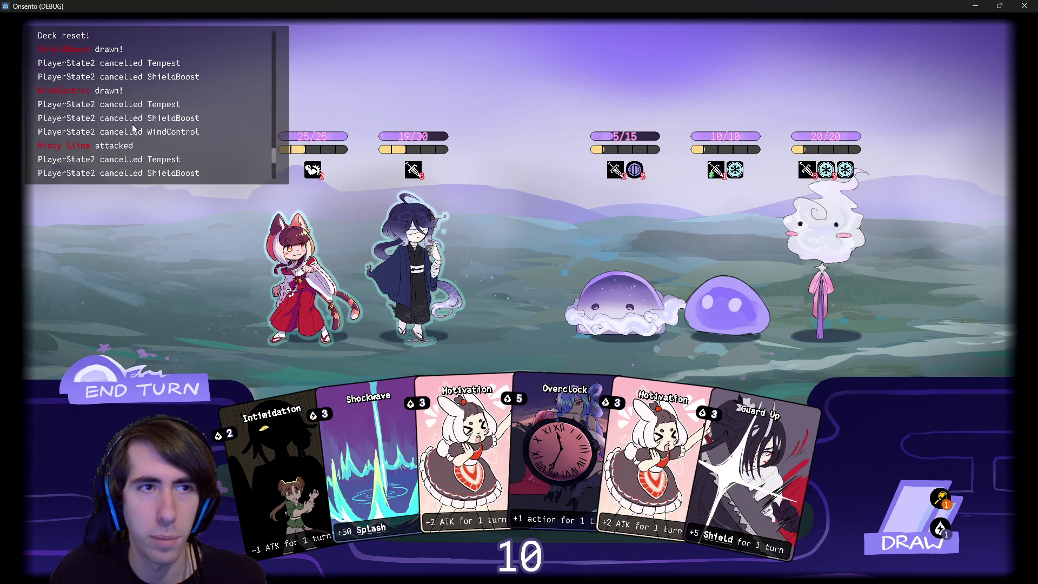
{"action": "scroll", "coordinate": [141, 109], "scroll_direction": "up", "scroll_amount": 3}
{"action": "scroll", "coordinate": [141, 109], "scroll_direction": "down", "scroll_amount": 3}
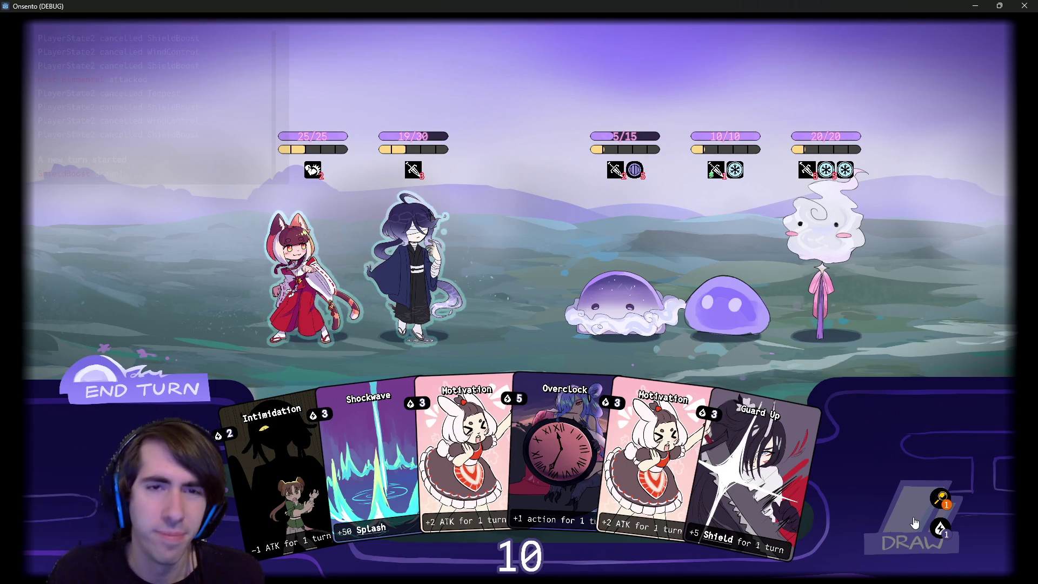
Shield the second character with Guard Up over two turns, stacking a drawn second Guard Up.
{"action": "mouse_move", "coordinate": [768, 470]}
{"action": "left_mouse_down"}
{"action": "mouse_move", "coordinate": [556, 364]}
{"action": "mouse_move", "coordinate": [413, 265]}
{"action": "left_mouse_up"}
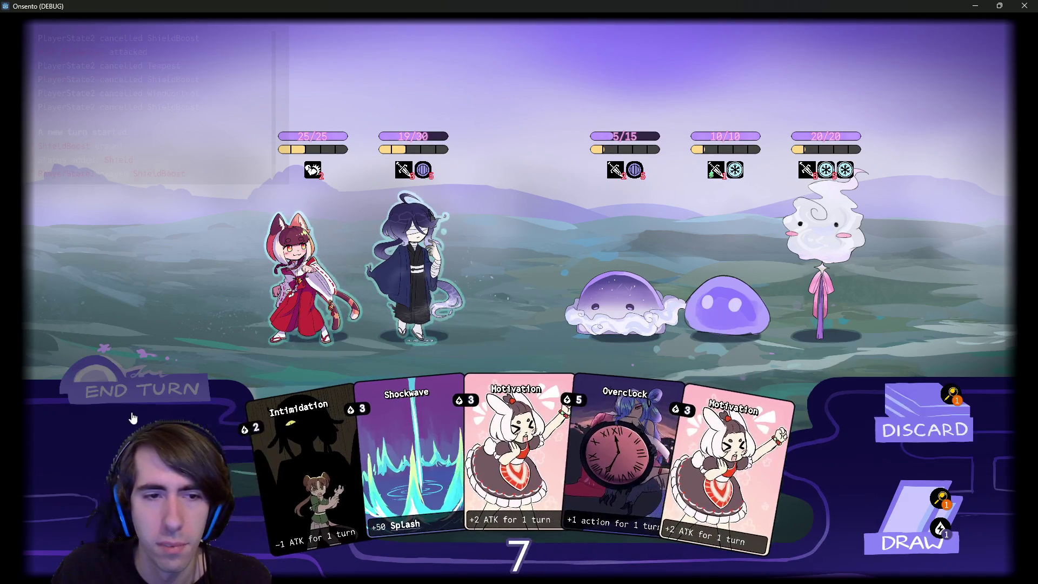
{"action": "left_click", "coordinate": [98, 388]}
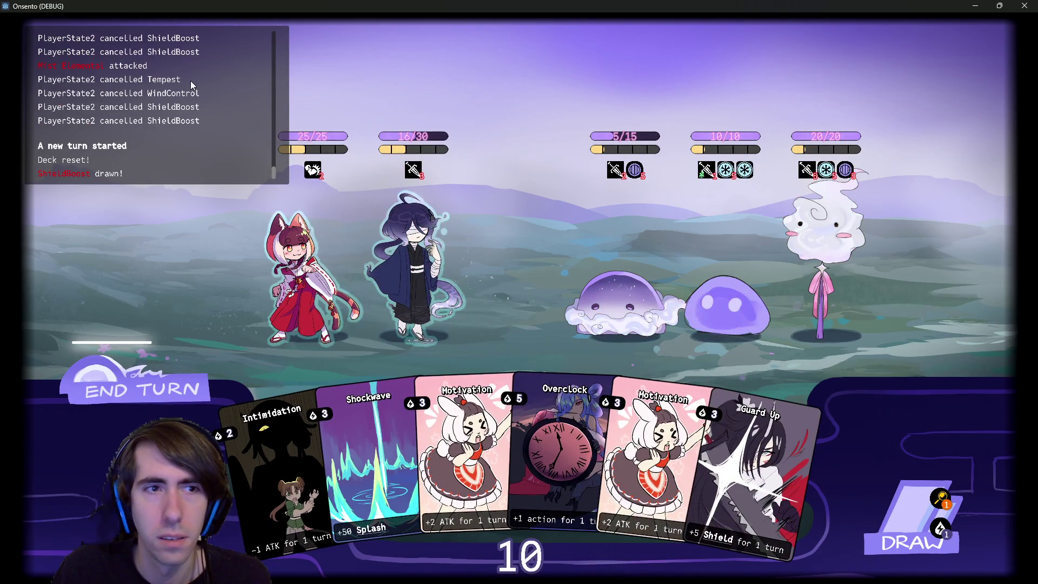
{"action": "left_click_drag", "start_coordinate": [747, 476], "coordinate": [414, 265]}
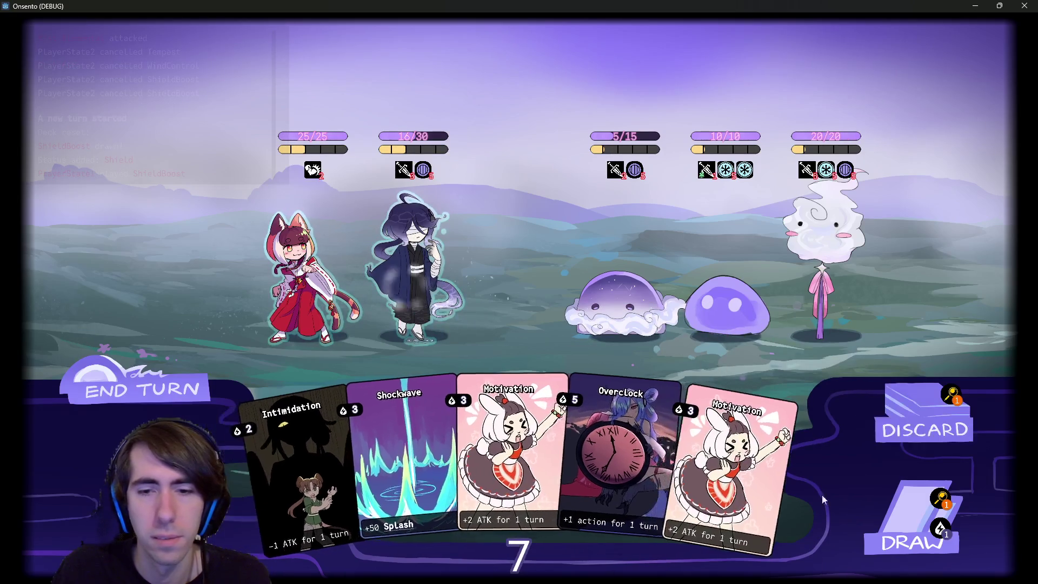
{"action": "left_click", "coordinate": [879, 522]}
{"action": "left_click_drag", "start_coordinate": [762, 511], "coordinate": [416, 293]}
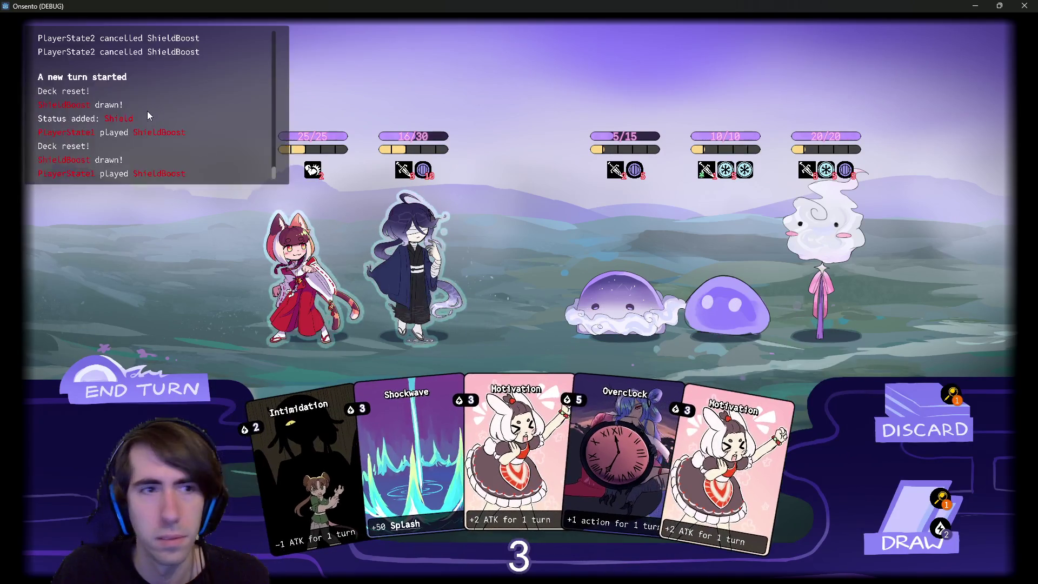
{"action": "left_click", "coordinate": [164, 379]}
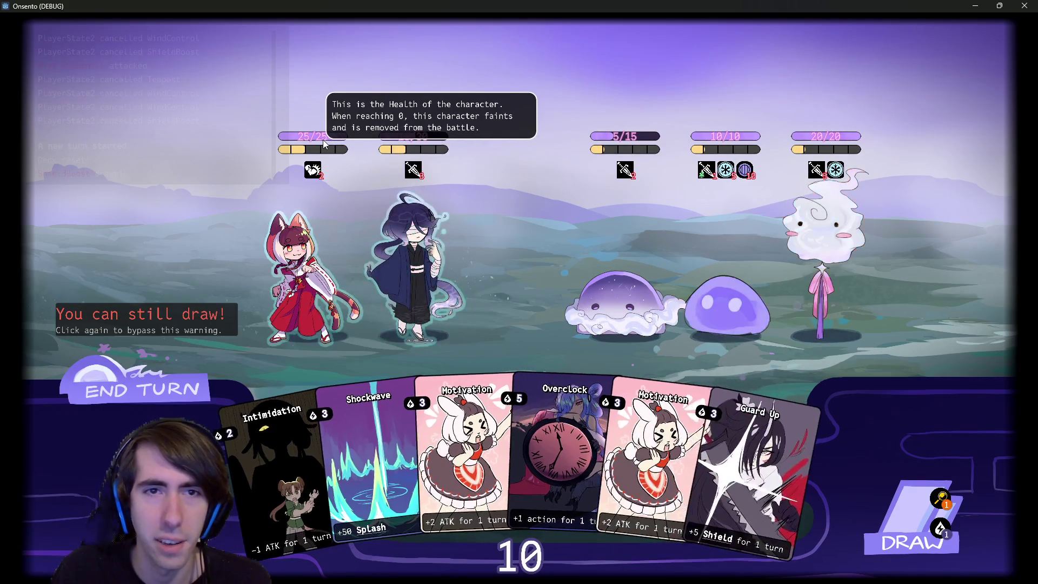
Keep stacking drawn Guard Ups on the second character until its shield reaches 10.
{"action": "left_click_drag", "start_coordinate": [751, 476], "coordinate": [452, 284]}
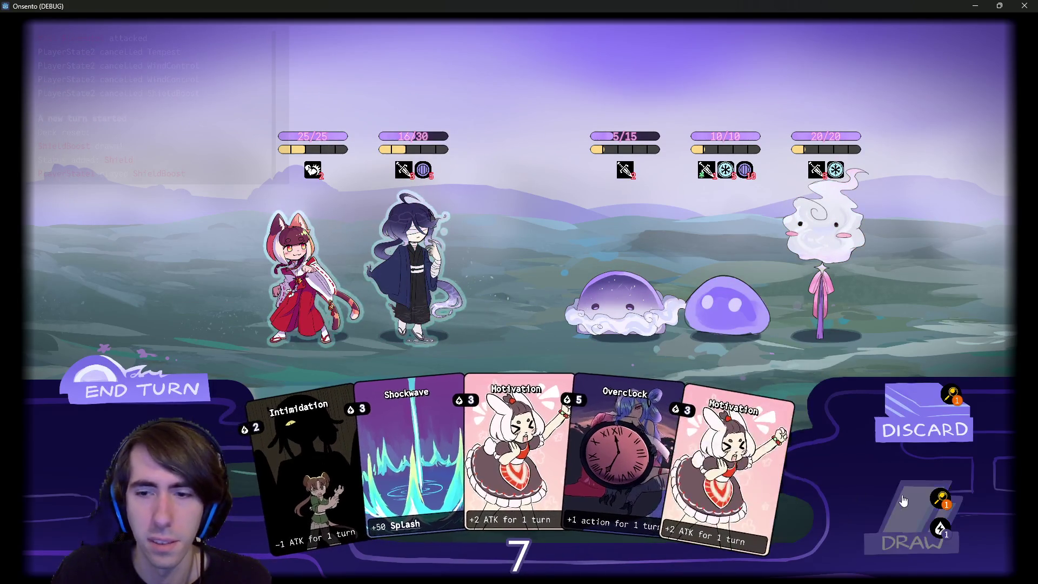
{"action": "left_click", "coordinate": [903, 501]}
{"action": "left_click_drag", "start_coordinate": [703, 476], "coordinate": [411, 269]}
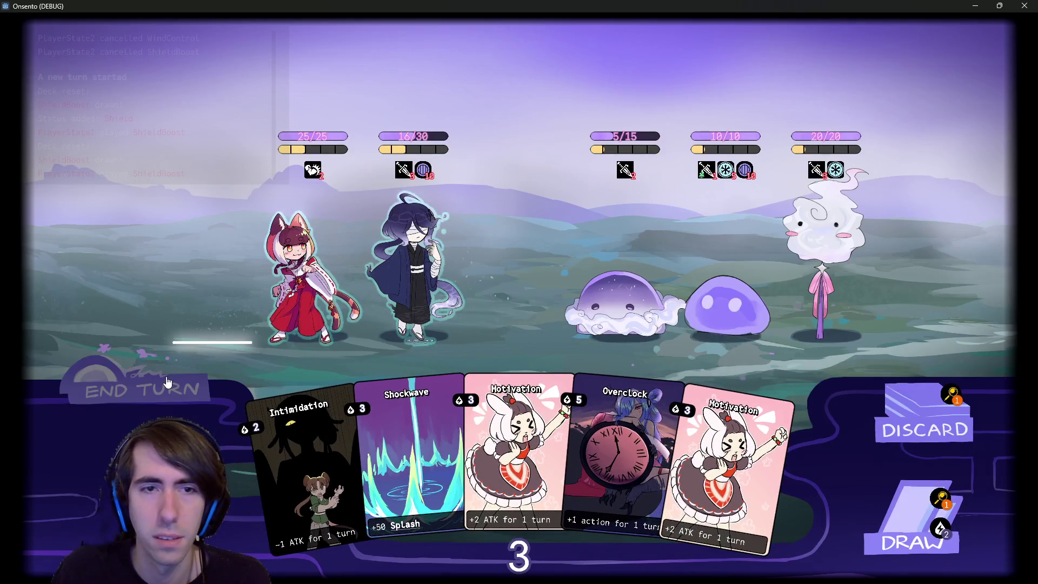
{"action": "left_click", "coordinate": [169, 382]}
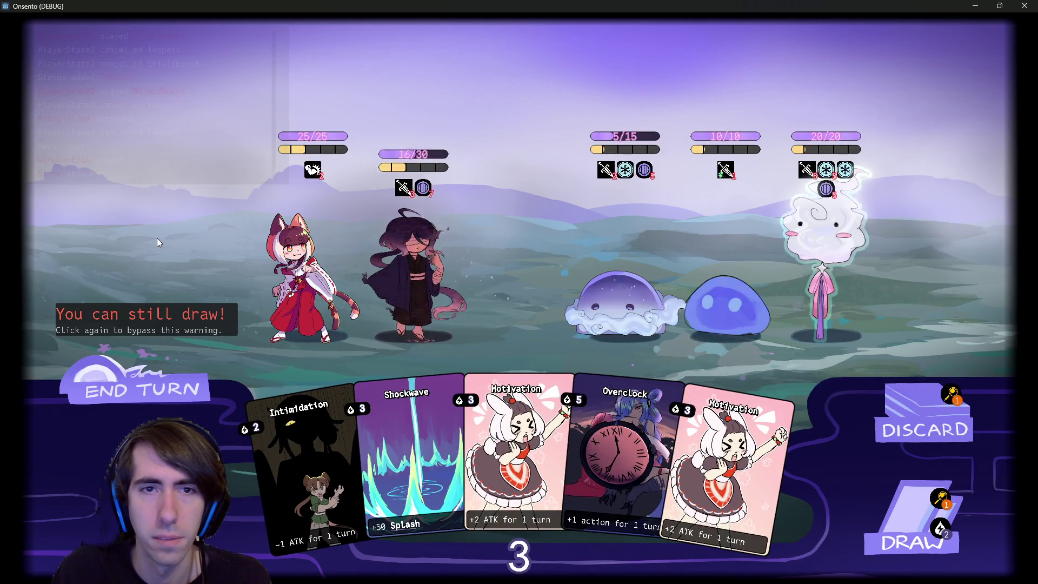
{"action": "left_click_drag", "start_coordinate": [736, 450], "coordinate": [427, 279]}
{"action": "left_click", "coordinate": [914, 519]}
{"action": "mouse_move", "coordinate": [698, 519]}
{"action": "left_mouse_down"}
{"action": "mouse_move", "coordinate": [649, 389]}
{"action": "mouse_move", "coordinate": [411, 265]}
{"action": "left_mouse_up"}
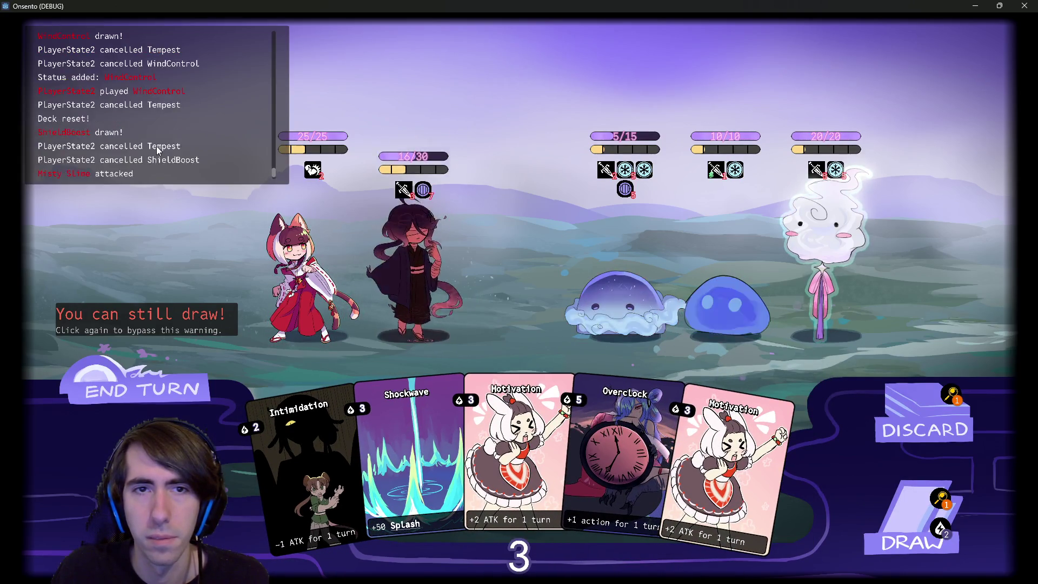
{"action": "left_click", "coordinate": [912, 528]}
{"action": "left_click_drag", "start_coordinate": [350, 231], "coordinate": [405, 260]}
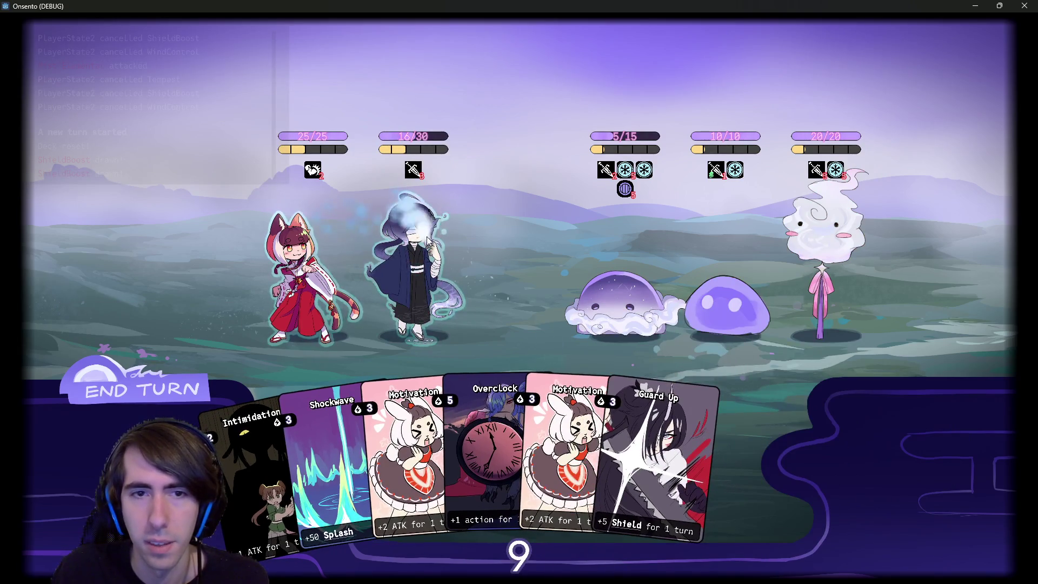